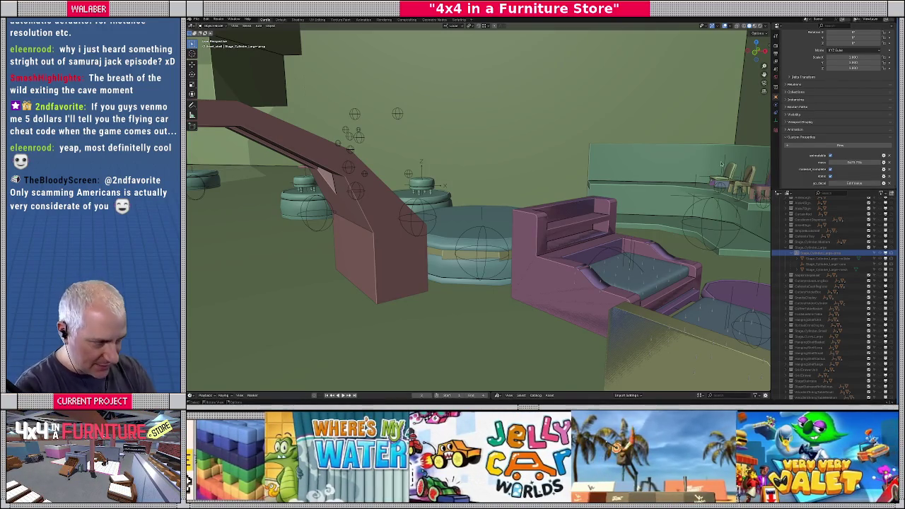
Widen the side panels and toggle local view to inspect the selection.
drag(771, 159, 749, 158)
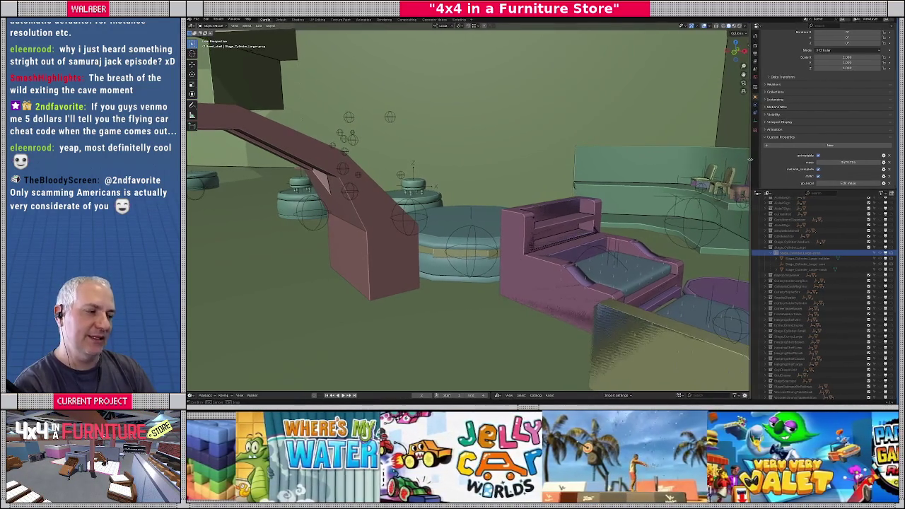
key(KP_Divide)
scroll(408, 228, down, 5)
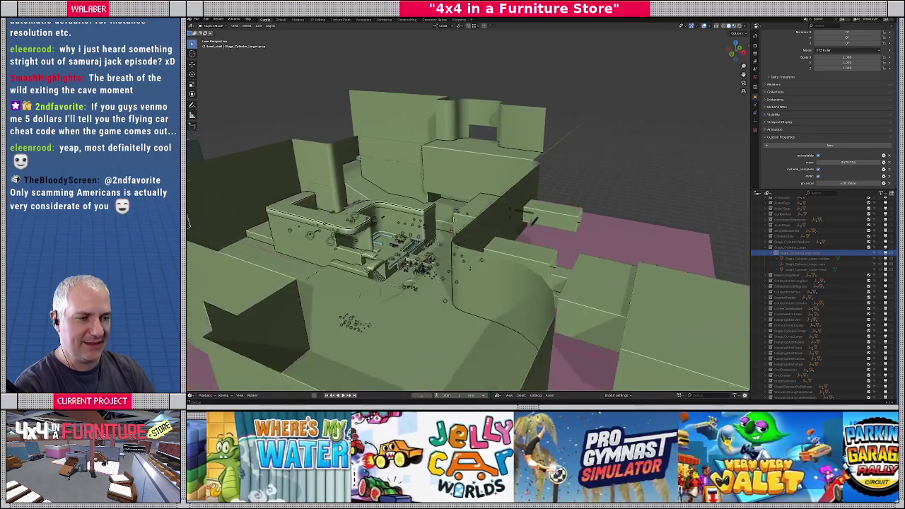
mouse_move(407, 228)
middle_down()
mouse_move(452, 268)
mouse_move(529, 193)
middle_up()
scroll(460, 279, up, 5)
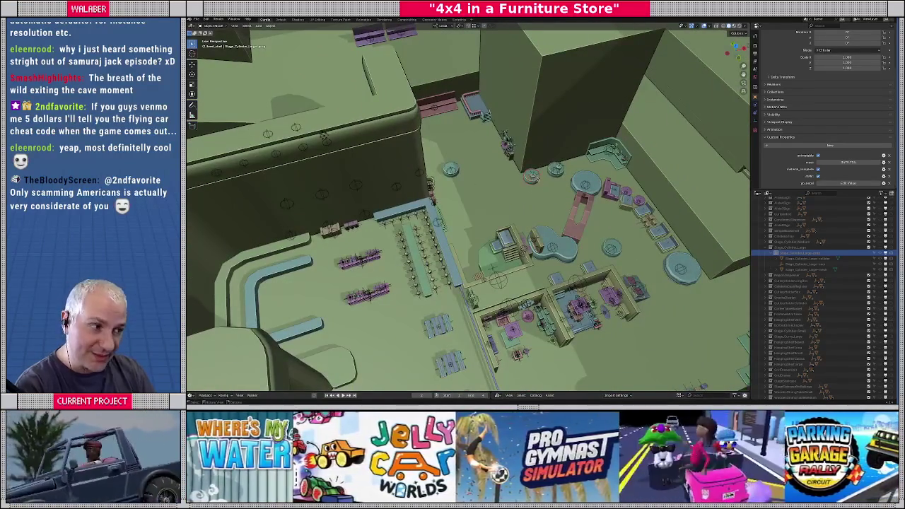
key(KP_Divide)
Make the pond object active and orbit to an overview of the store interior.
scroll(527, 212, up, 5)
scroll(526, 212, up, 5)
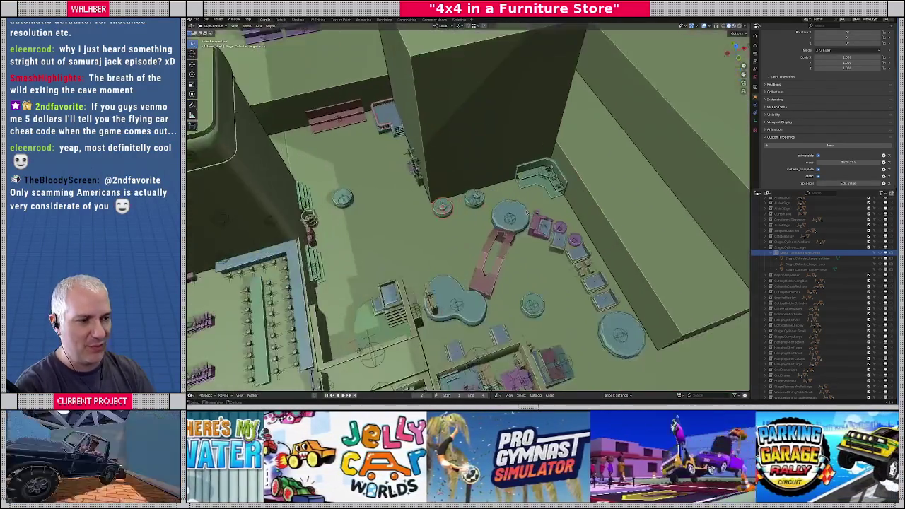
middle_drag(527, 212, 494, 269)
click(456, 311)
middle_drag(468, 328, 438, 233)
scroll(465, 304, up, 2)
scroll(465, 290, down, 4)
scroll(462, 277, up, 1)
mouse_move(495, 247)
middle_down()
mouse_move(424, 226)
mouse_move(362, 275)
middle_up()
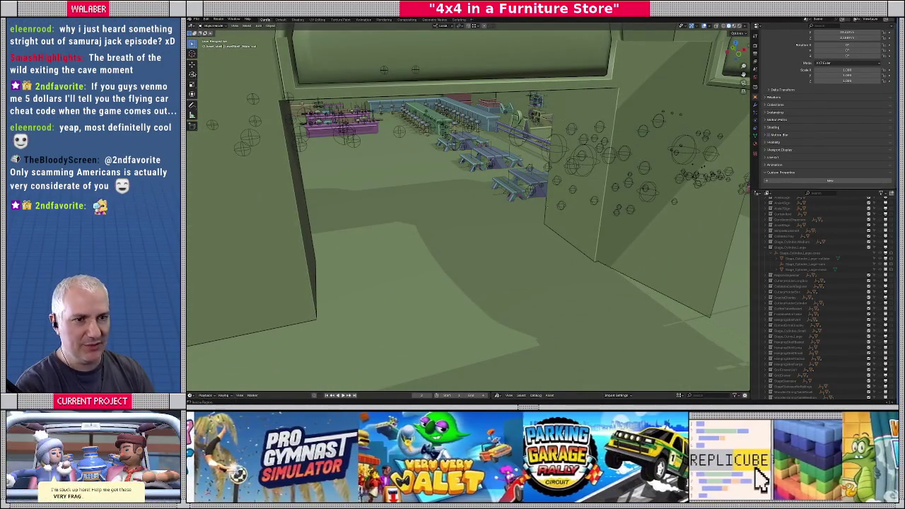
Switch to the Annotate tool and draw white arch marks along the floor.
key(shift+space)
key(d)
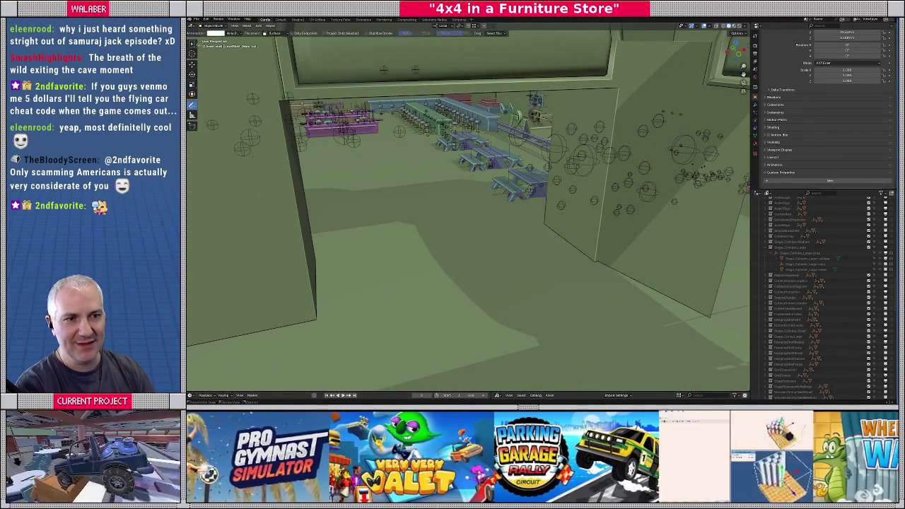
click(231, 33)
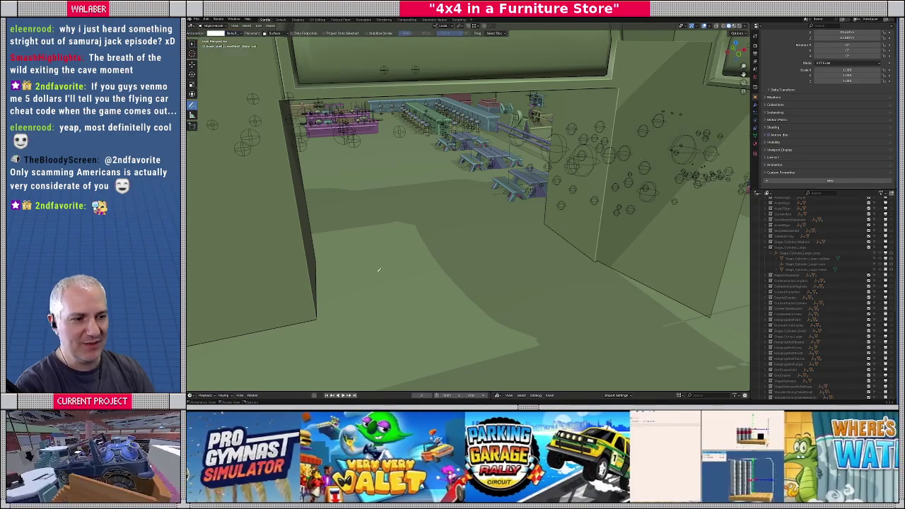
drag(376, 272, 376, 235)
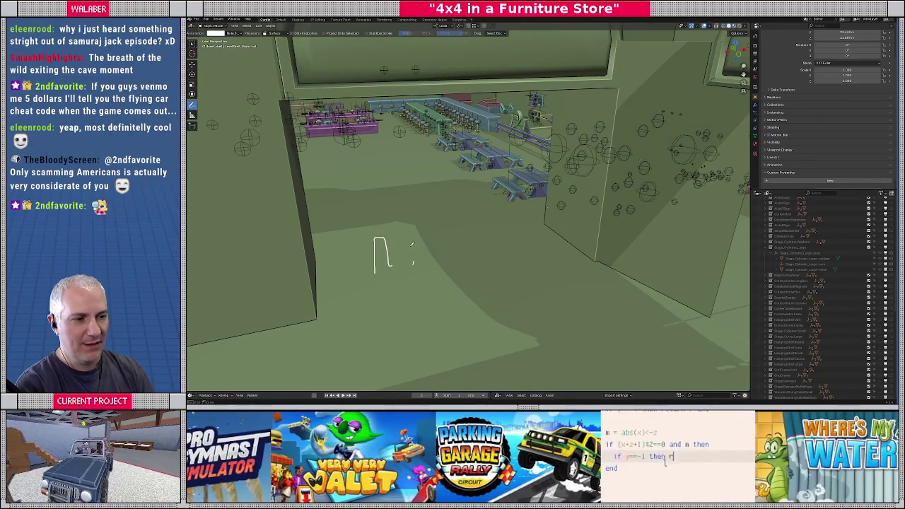
mouse_move(434, 246)
mouse_down()
mouse_move(433, 258)
mouse_move(484, 226)
mouse_move(486, 257)
mouse_move(522, 219)
mouse_move(565, 221)
mouse_move(563, 254)
mouse_up()
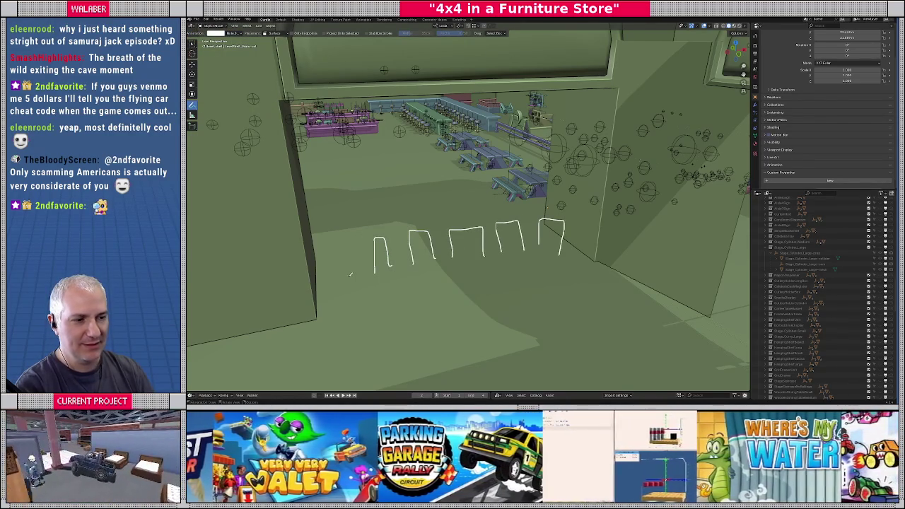
Add a fifth arch near the wall, erase the second arch, and view from overhead.
drag(336, 280, 336, 267)
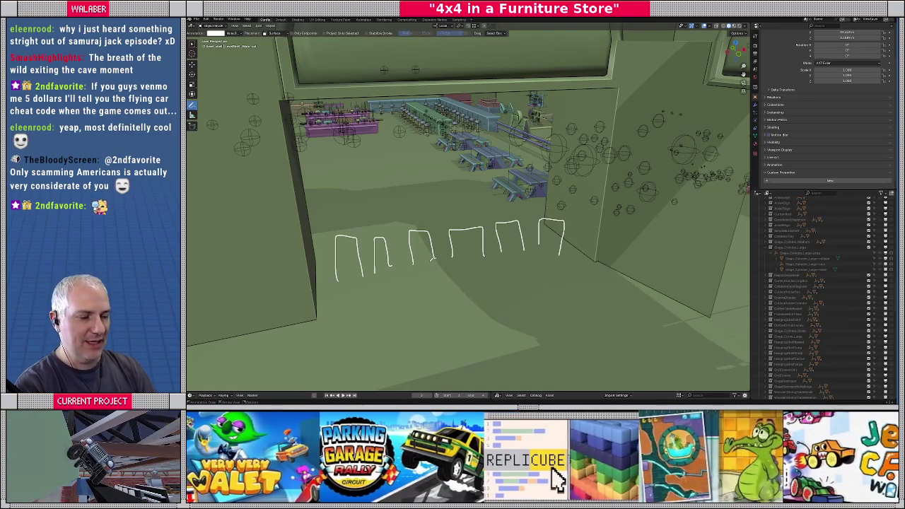
ctrl+drag(404, 253, 375, 255)
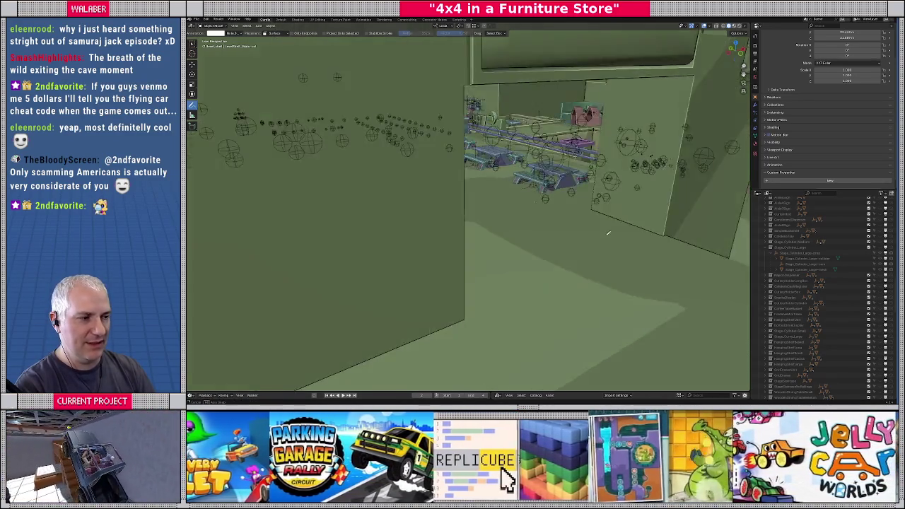
mouse_move(361, 268)
middle_down()
mouse_move(622, 234)
mouse_move(548, 300)
middle_up()
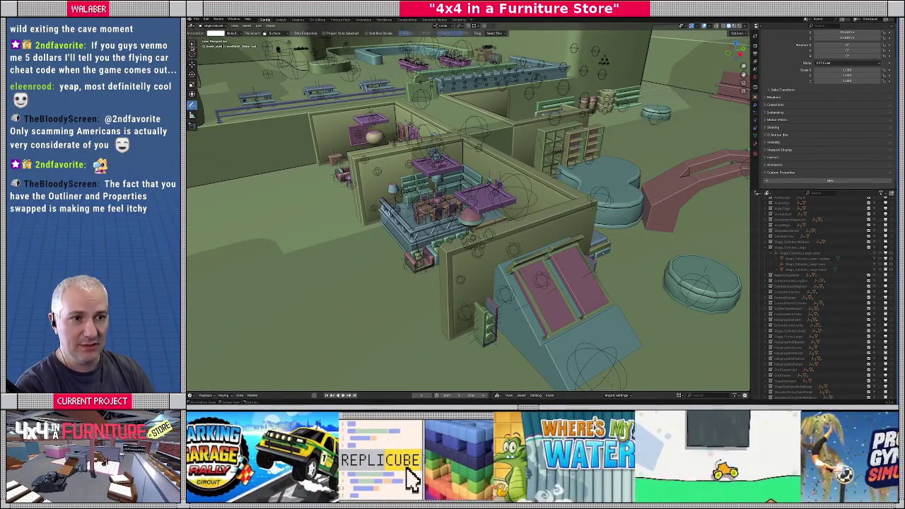
Select the small prop at the back of the store and frame it in view.
click(464, 155)
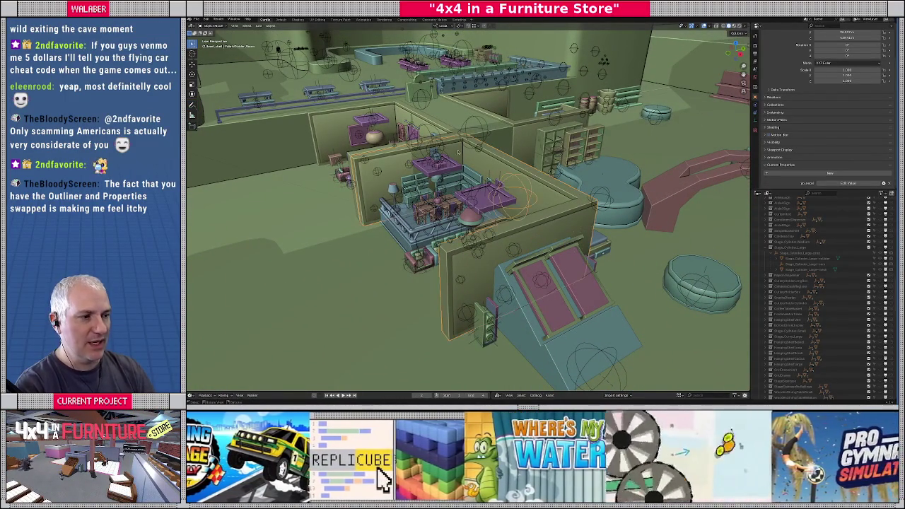
click(425, 104)
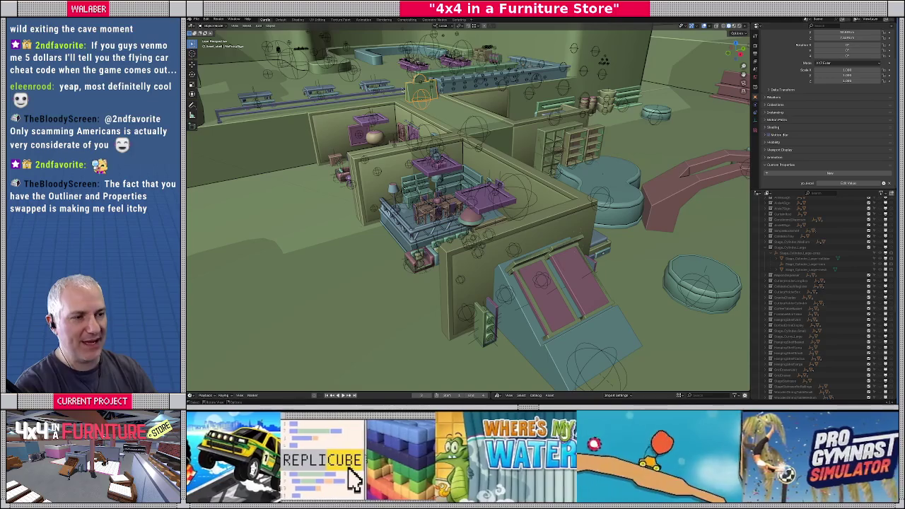
key(KP_Decimal)
scroll(488, 203, down, 3)
mouse_move(467, 212)
middle_down()
mouse_move(488, 203)
mouse_move(480, 224)
mouse_move(434, 212)
mouse_move(469, 205)
mouse_move(506, 240)
mouse_move(454, 223)
mouse_move(576, 144)
middle_up()
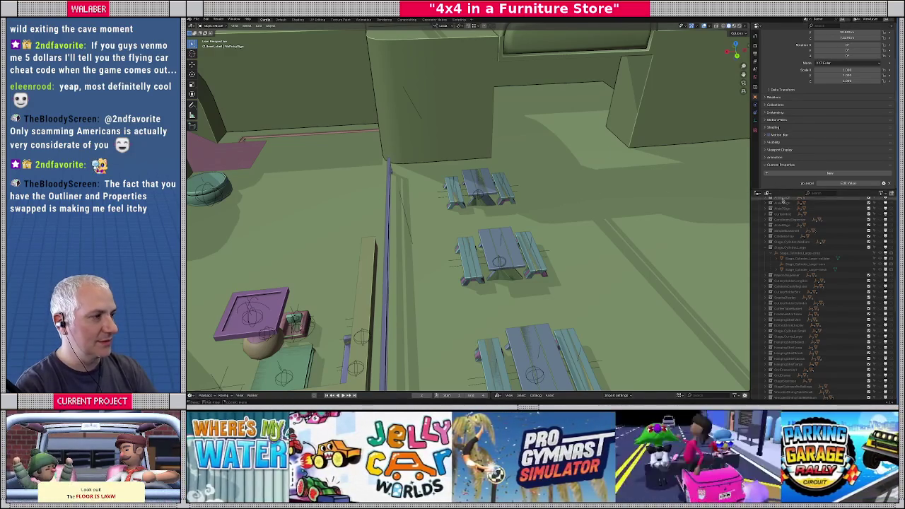
Widen the Properties panel, zoom out over the whole store, and switch to Godot.
drag(825, 189, 789, 231)
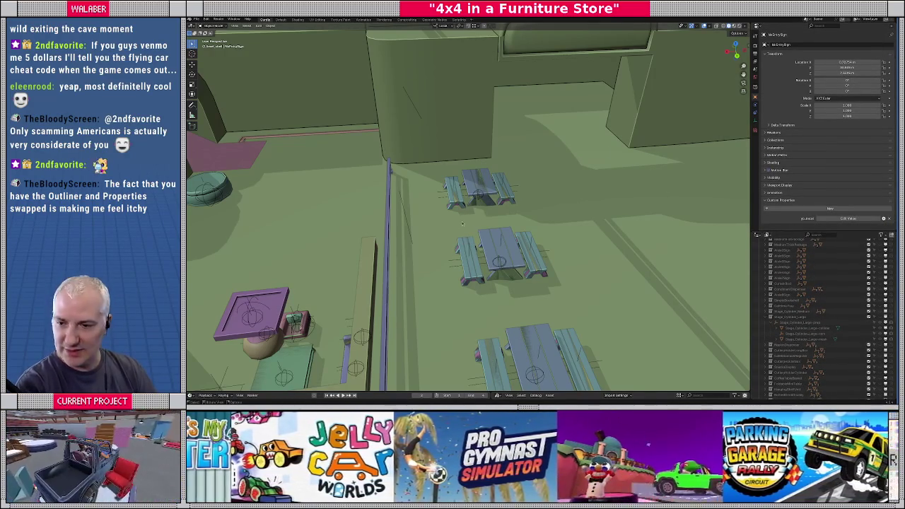
scroll(438, 218, down, 5)
middle_drag(438, 219, 497, 220)
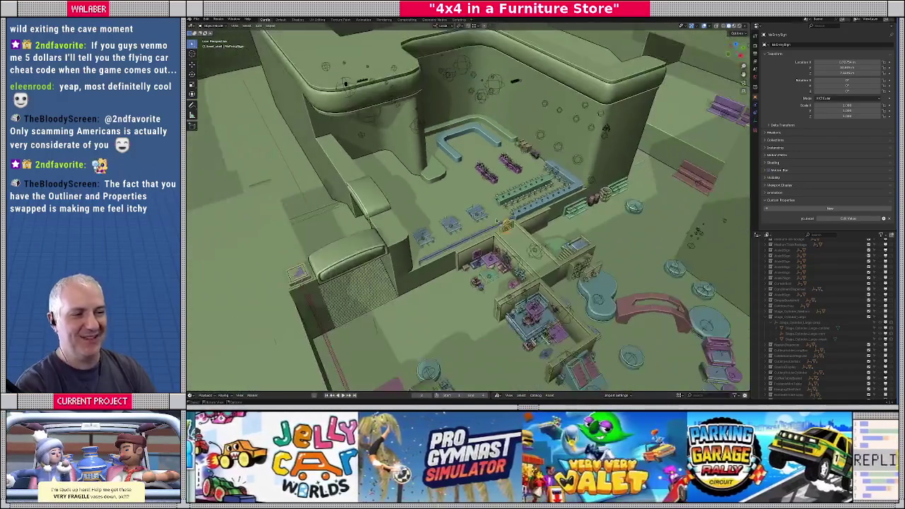
scroll(486, 173, up, 2)
scroll(486, 173, up, 1)
scroll(484, 172, up, 1)
scroll(481, 171, up, 2)
scroll(480, 172, down, 1)
scroll(480, 172, down, 2)
middle_drag(480, 173, 485, 210)
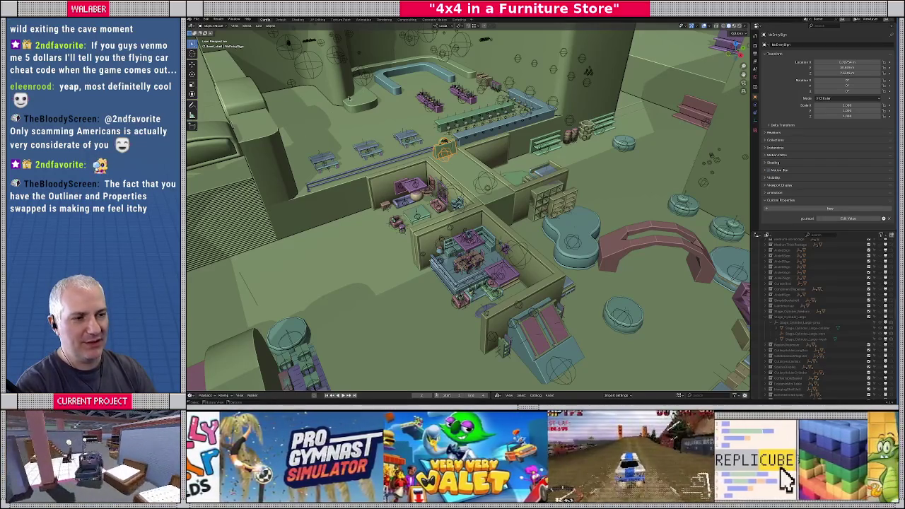
key(alt+Tab)
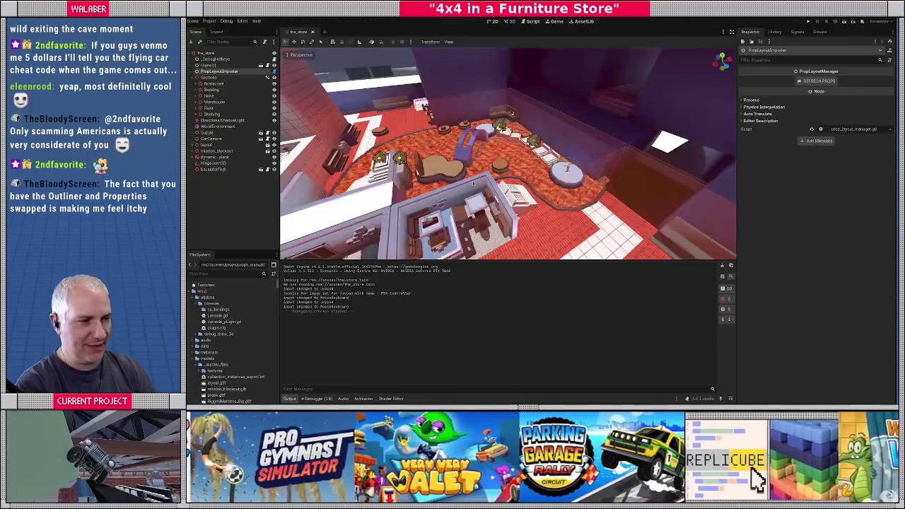
Enlarge the 3D viewport, fly up over the store, and select the ShortGuardRails mesh.
drag(505, 260, 504, 328)
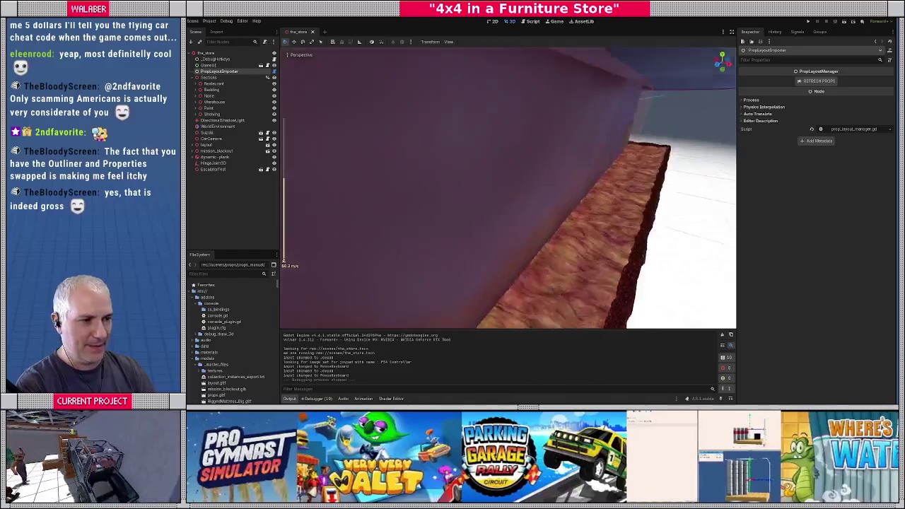
right_drag(283, 262, 284, 261)
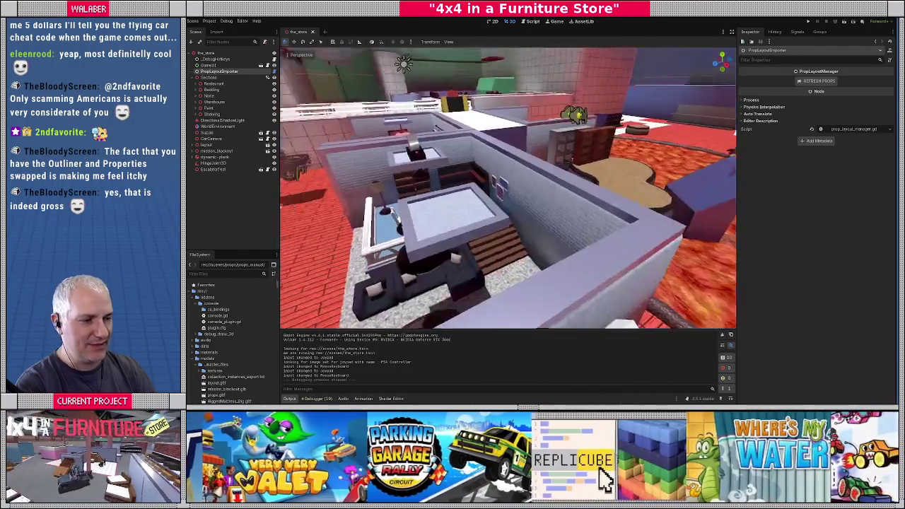
right_drag(283, 261, 283, 262)
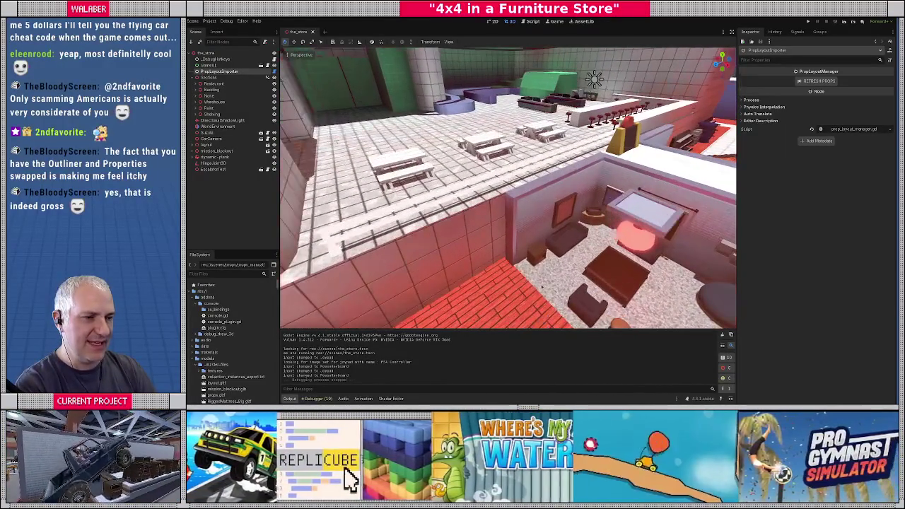
click(464, 196)
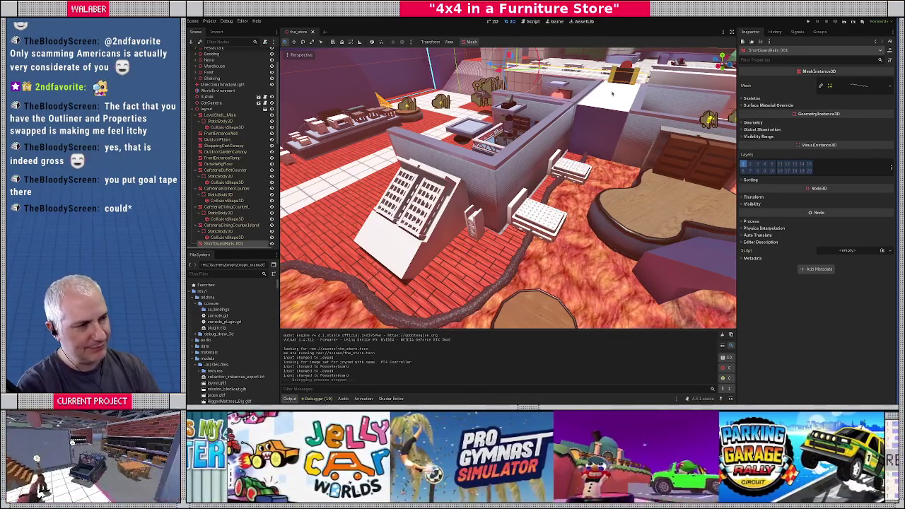
Fly toward the tables and counter and select the NoEntrySign prop for the Inspector.
right_drag(507, 187, 542, 112)
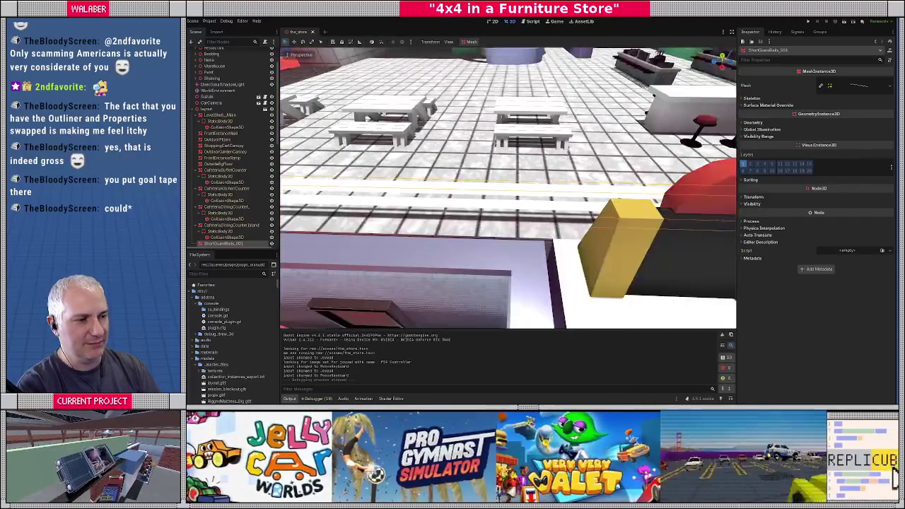
right_drag(507, 187, 507, 188)
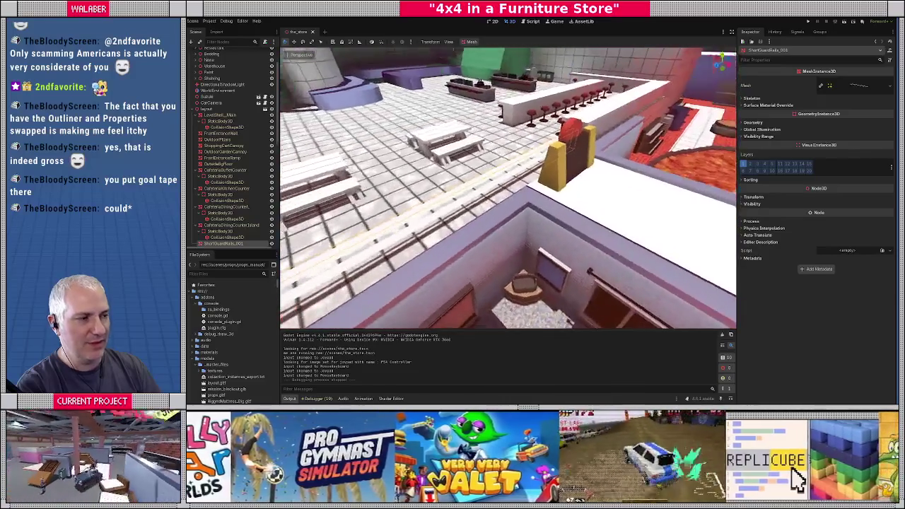
right_drag(487, 159, 487, 158)
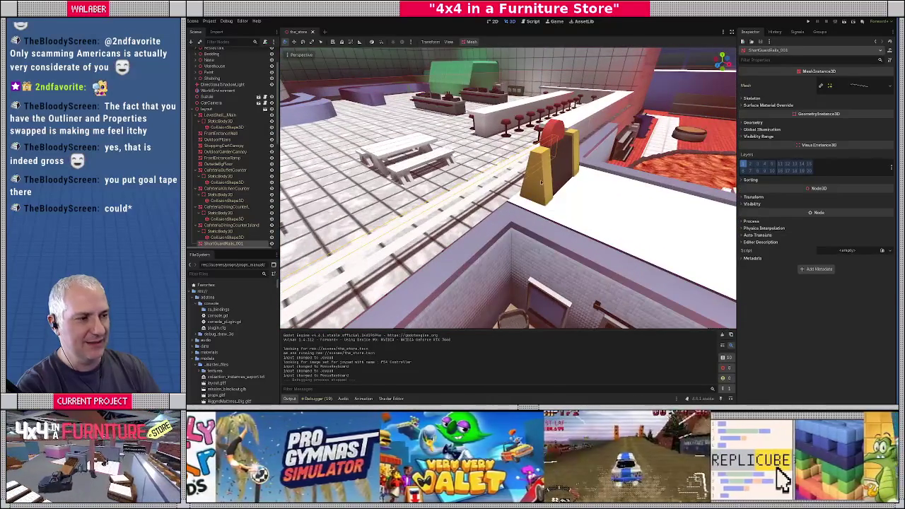
click(540, 182)
right_drag(541, 182, 514, 200)
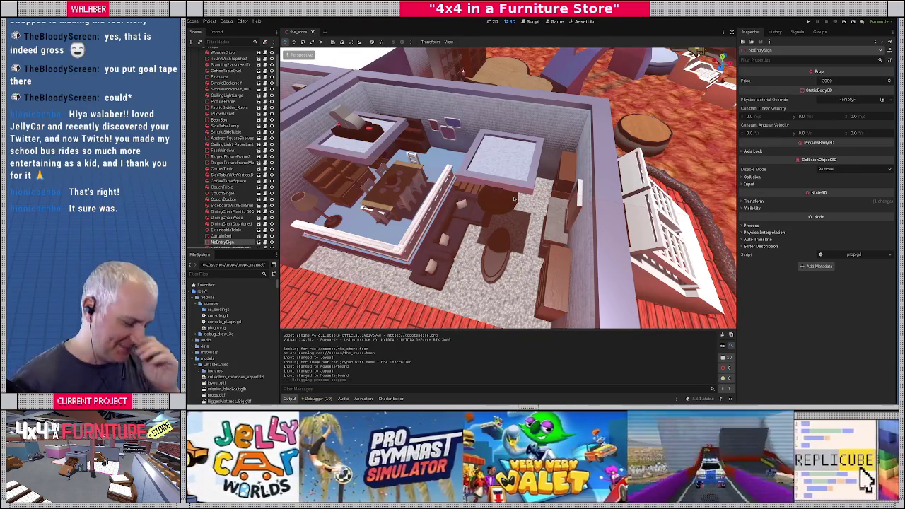
Orbit closer around the centre room in Godot, then return to Blender.
mouse_move(477, 199)
middle_down()
mouse_move(396, 204)
mouse_move(466, 205)
middle_up()
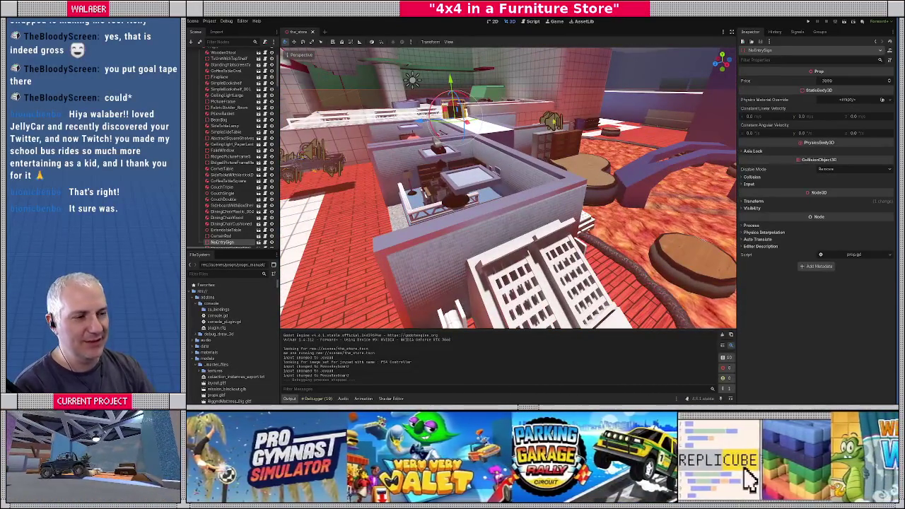
middle_drag(466, 205, 509, 191)
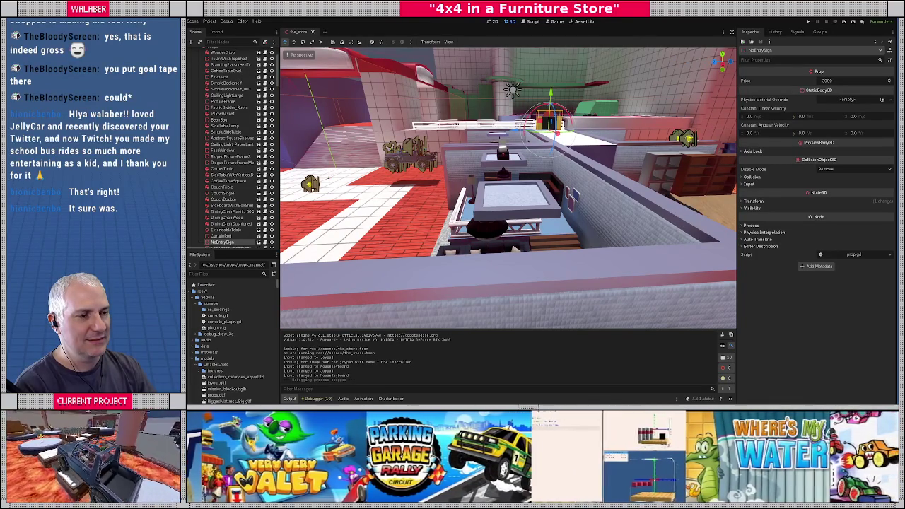
middle_drag(494, 197, 499, 192)
key(alt+Tab)
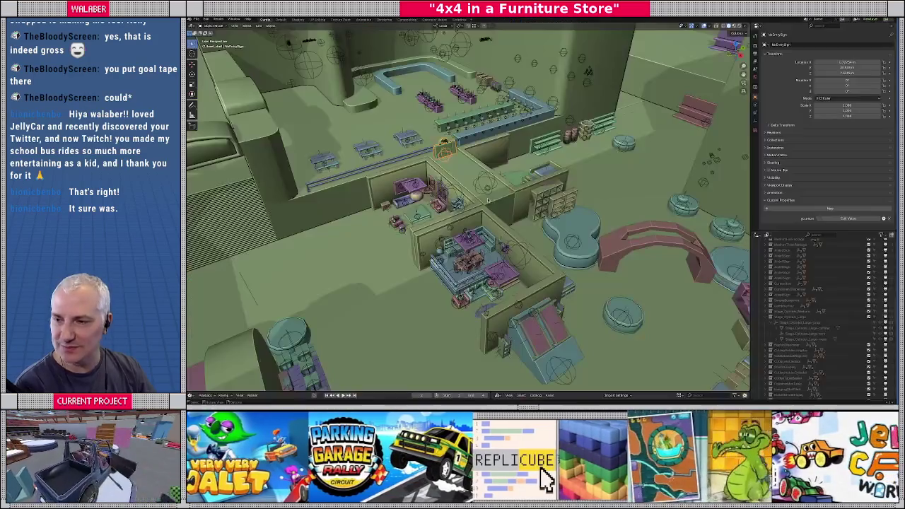
Select the pressure-plate object in the corridor, frame it, and view it from the front.
scroll(467, 212, up, 3)
scroll(468, 212, up, 3)
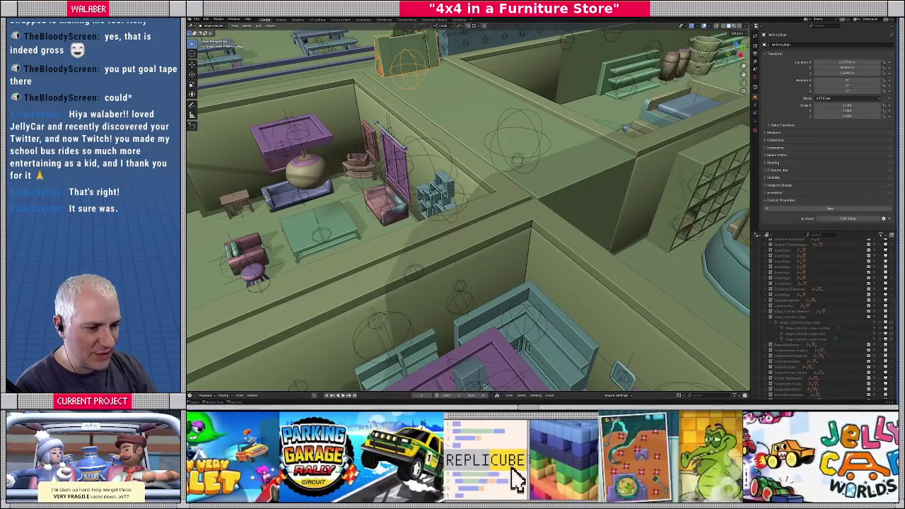
scroll(467, 212, down, 3)
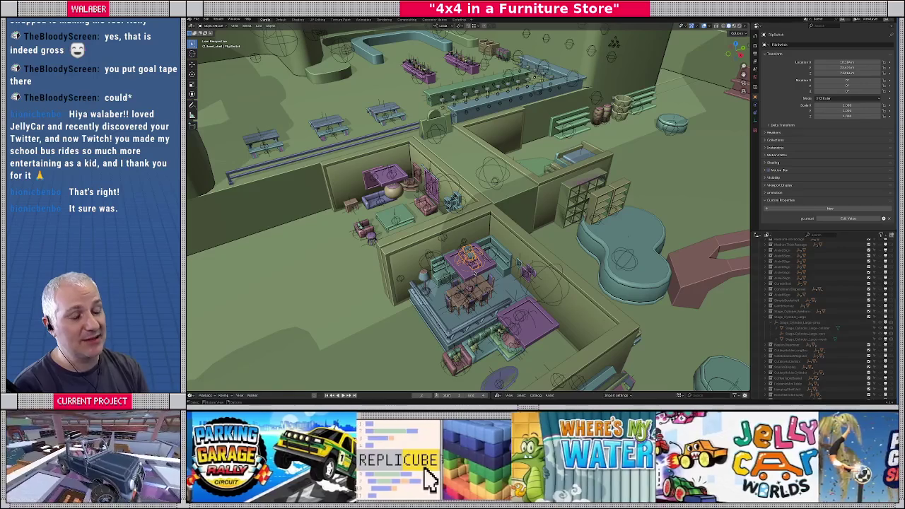
mouse_move(298, 140)
middle_down()
mouse_move(494, 177)
mouse_move(463, 148)
middle_up()
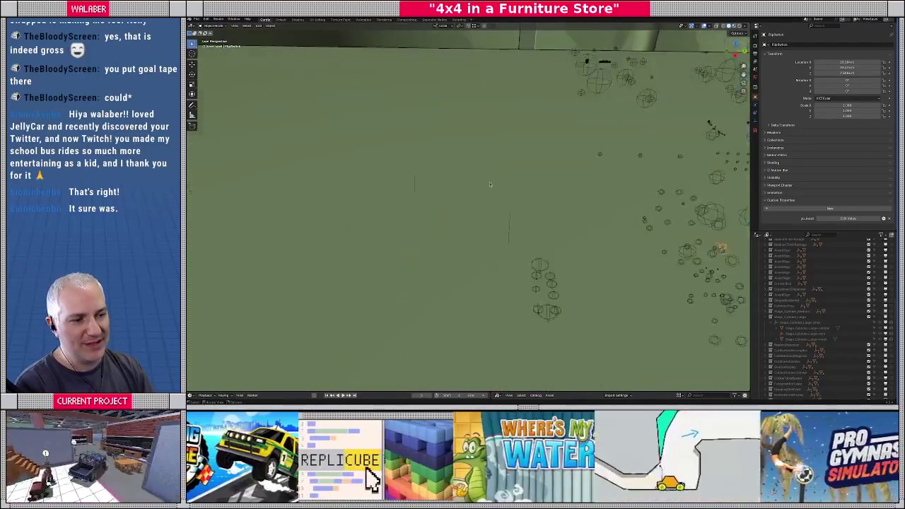
click(464, 147)
key(KP_Decimal)
mouse_move(467, 276)
middle_down()
mouse_move(475, 216)
mouse_move(407, 238)
mouse_move(466, 241)
middle_up()
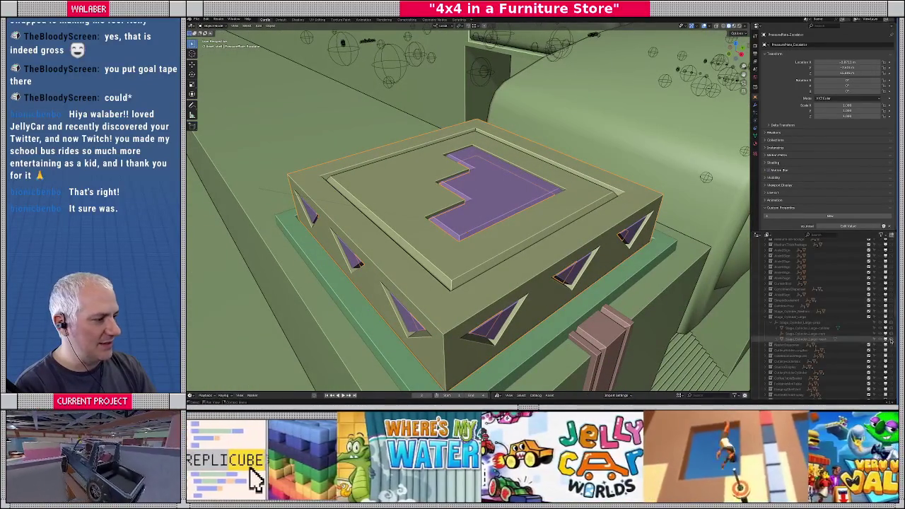
Collapse the long Outliner collection and zoom out to see the plate beside the sofa.
drag(895, 306, 895, 232)
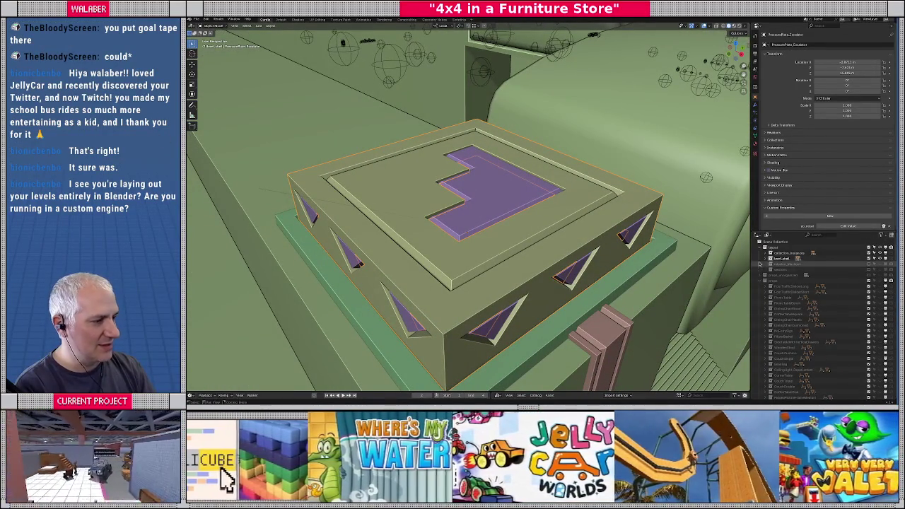
click(765, 281)
middle_drag(474, 259, 467, 255)
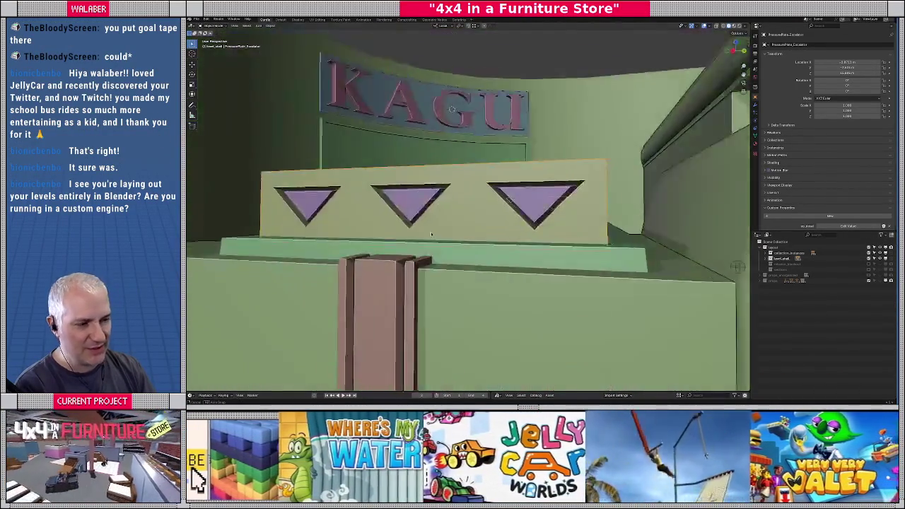
scroll(466, 254, down, 5)
scroll(463, 212, down, 2)
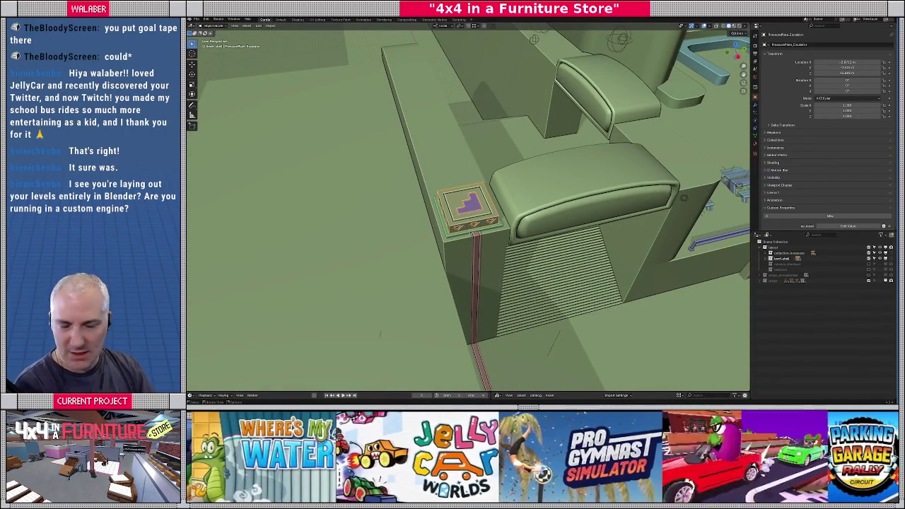
middle_drag(462, 226, 460, 254)
Check an elevated overview of the store in Godot, then return to Blender.
key(alt+Tab)
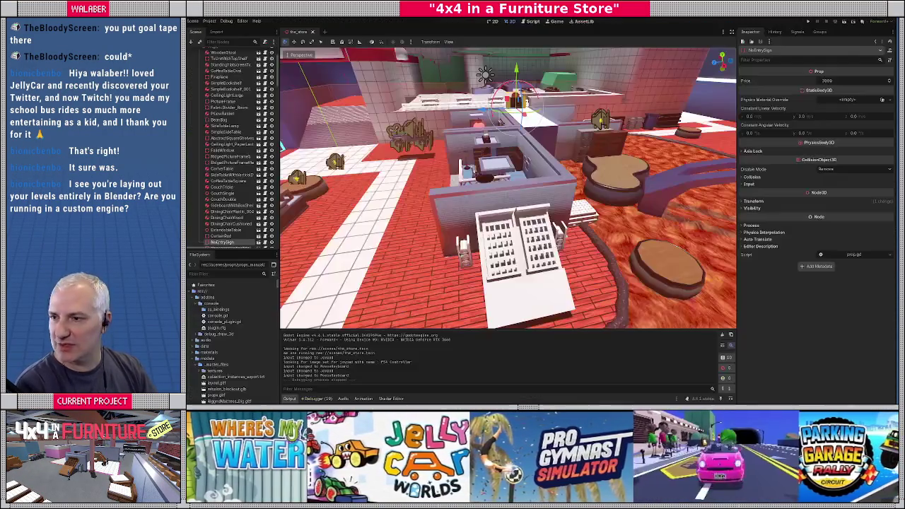
right_drag(505, 186, 505, 186)
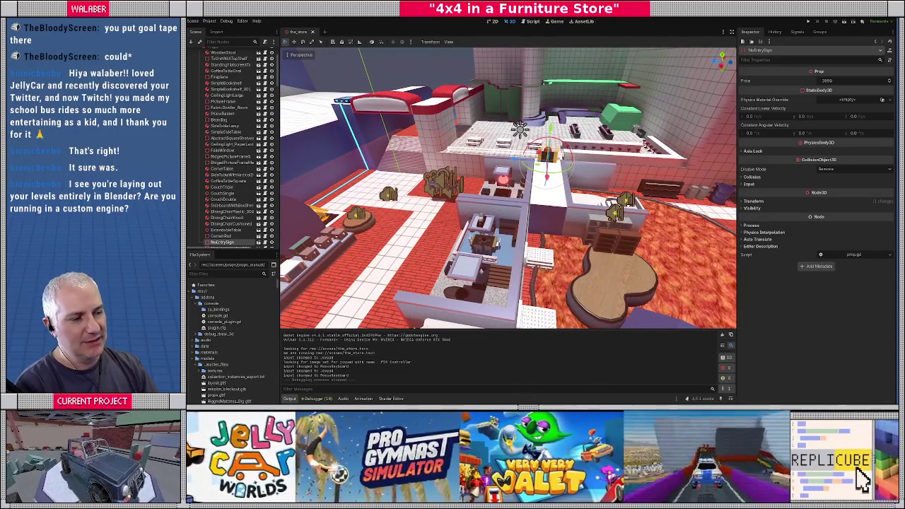
key(alt+Tab)
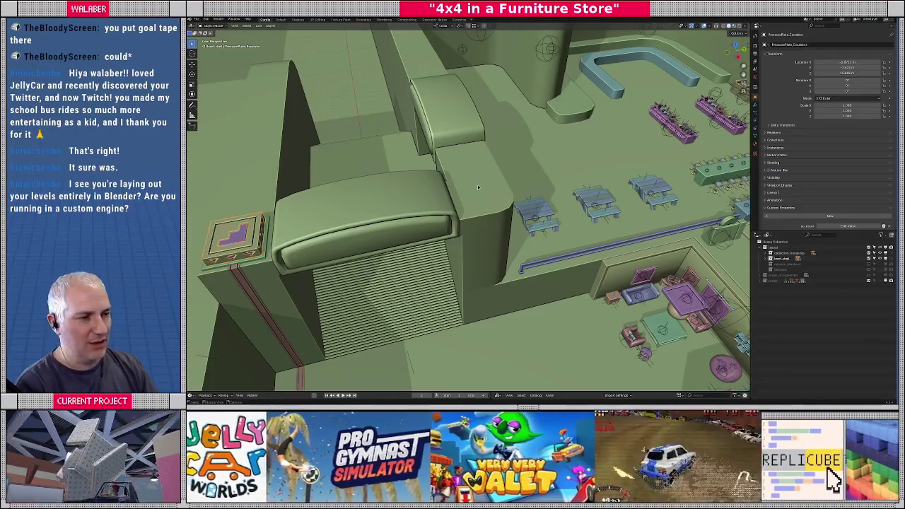
mouse_move(477, 184)
middle_down()
mouse_move(513, 215)
mouse_move(456, 109)
middle_up()
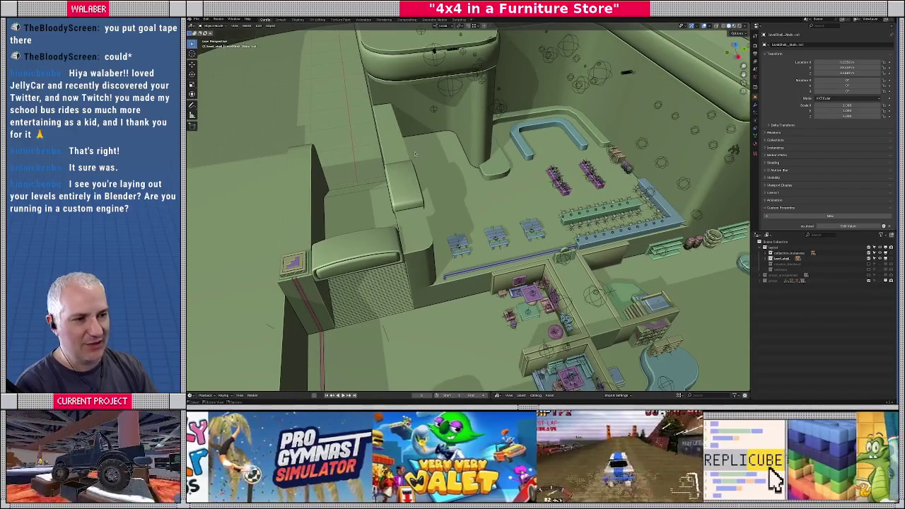
mouse_move(430, 247)
middle_down()
mouse_move(443, 166)
mouse_move(442, 281)
middle_up()
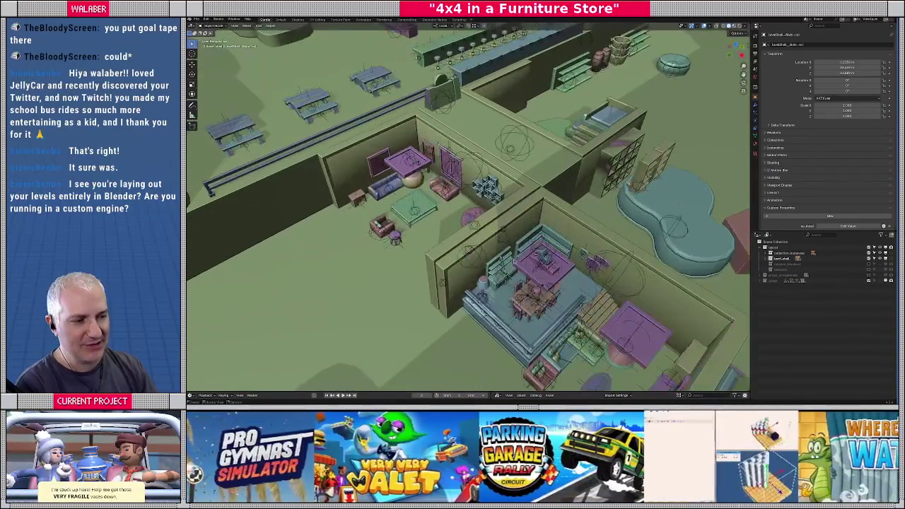
scroll(466, 212, down, 3)
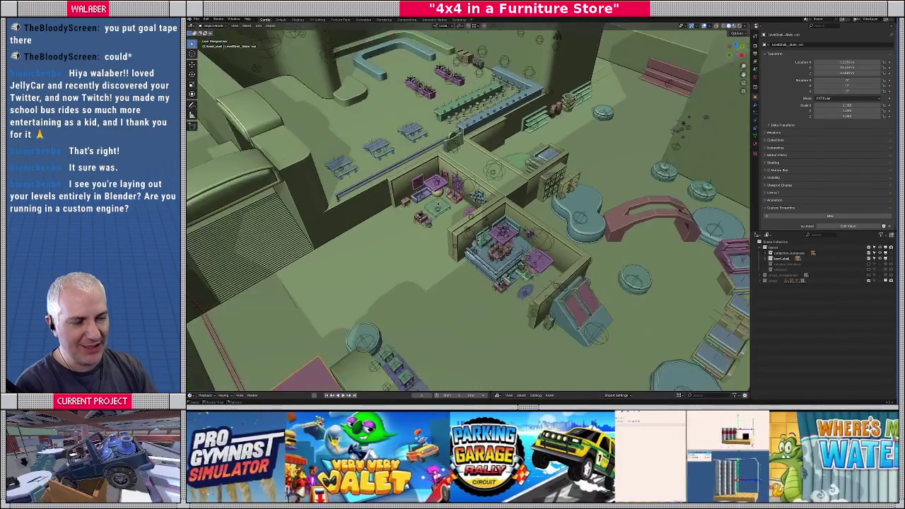
middle_drag(466, 212, 452, 226)
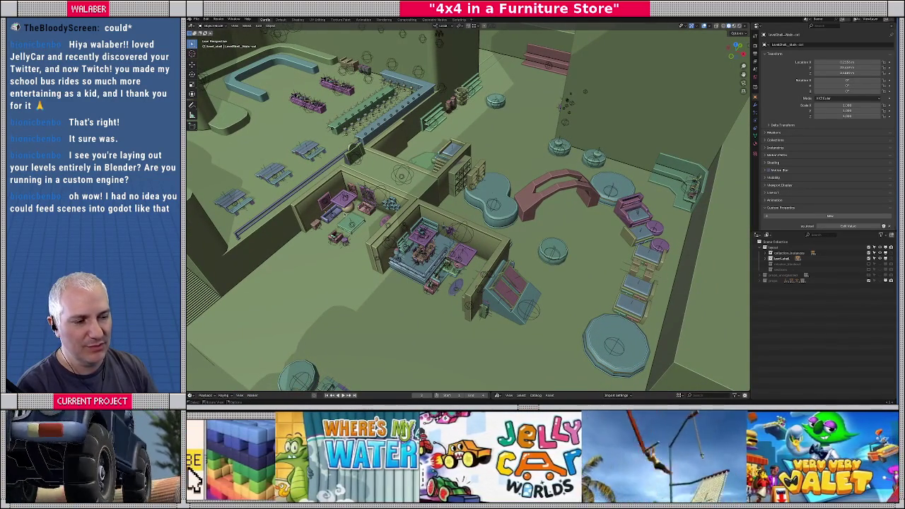
scroll(424, 212, up, 2)
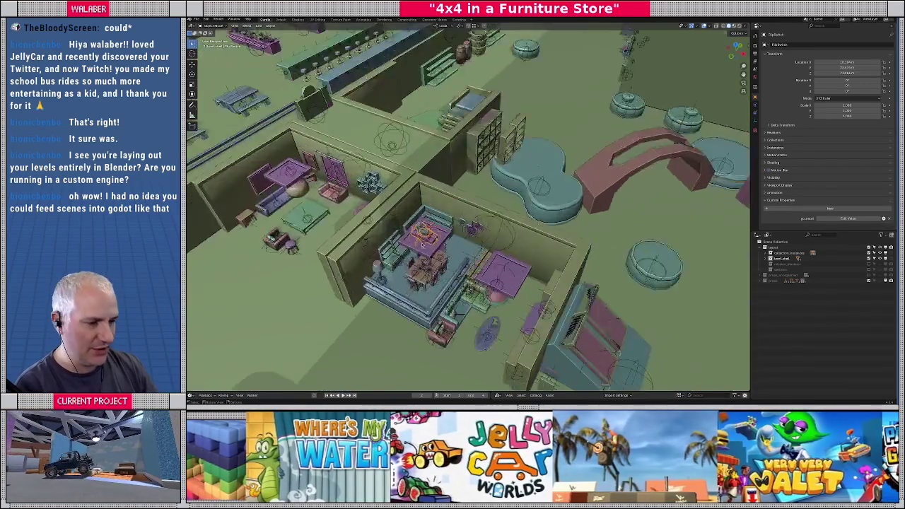
Frame the object on the purple table and delete it.
key(KP_Decimal)
scroll(428, 248, down, 4)
scroll(452, 243, down, 2)
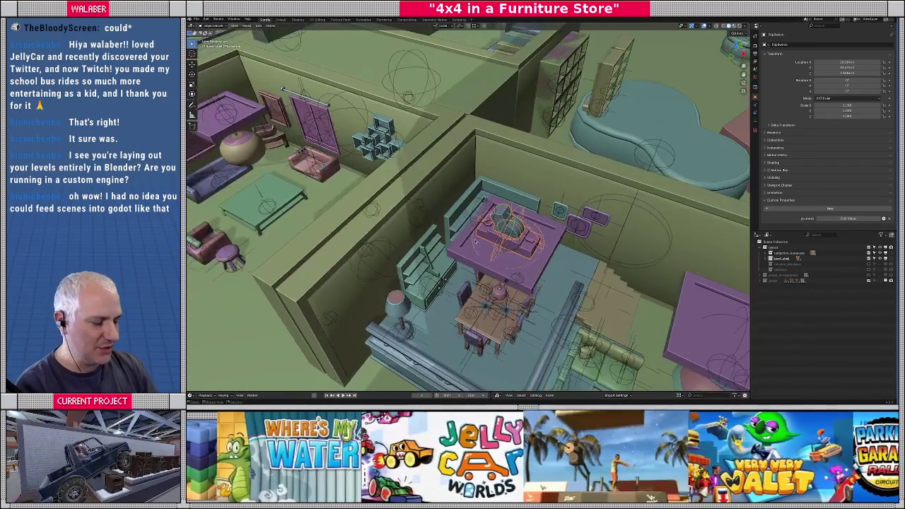
key(Delete)
Select the pressure plate on the sofa armrest, frame it, and orbit to a side view.
scroll(475, 240, down, 5)
middle_drag(475, 240, 424, 234)
scroll(388, 210, up, 2)
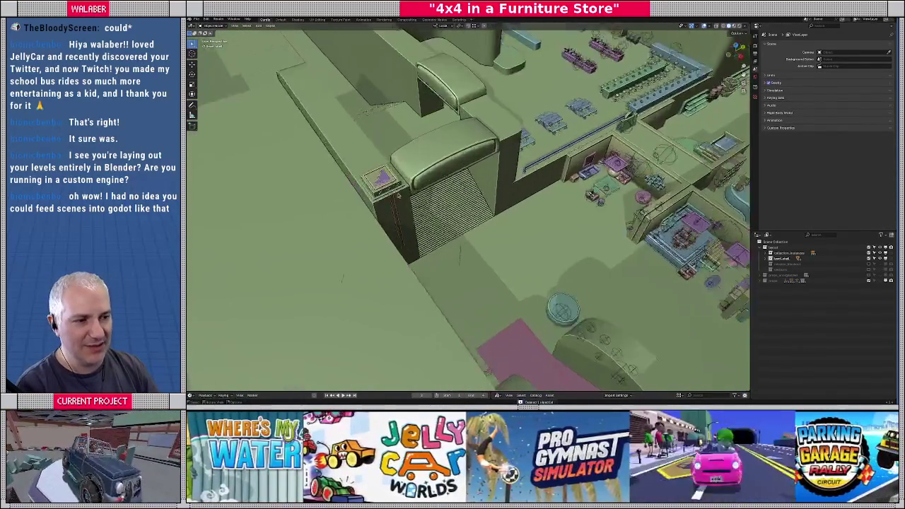
scroll(424, 233, up, 3)
click(313, 171)
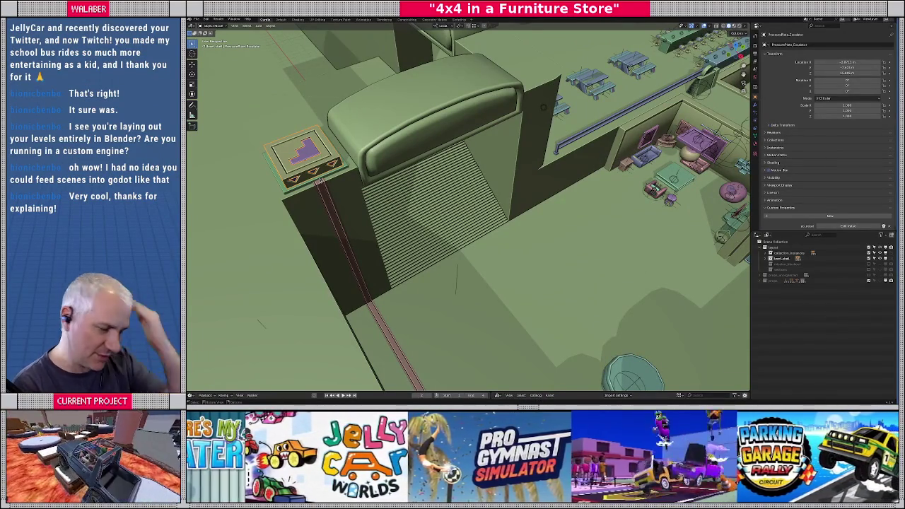
key(KP_Decimal)
scroll(319, 181, down, 3)
mouse_move(319, 181)
middle_down()
mouse_move(452, 212)
mouse_move(644, 277)
middle_up()
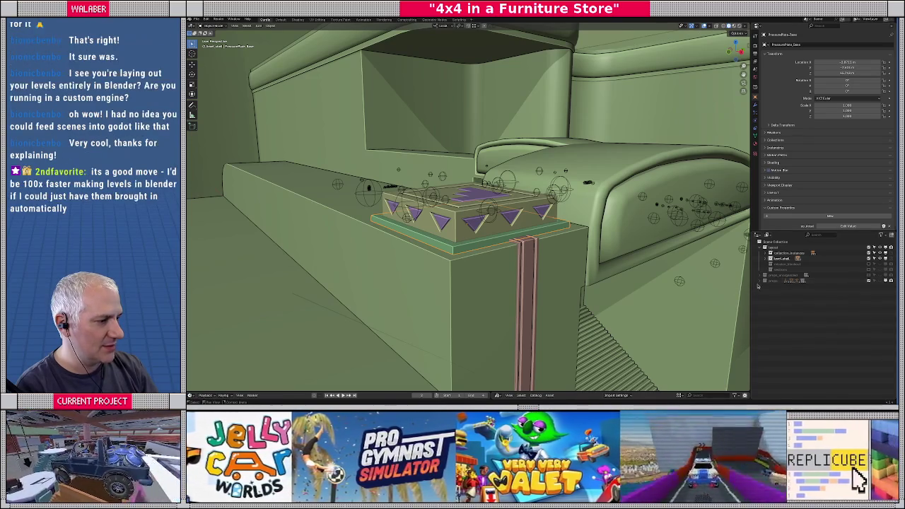
Expand a collection in the Outliner, use its context menu, and browse the object list.
click(765, 280)
right_click(765, 281)
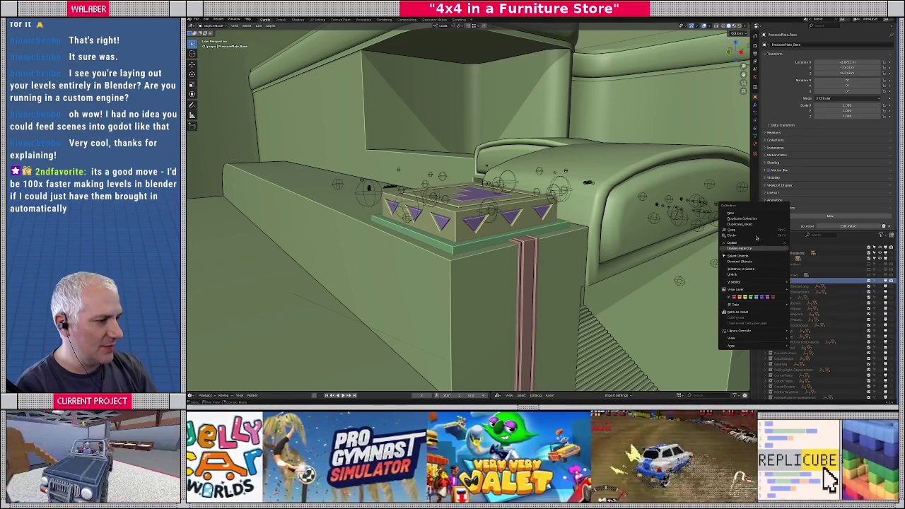
click(750, 214)
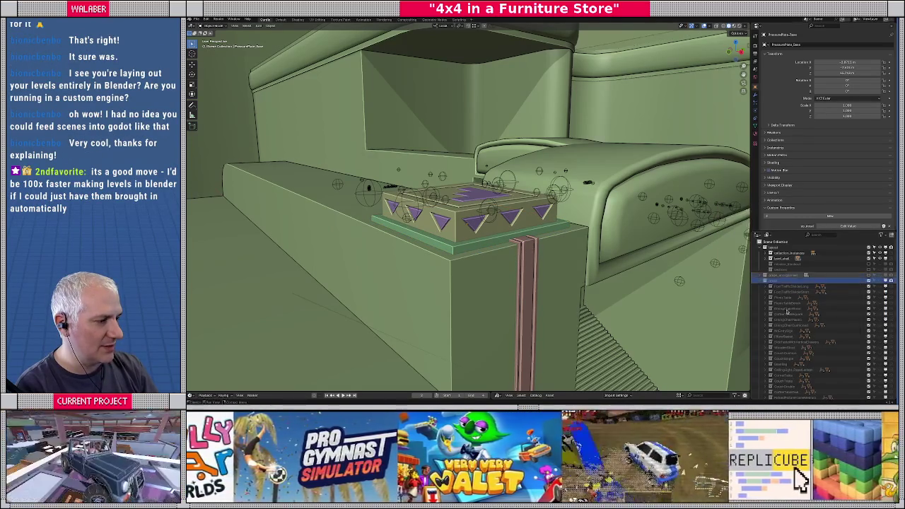
scroll(787, 315, up, 2)
scroll(786, 314, up, 2)
scroll(787, 314, up, 2)
scroll(788, 318, up, 2)
scroll(789, 325, up, 2)
scroll(789, 325, down, 5)
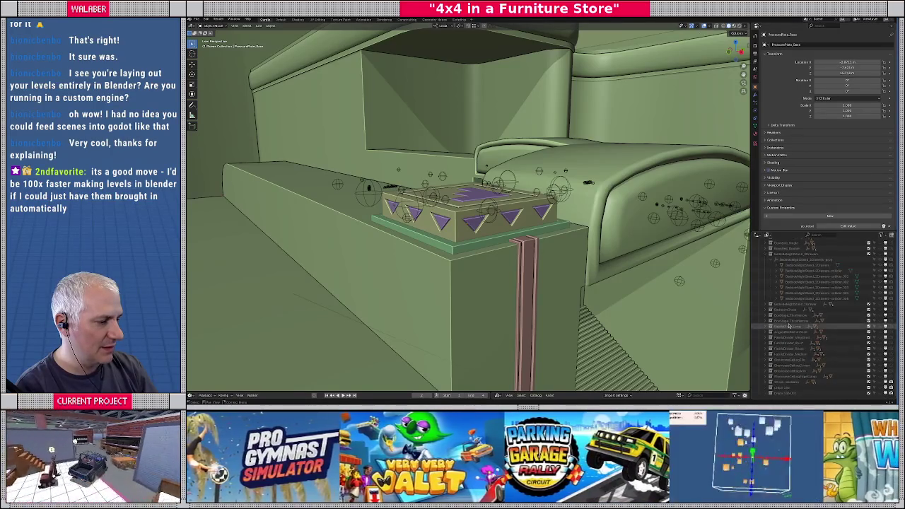
scroll(789, 325, up, 3)
scroll(790, 325, up, 2)
scroll(883, 373, up, 3)
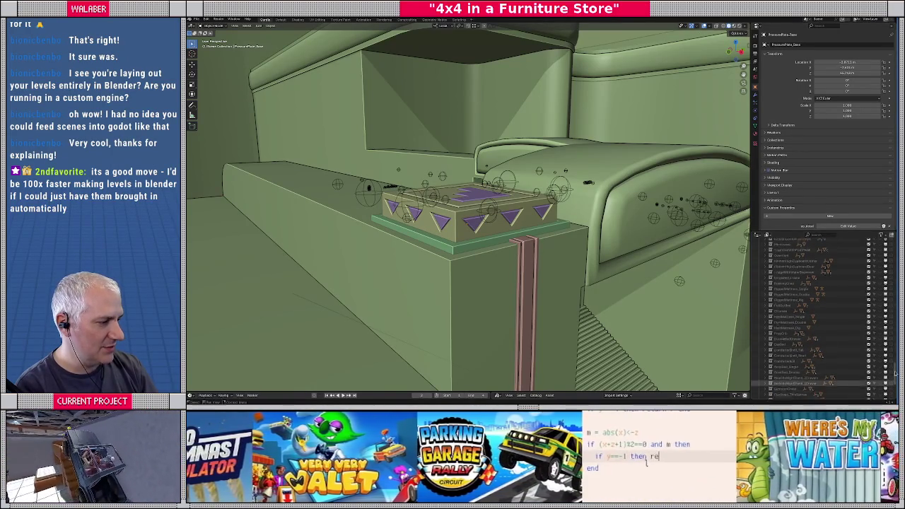
scroll(877, 340, up, 5)
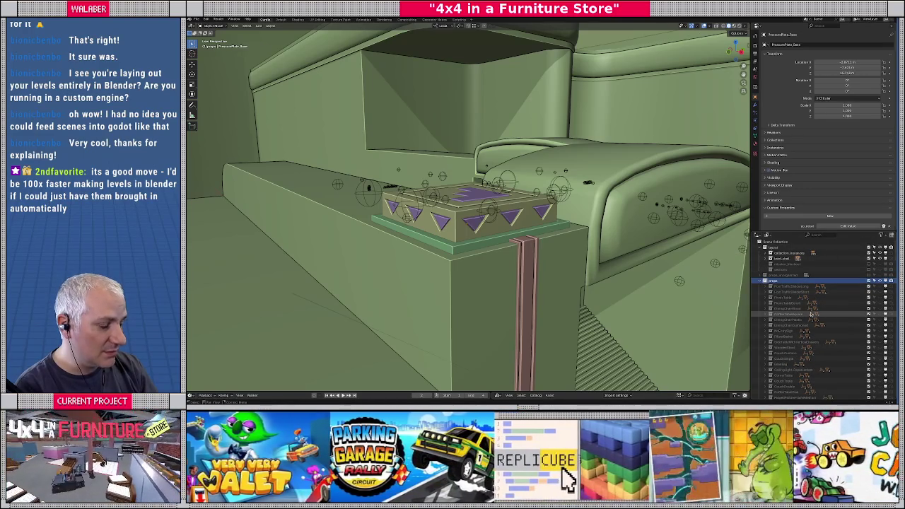
Activate another collection and hide every object via Visibility > Hide, leaving an empty grid.
click(810, 314)
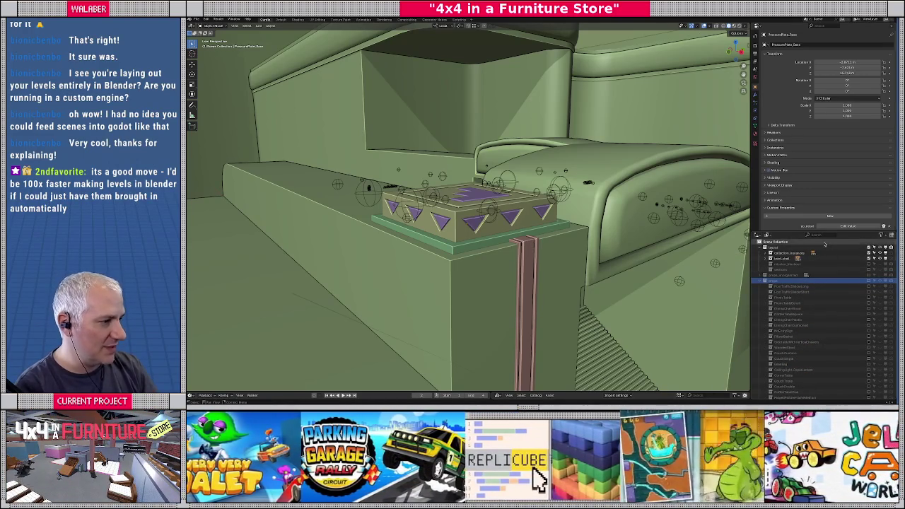
mouse_move(894, 259)
mouse_down()
mouse_move(894, 351)
mouse_move(887, 344)
mouse_up()
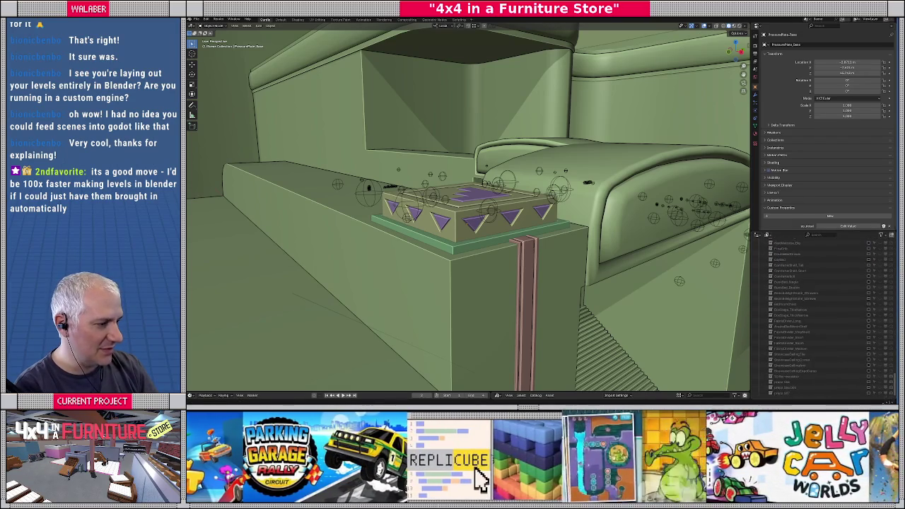
right_click(774, 395)
mouse_move(739, 335)
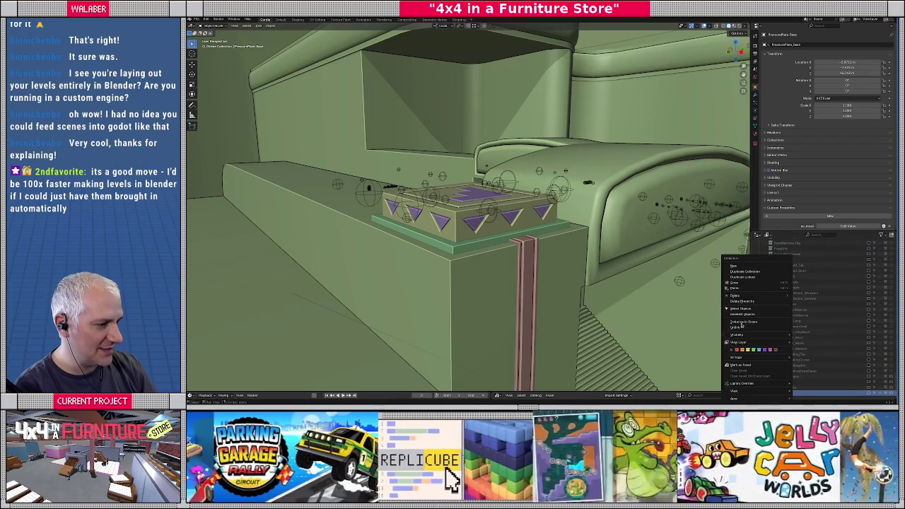
click(805, 335)
middle_drag(483, 272, 579, 303)
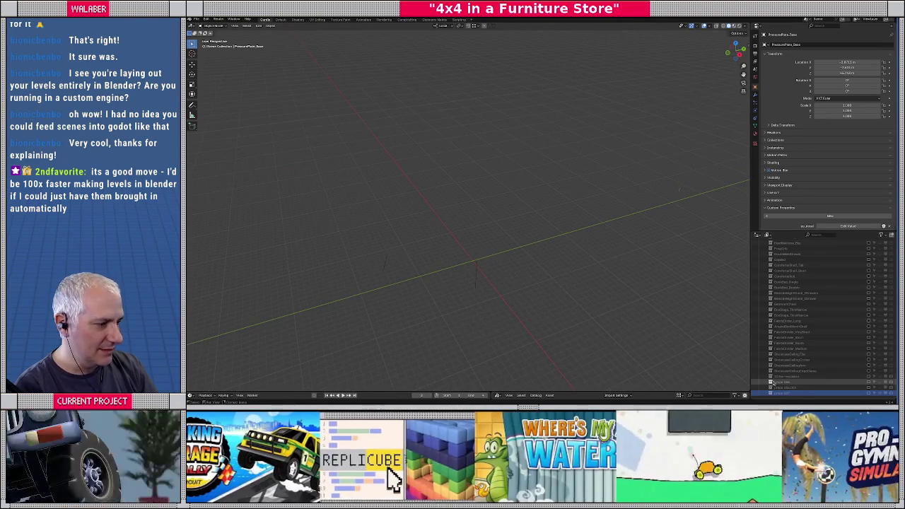
Activate the hidden collection and show its objects again.
scroll(811, 317, up, 5)
scroll(810, 317, up, 2)
scroll(810, 317, up, 2)
scroll(809, 317, up, 2)
scroll(808, 318, up, 2)
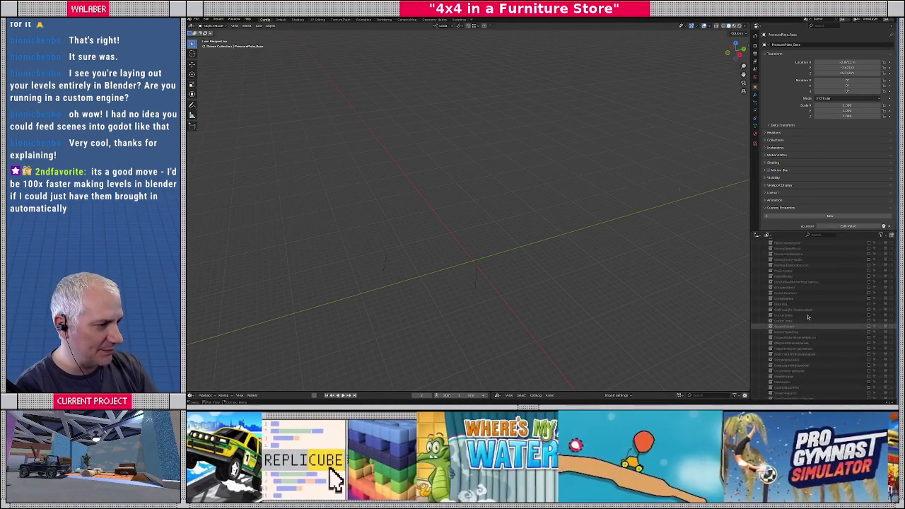
scroll(808, 317, up, 3)
click(871, 281)
click(881, 281)
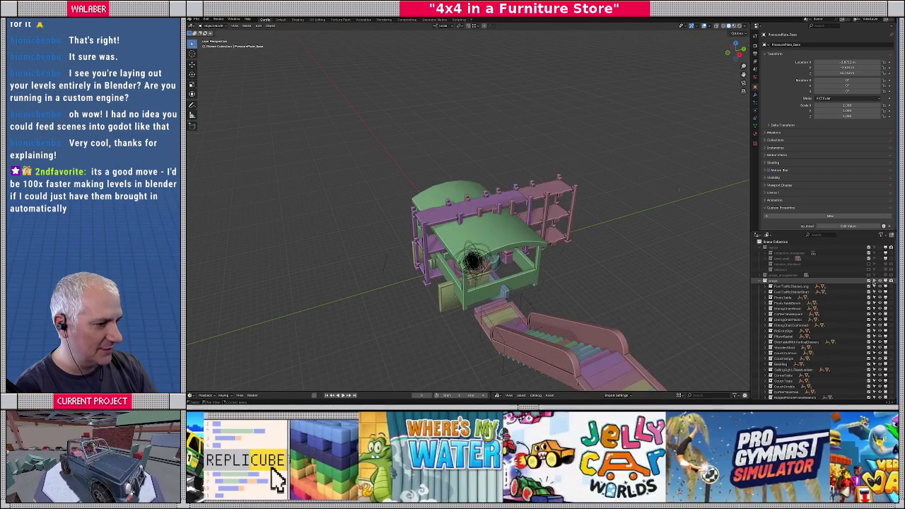
Select an object near the end of the list and make the last collection active.
scroll(883, 311, down, 5)
scroll(813, 318, down, 3)
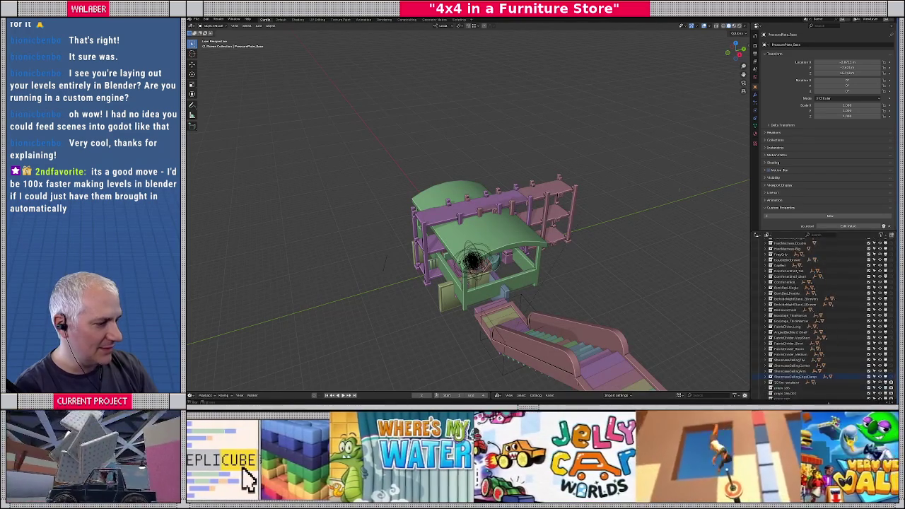
click(786, 388)
scroll(786, 389, down, 1)
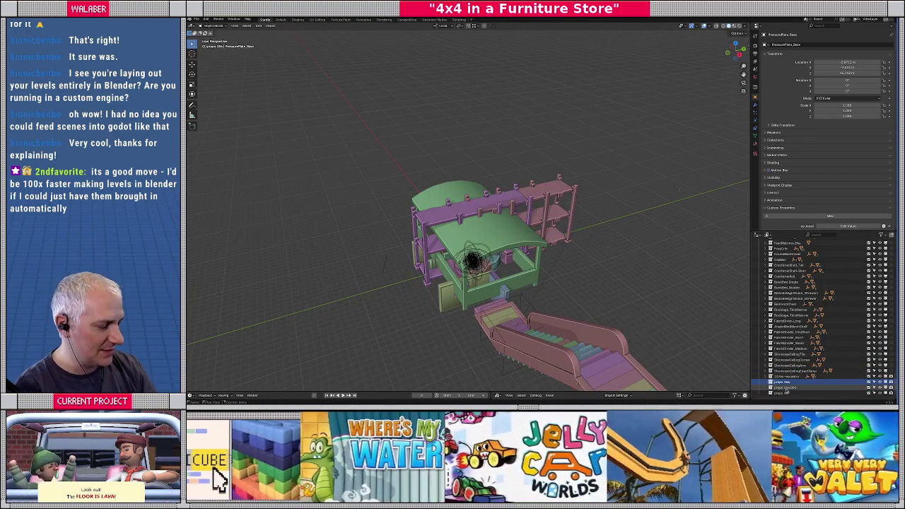
scroll(786, 391, up, 1)
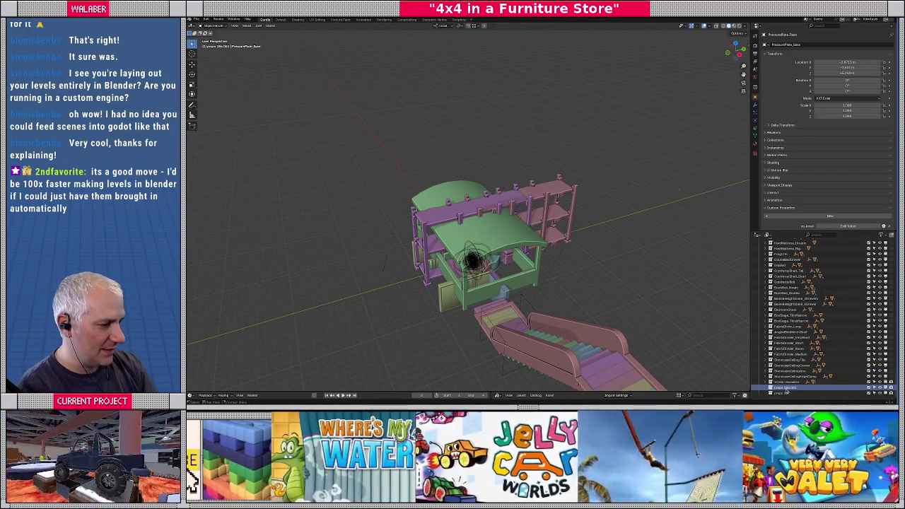
click(780, 394)
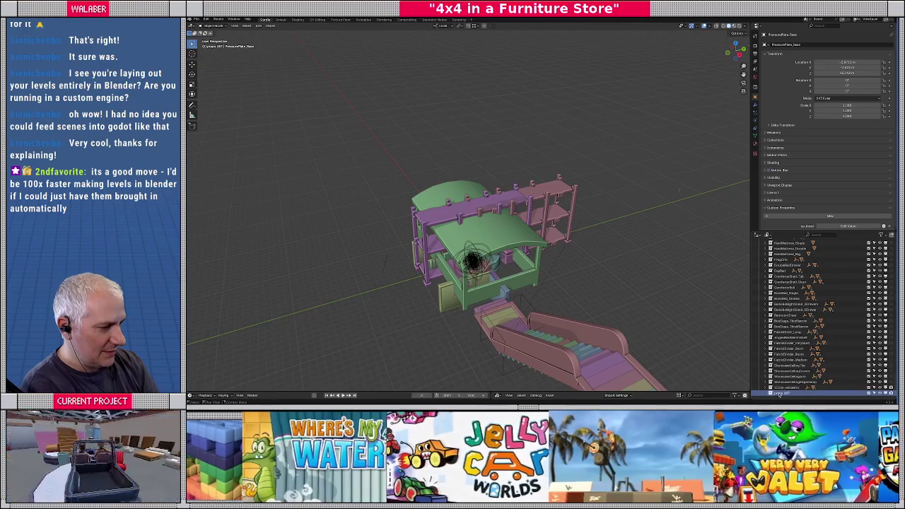
scroll(798, 339, up, 1)
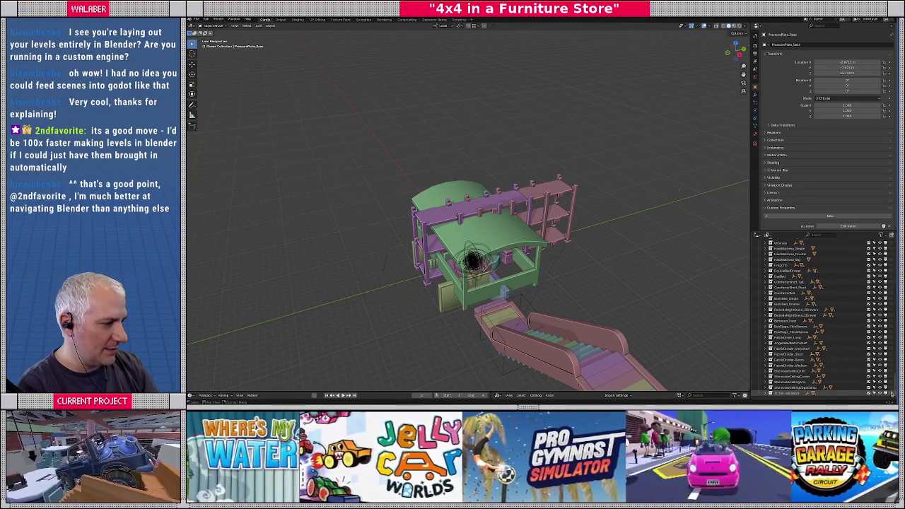
scroll(837, 295, up, 5)
scroll(837, 295, up, 5)
scroll(838, 295, up, 3)
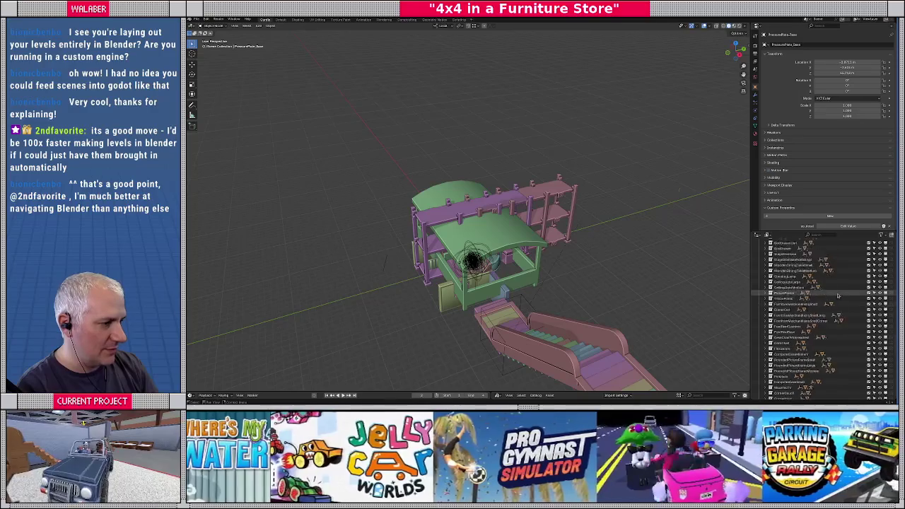
Enlarge the Outliner and collapse the DrawerTrayUnit entry.
drag(820, 231, 820, 90)
scroll(787, 192, up, 3)
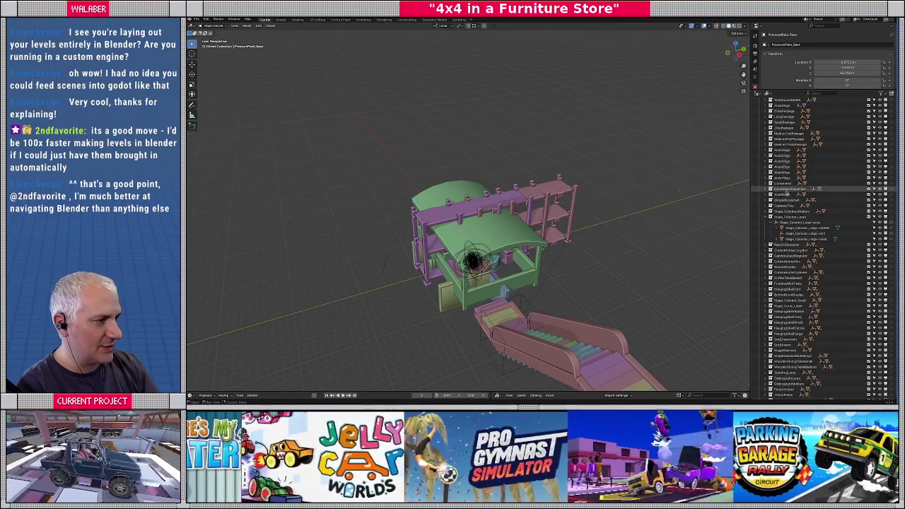
scroll(772, 219, down, 2)
scroll(773, 221, down, 5)
scroll(772, 221, down, 5)
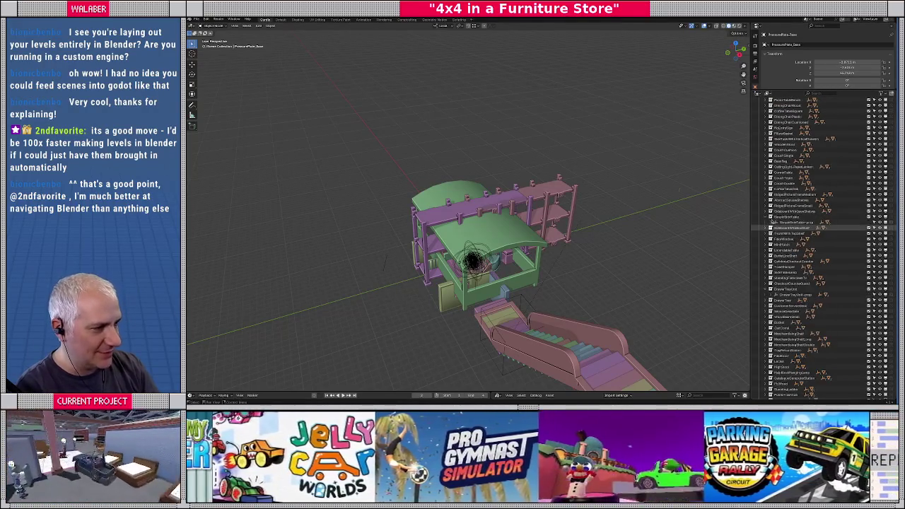
click(766, 289)
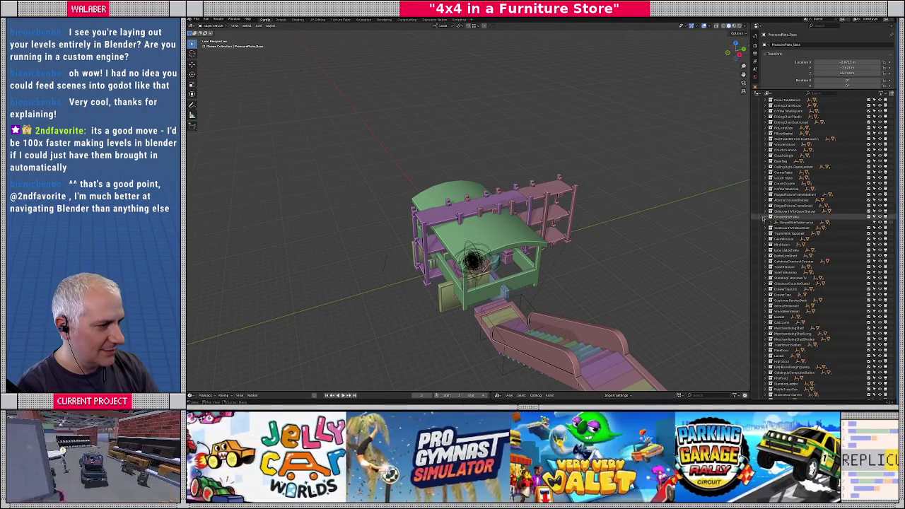
scroll(771, 205, up, 5)
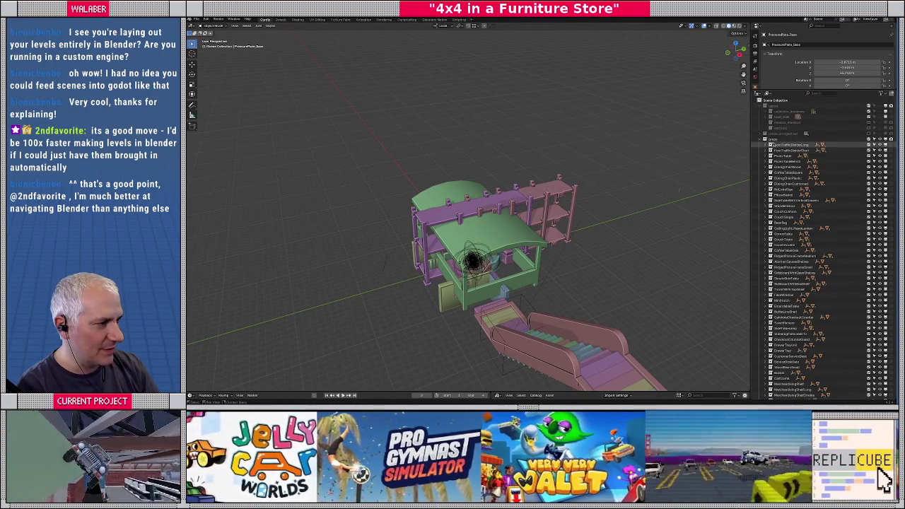
Open the collection's context menu, then the F2 name editor for PressurePlate_Base.
right_click(771, 139)
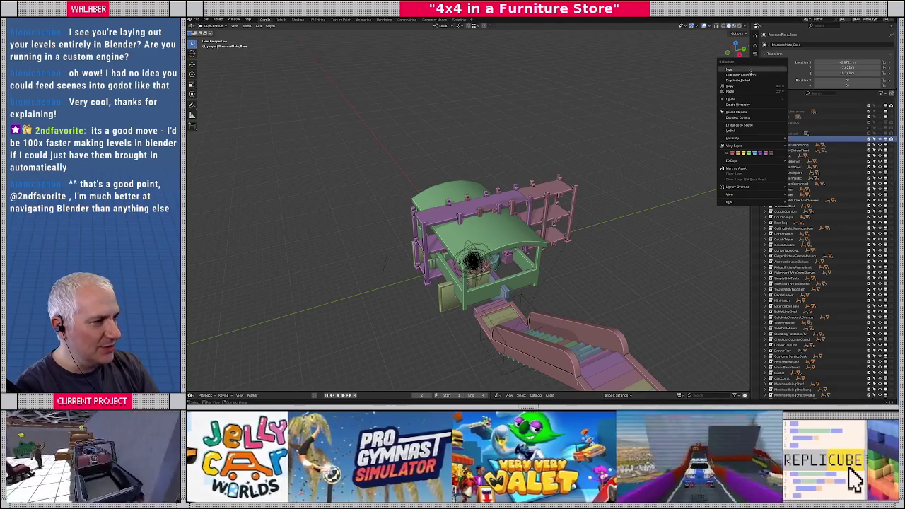
scroll(820, 287, down, 4)
scroll(821, 349, down, 4)
scroll(821, 349, down, 5)
scroll(820, 357, down, 5)
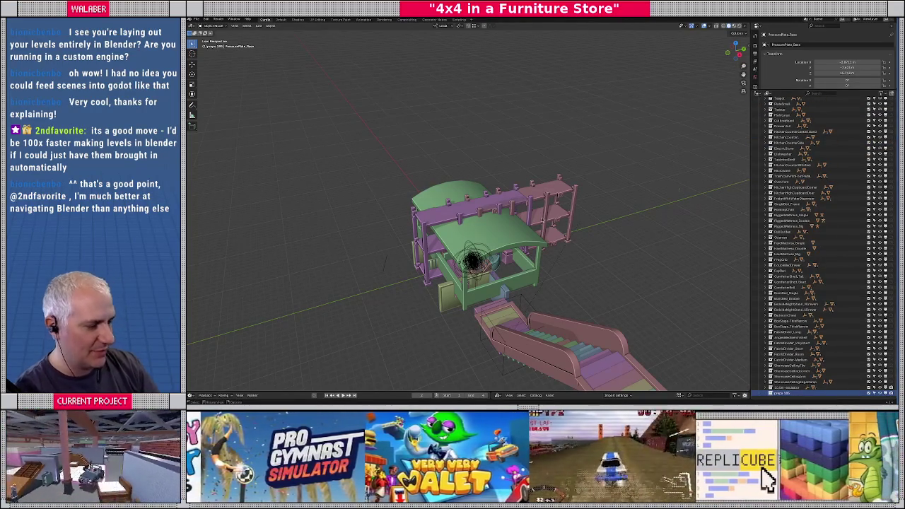
key(F2)
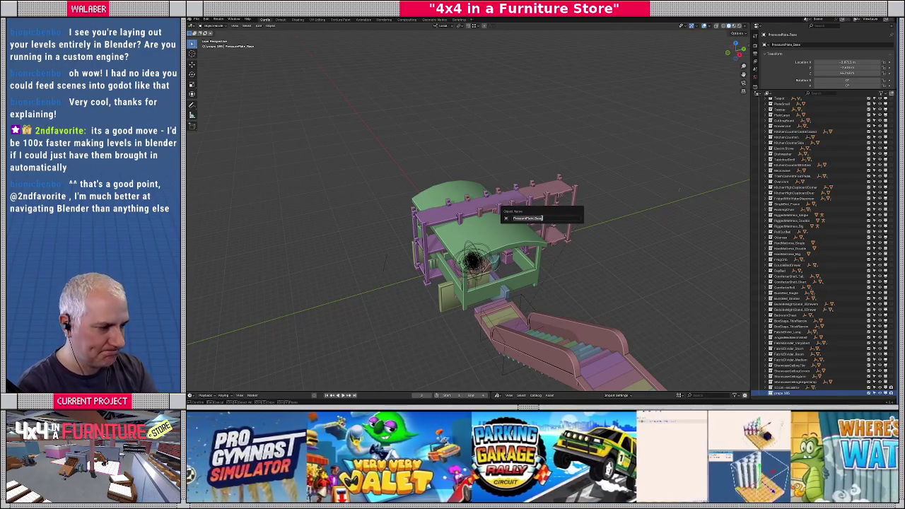
Confirm the pending rename, then rename the bottom Outliner object to UnlockPlate.
key(Return)
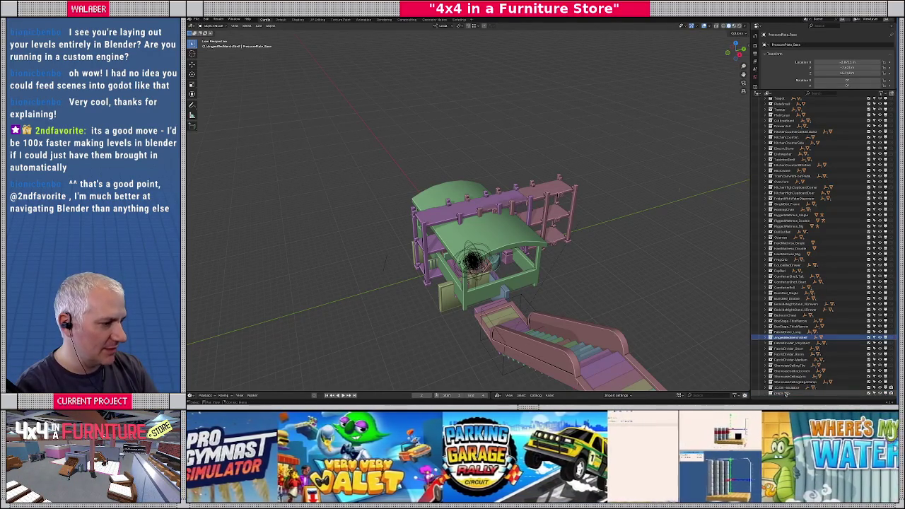
click(785, 394)
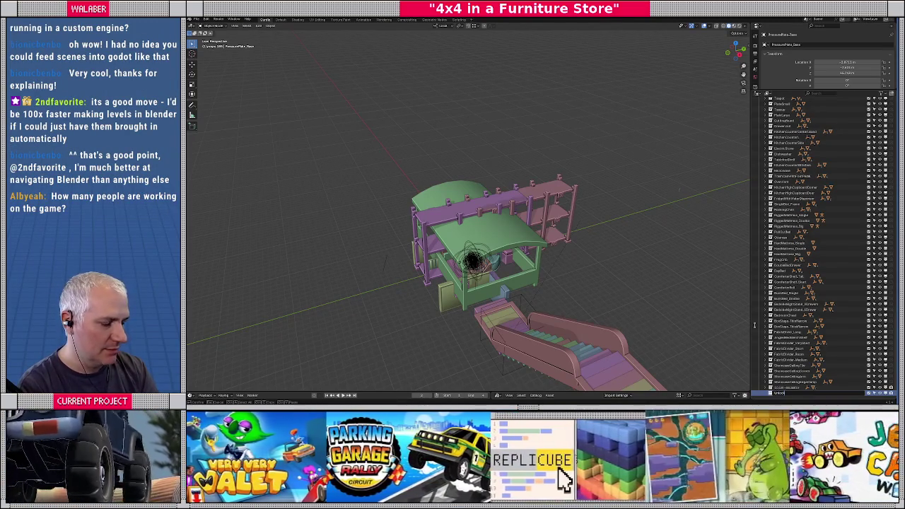
text(Plate)
key(Return)
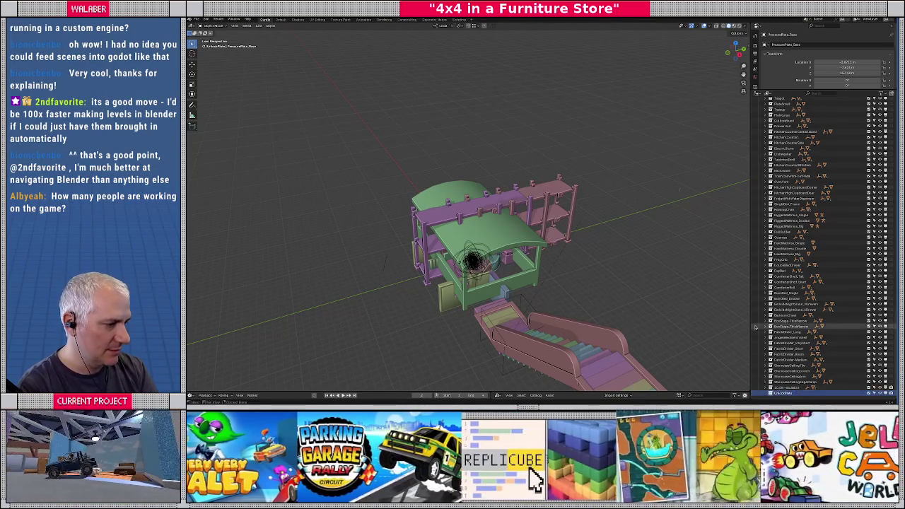
scroll(824, 164, up, 5)
scroll(825, 164, up, 5)
scroll(848, 162, up, 5)
scroll(892, 151, up, 5)
scroll(891, 151, up, 5)
scroll(794, 120, up, 5)
scroll(793, 120, up, 5)
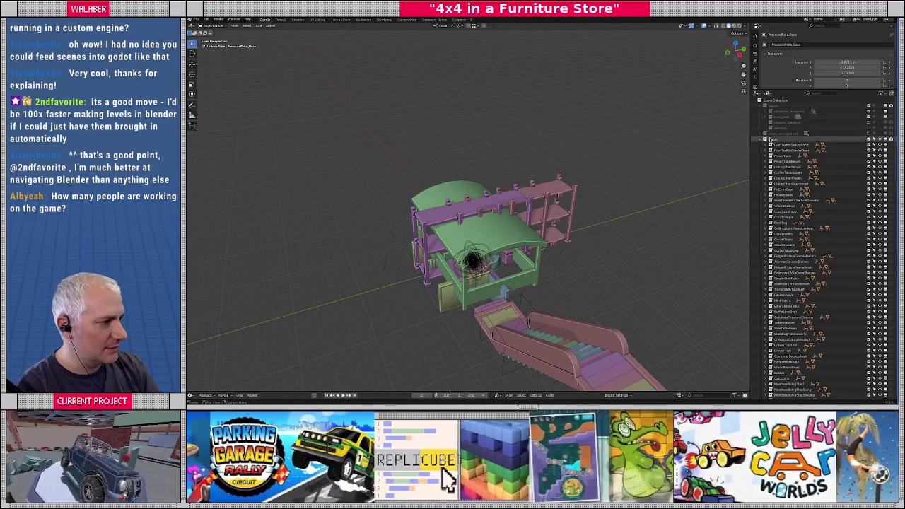
Unhide the store-level geometry and frame PressurePlate_Escalator in the viewport.
click(853, 118)
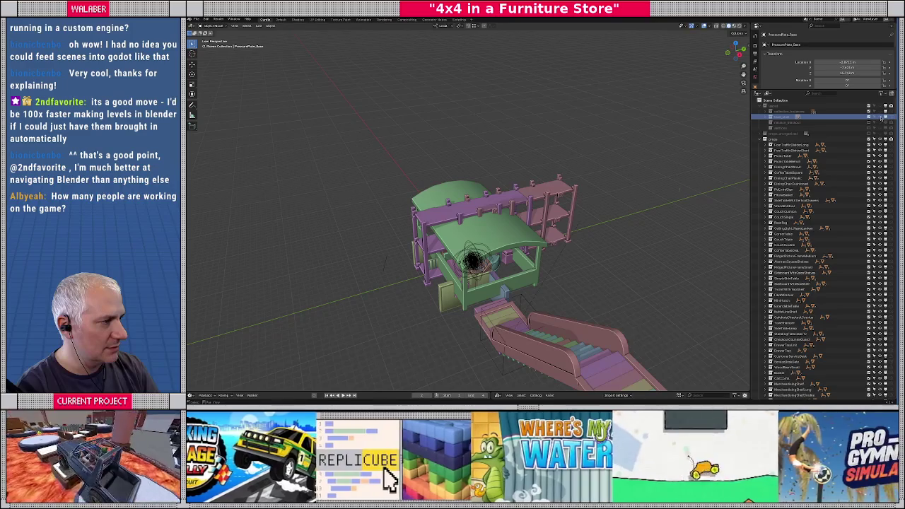
click(879, 111)
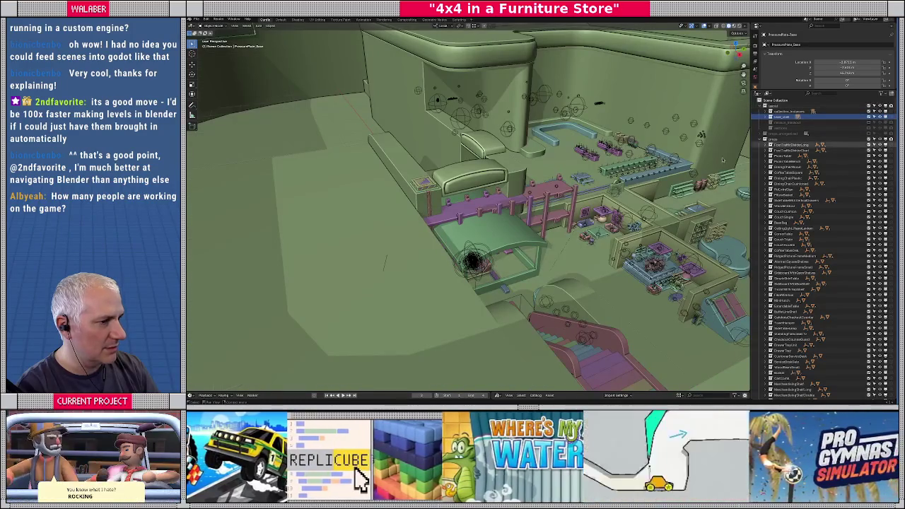
click(784, 146)
key(KP_Decimal)
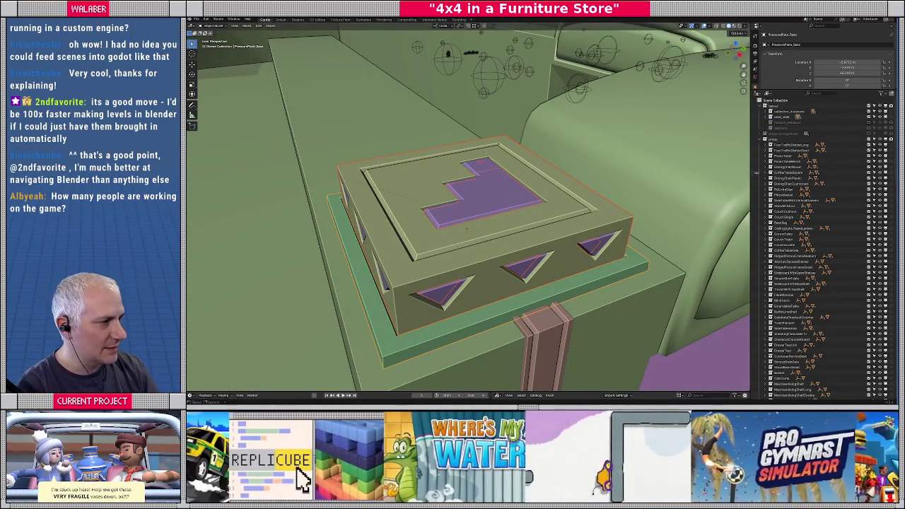
Select PressurePlate_Base in the props collection, then hide the environment collection.
click(770, 117)
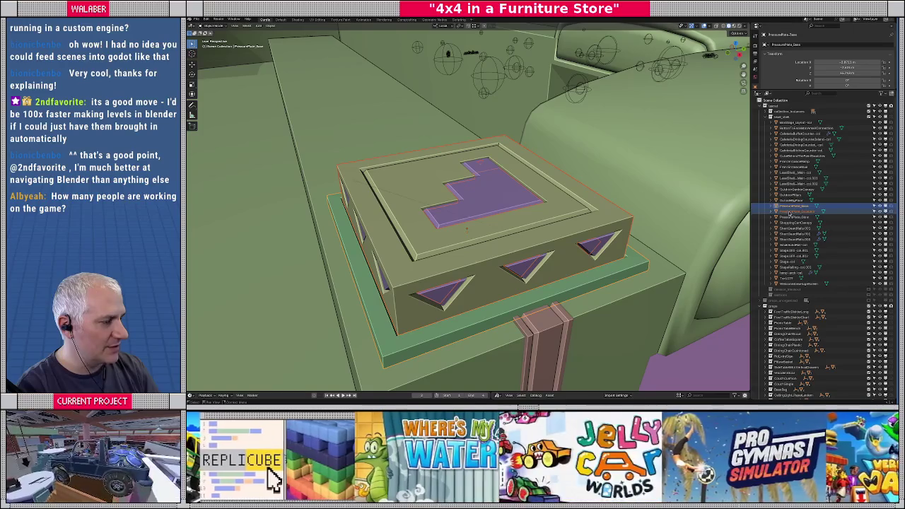
click(788, 211)
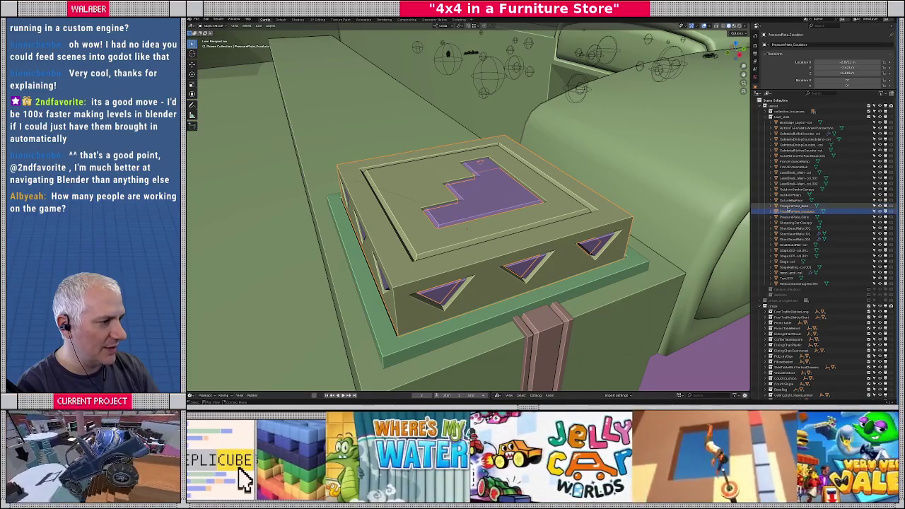
click(790, 205)
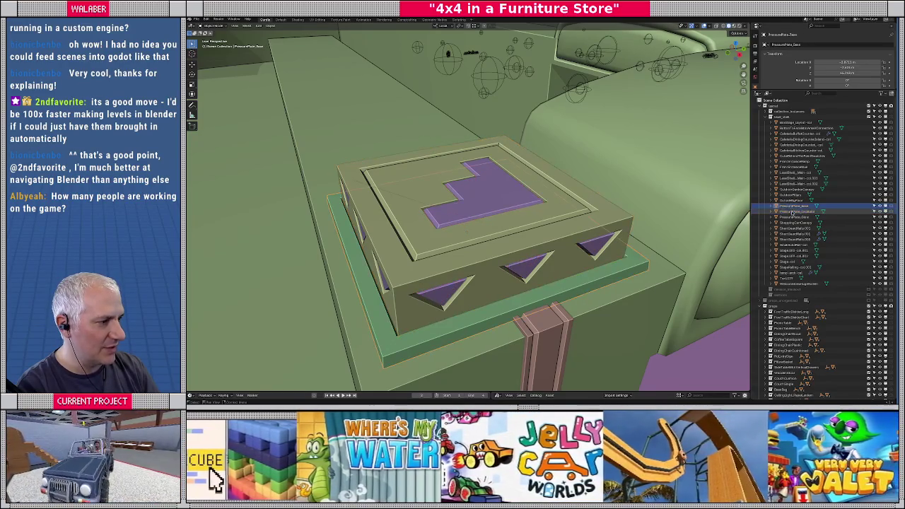
scroll(793, 233, down, 3)
scroll(795, 283, down, 5)
scroll(797, 310, down, 5)
scroll(795, 311, down, 3)
scroll(796, 315, down, 3)
scroll(797, 318, down, 3)
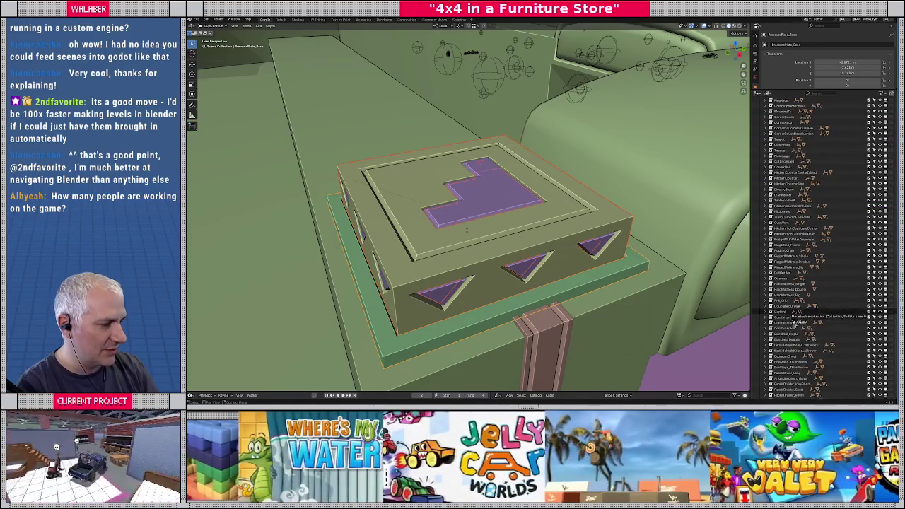
scroll(797, 322, down, 4)
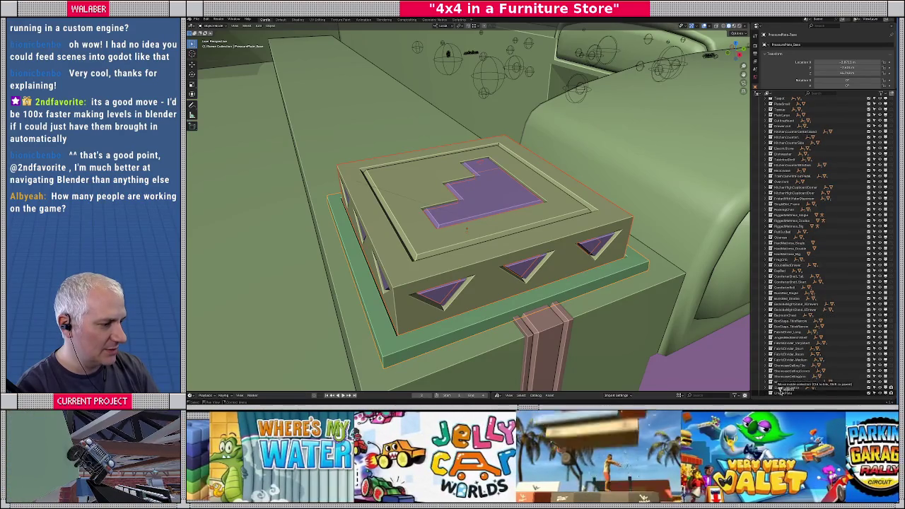
scroll(799, 332, up, 3)
scroll(820, 283, up, 4)
scroll(844, 226, up, 4)
scroll(857, 199, up, 3)
scroll(856, 199, up, 3)
scroll(856, 199, up, 4)
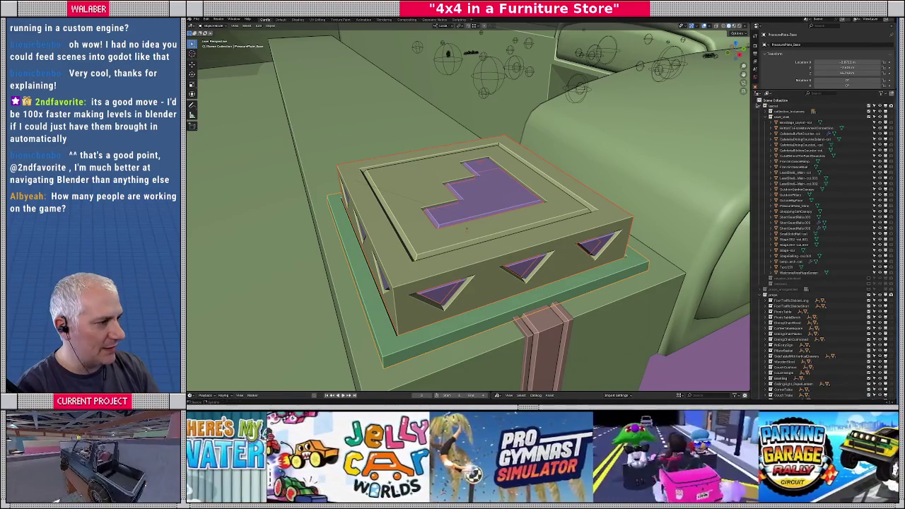
click(759, 106)
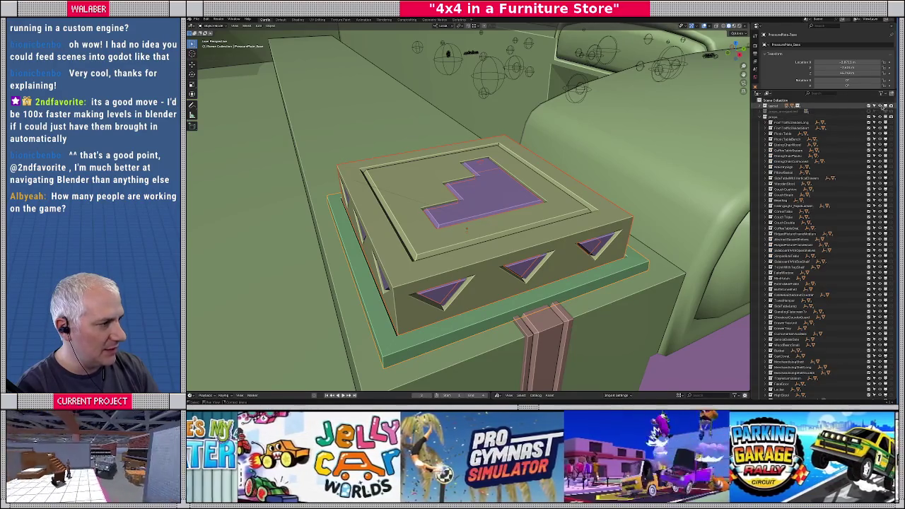
click(879, 106)
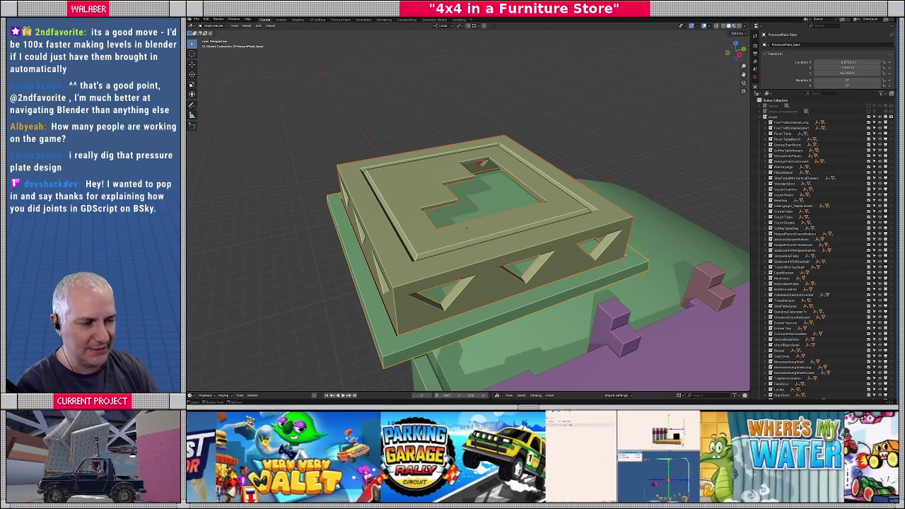
Orbit around the pressure plate beside the purple walkway, check top view, then tilt low.
mouse_move(417, 227)
middle_down()
mouse_move(365, 211)
mouse_move(351, 189)
mouse_move(497, 199)
middle_up()
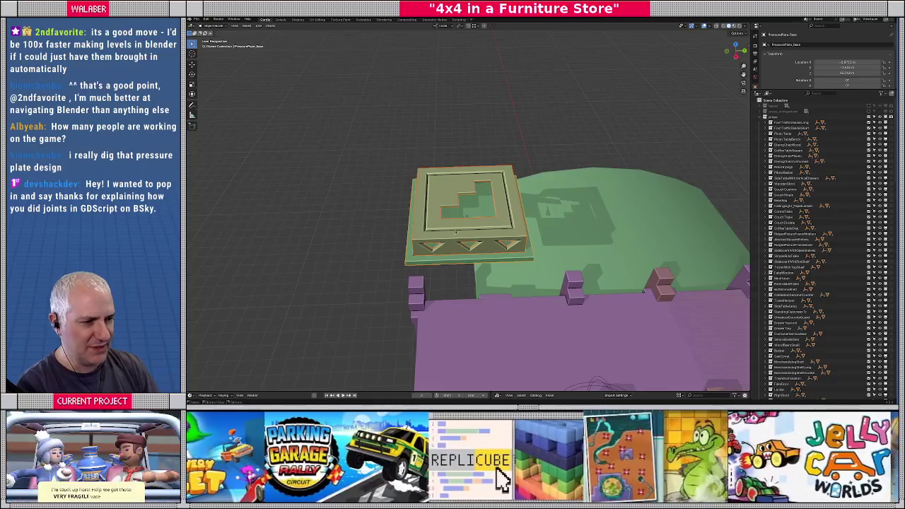
middle_drag(455, 231, 509, 212)
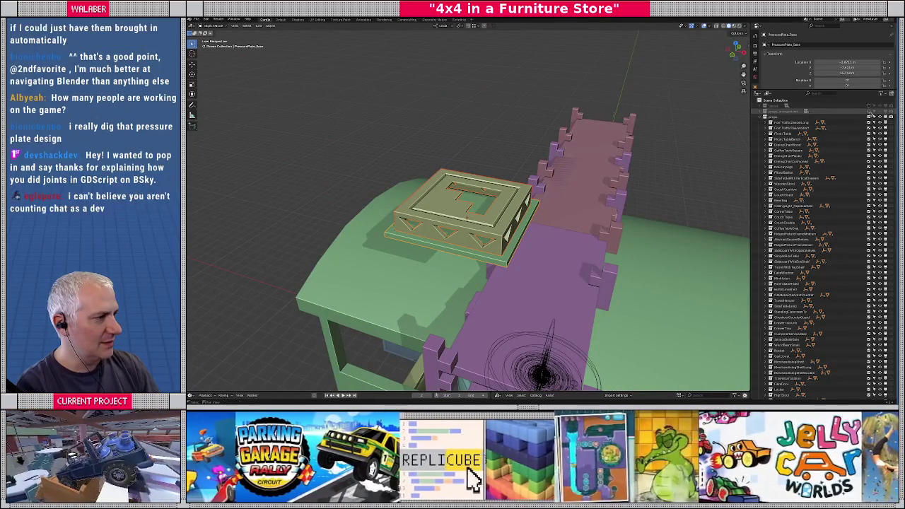
key(ctrl+KP_7)
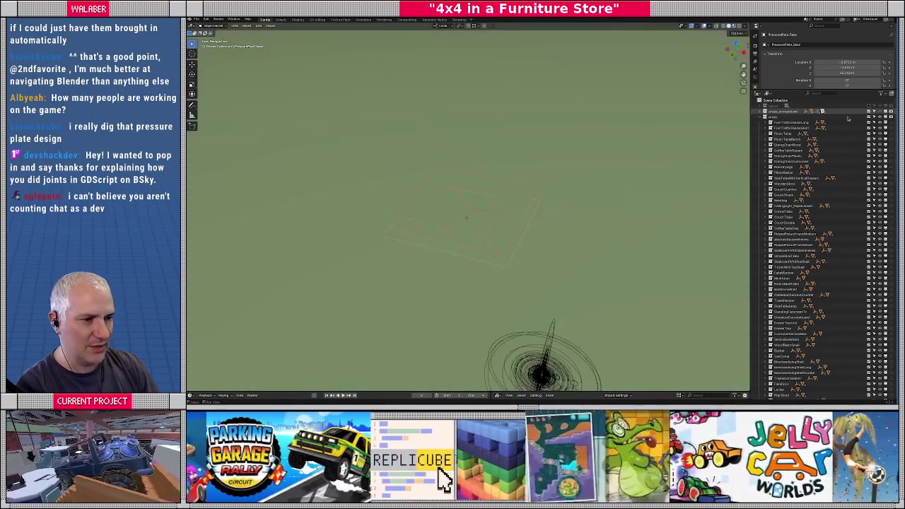
mouse_move(520, 205)
middle_down()
mouse_move(495, 150)
mouse_move(504, 210)
middle_up()
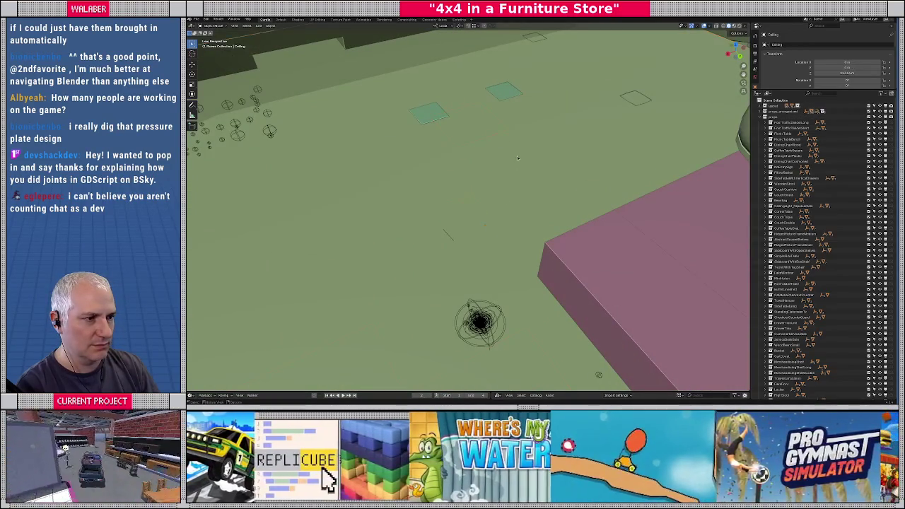
Hide the pink box and the ceiling, then select the excavator pressure plate.
click(771, 117)
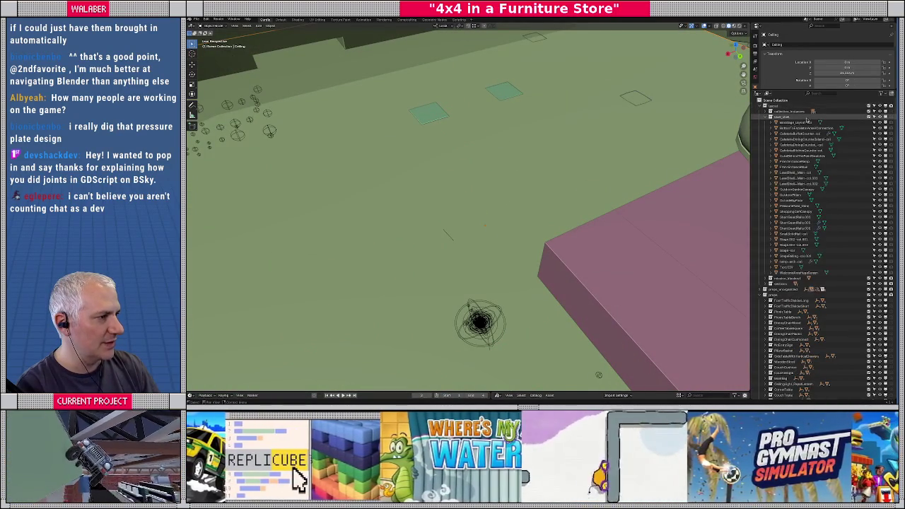
click(879, 117)
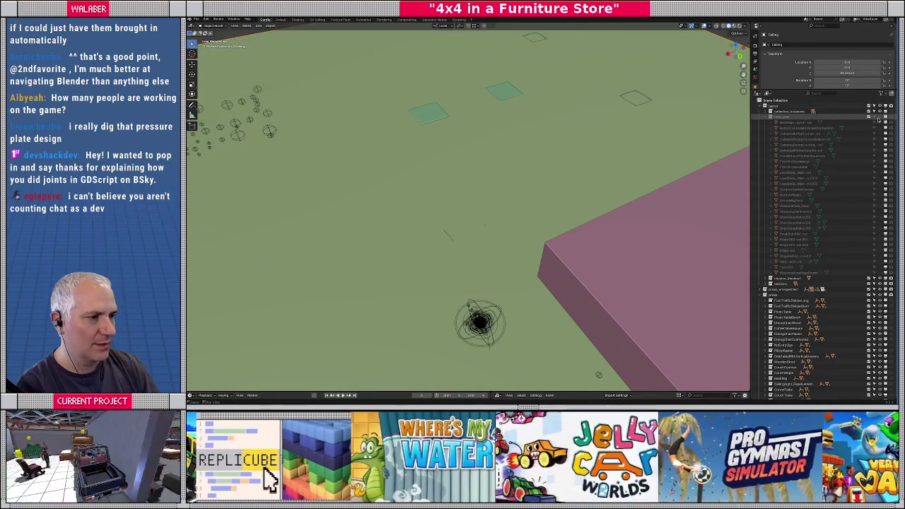
click(879, 116)
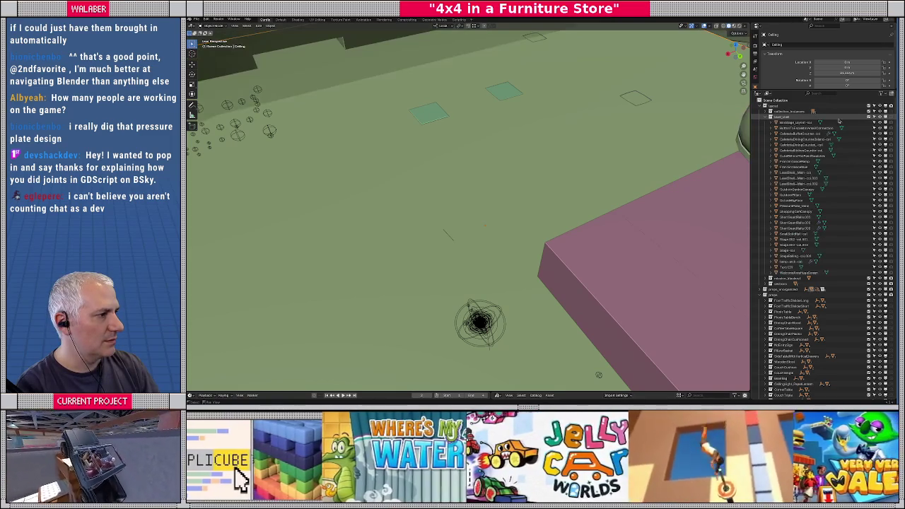
click(770, 116)
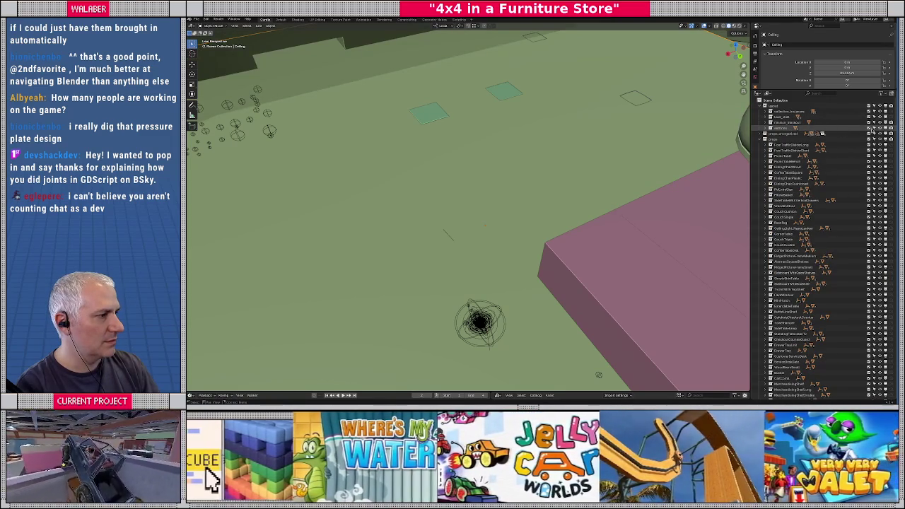
click(879, 128)
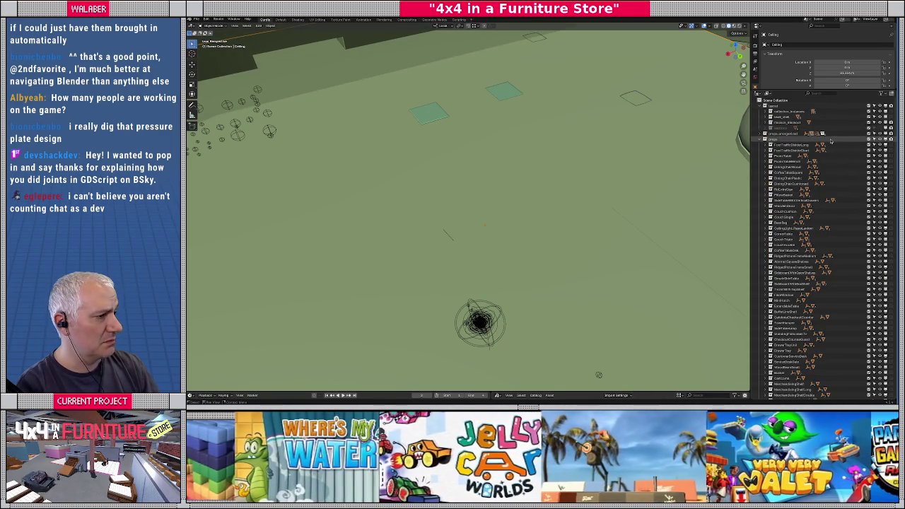
click(879, 133)
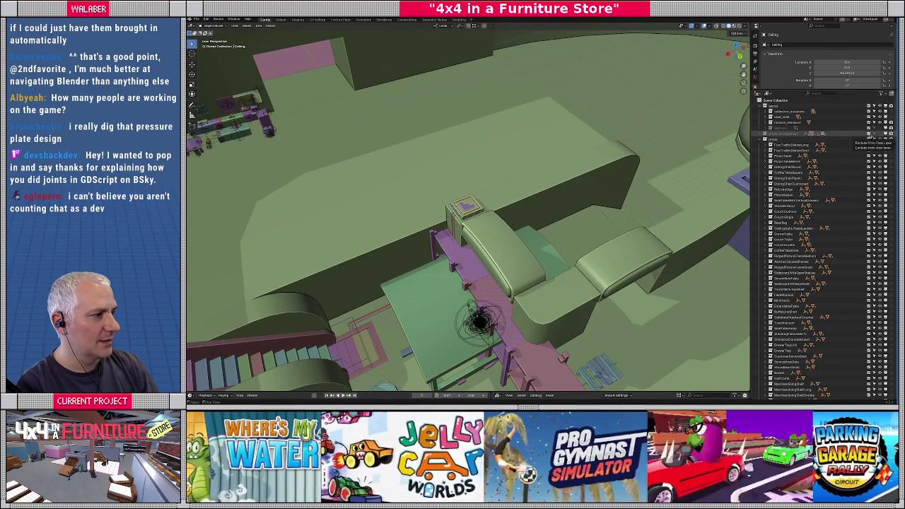
click(463, 206)
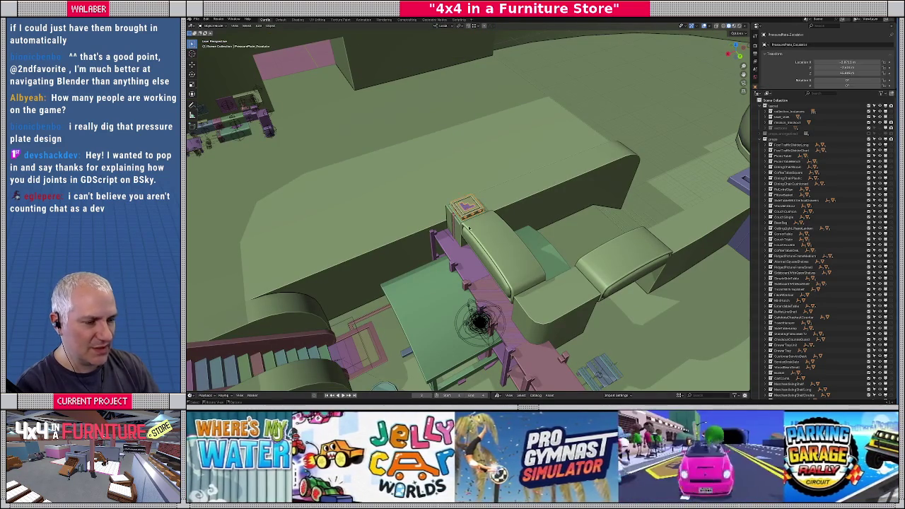
Frame the pressure plate and select its overlapping PressurePlate_Glow piece.
key(KP_Decimal)
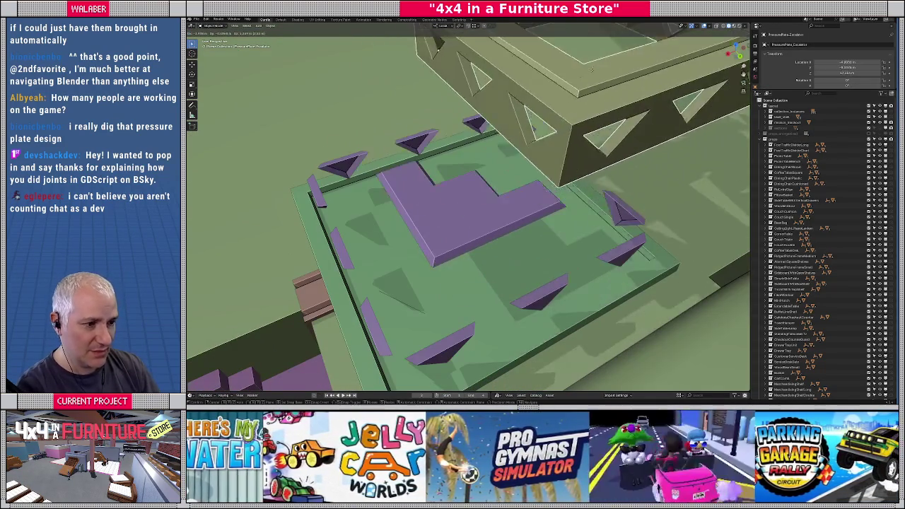
click(491, 159)
click(456, 212)
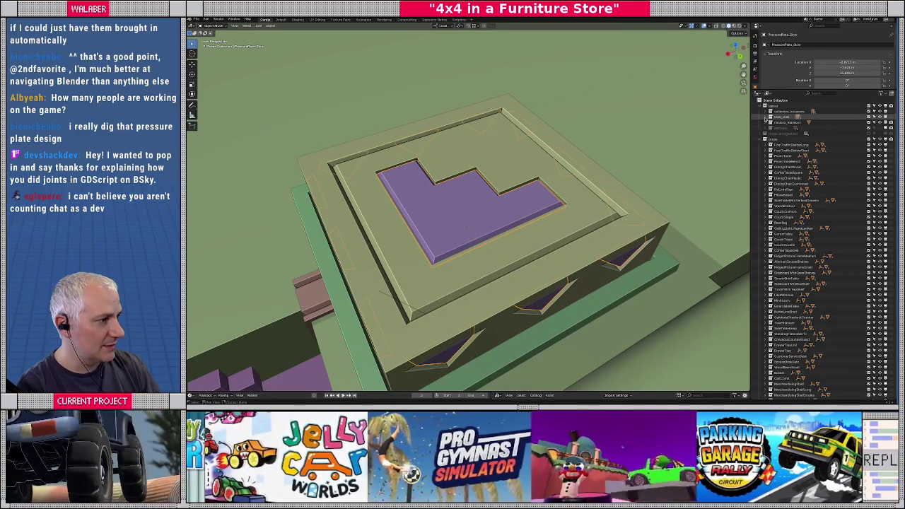
Drag the glow piece's Outliner row into another collection.
click(765, 117)
drag(791, 206, 780, 382)
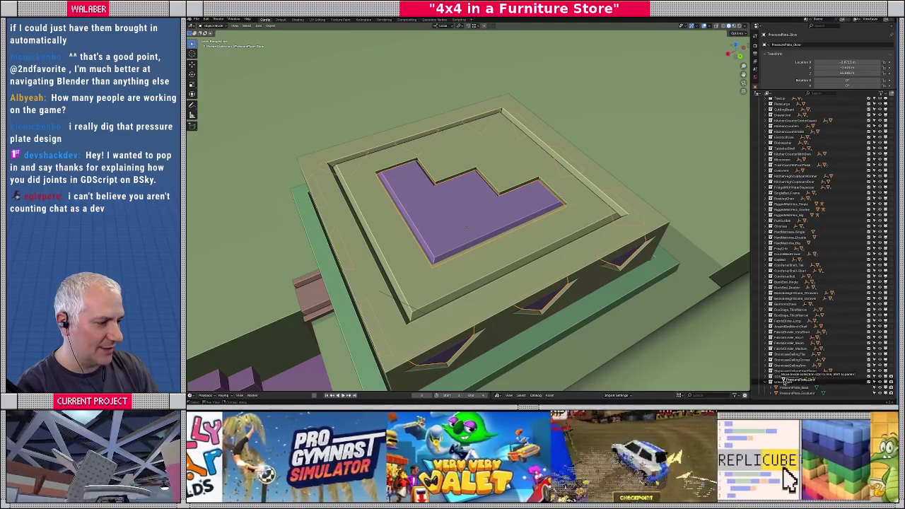
scroll(805, 318, up, 5)
scroll(809, 240, up, 5)
scroll(809, 240, up, 5)
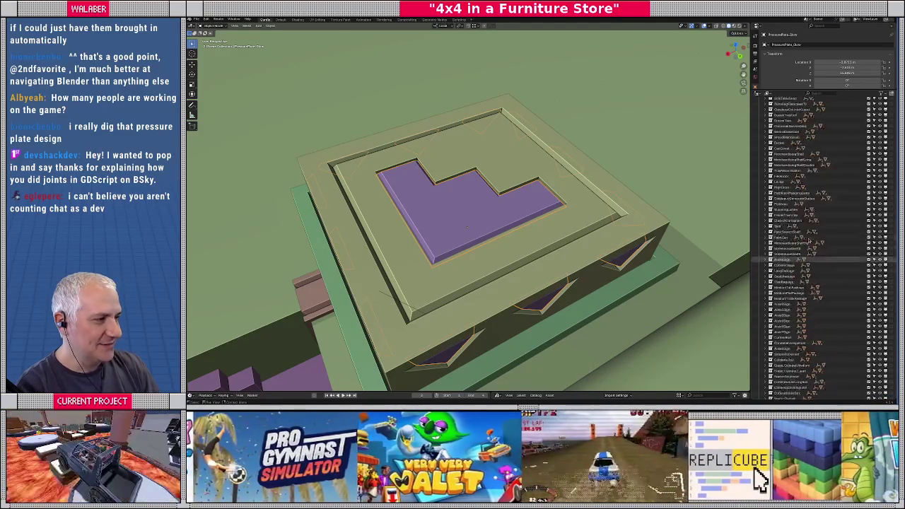
scroll(809, 240, up, 5)
scroll(809, 240, up, 5)
scroll(809, 240, up, 5)
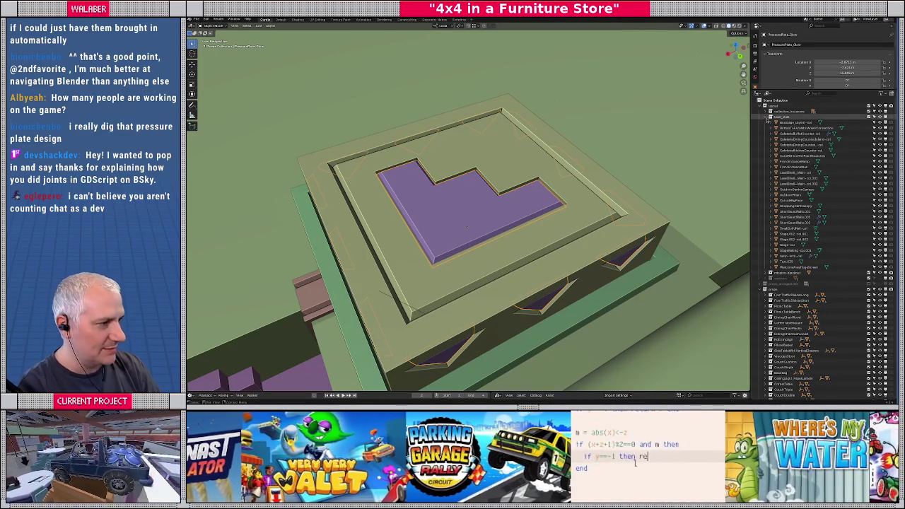
click(767, 117)
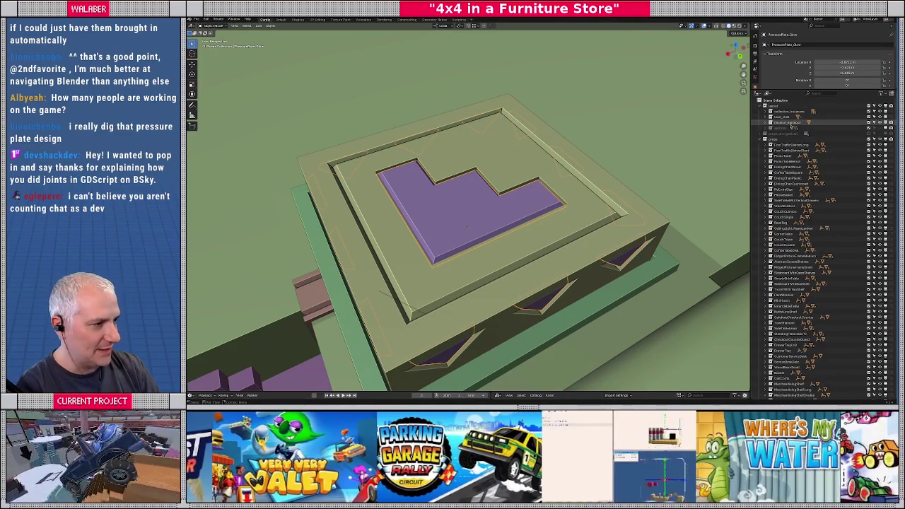
click(874, 123)
click(873, 123)
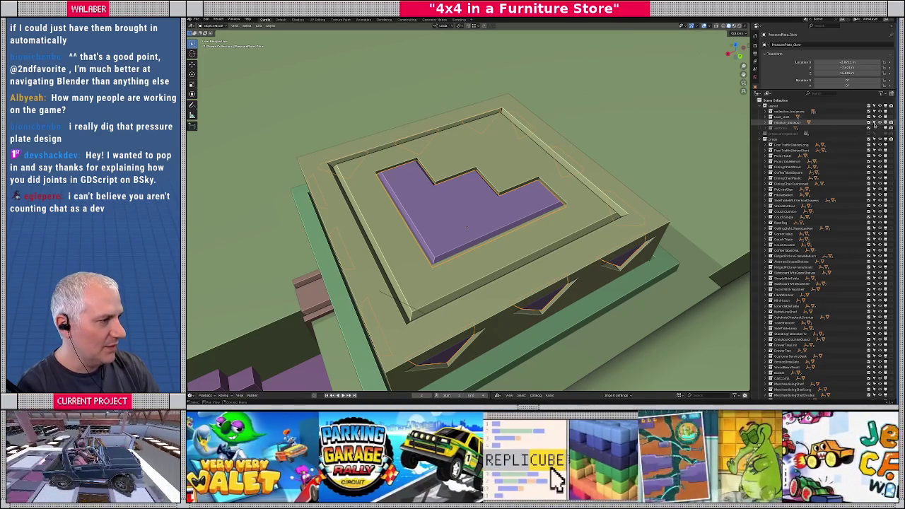
Hide the level geometry and bring up the context menu for the plate's collection.
click(766, 106)
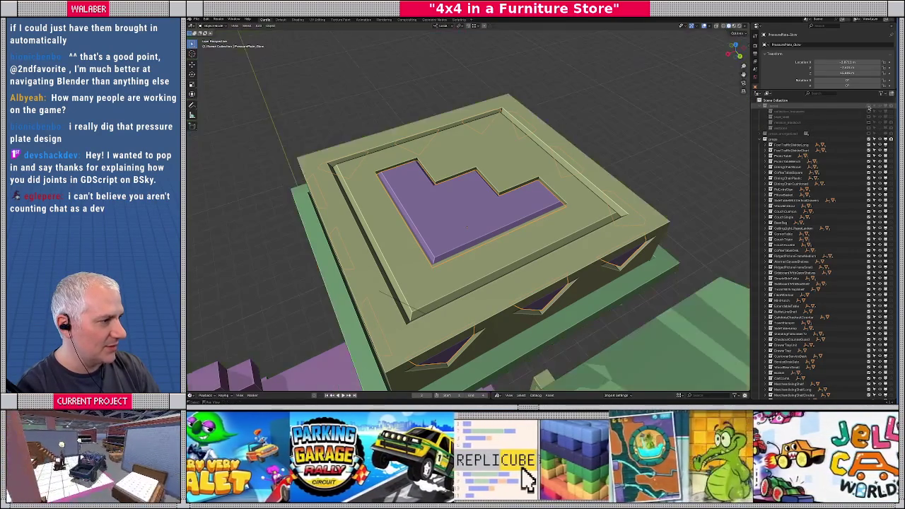
scroll(772, 145, down, 3)
scroll(791, 212, down, 5)
scroll(806, 283, down, 5)
scroll(824, 376, down, 5)
scroll(824, 377, down, 5)
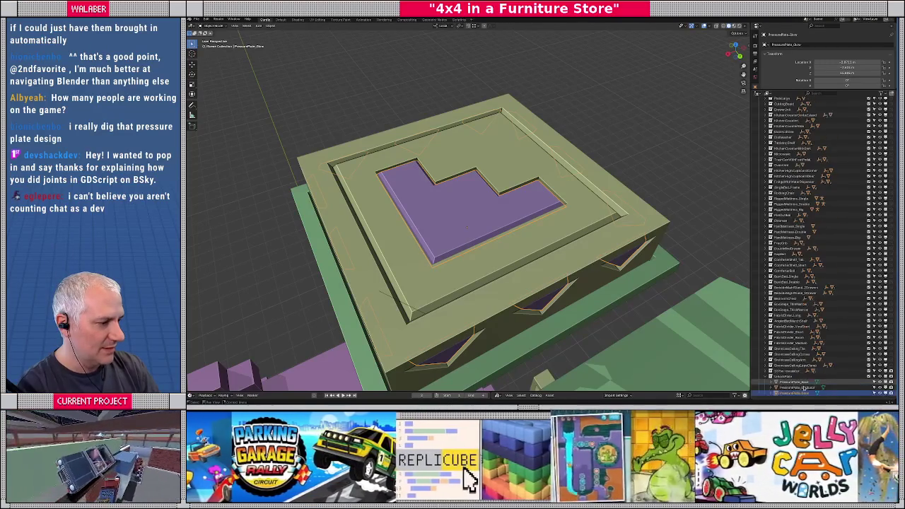
right_click(781, 377)
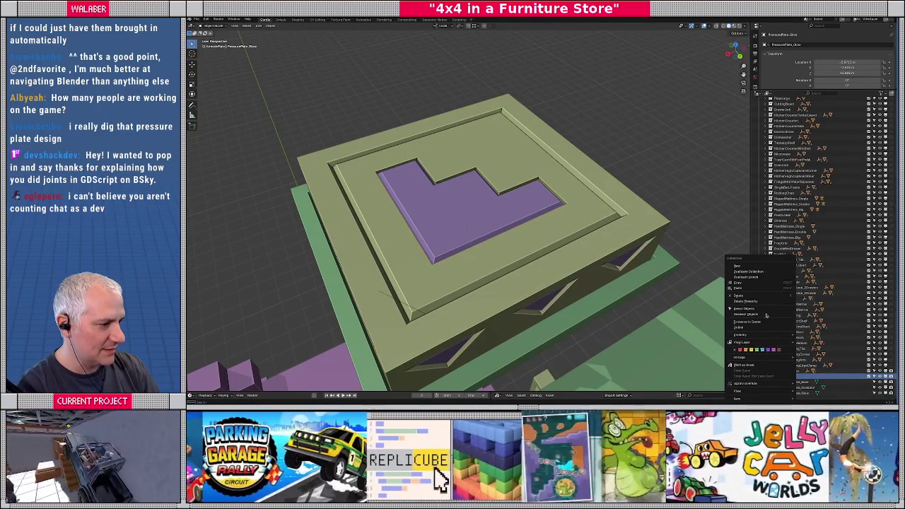
scroll(553, 283, down, 8)
scroll(542, 250, down, 7)
scroll(460, 258, up, 4)
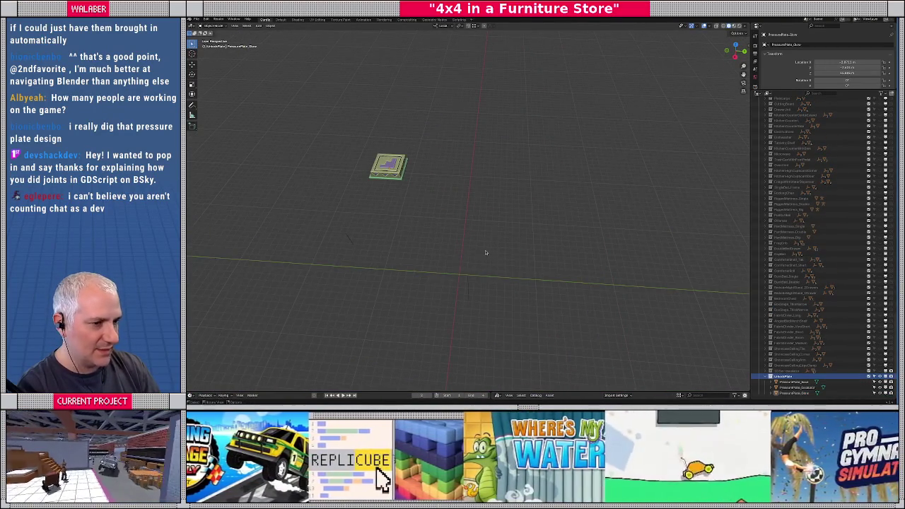
scroll(486, 254, down, 3)
scroll(486, 254, down, 3)
scroll(486, 254, down, 2)
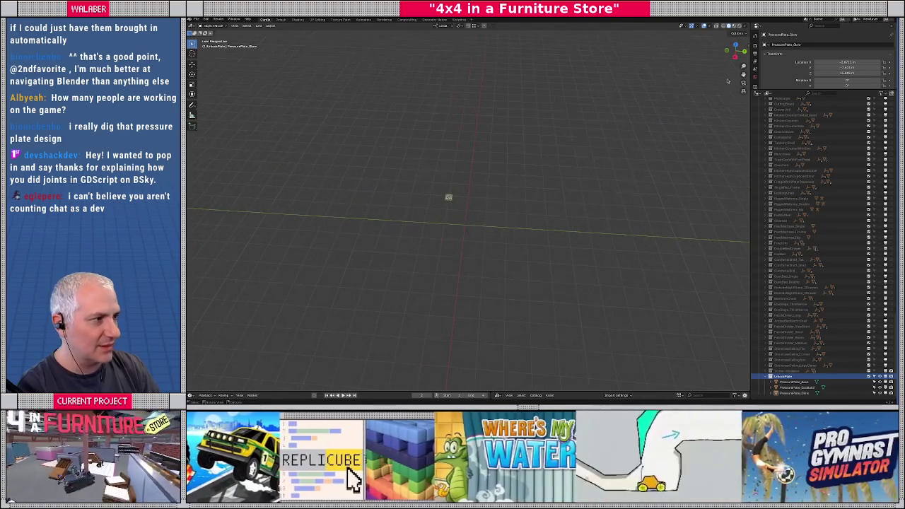
Set the 3D cursor location to X 0, Y 0, Z 0 in the sidebar, then open the Add menu.
key(n)
click(698, 145)
text(0)
key(Tab)
text(0)
key(Tab)
text(0)
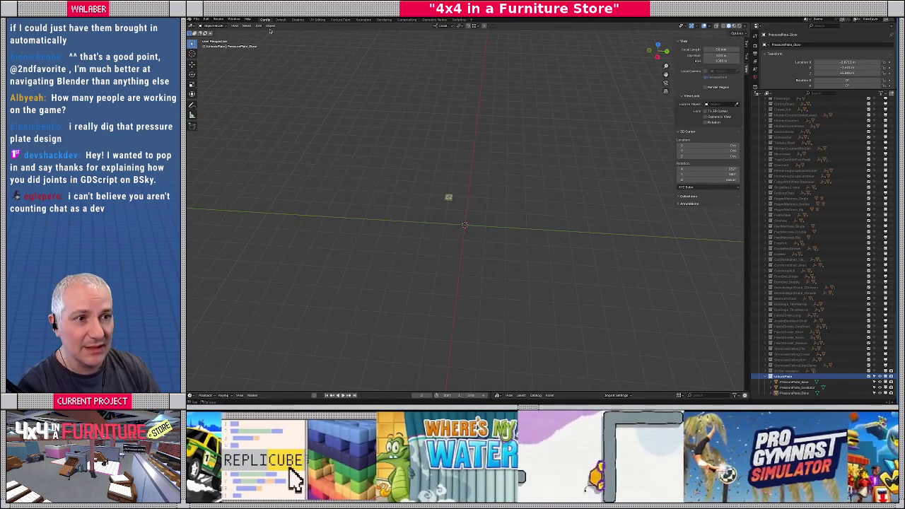
click(259, 26)
mouse_move(268, 91)
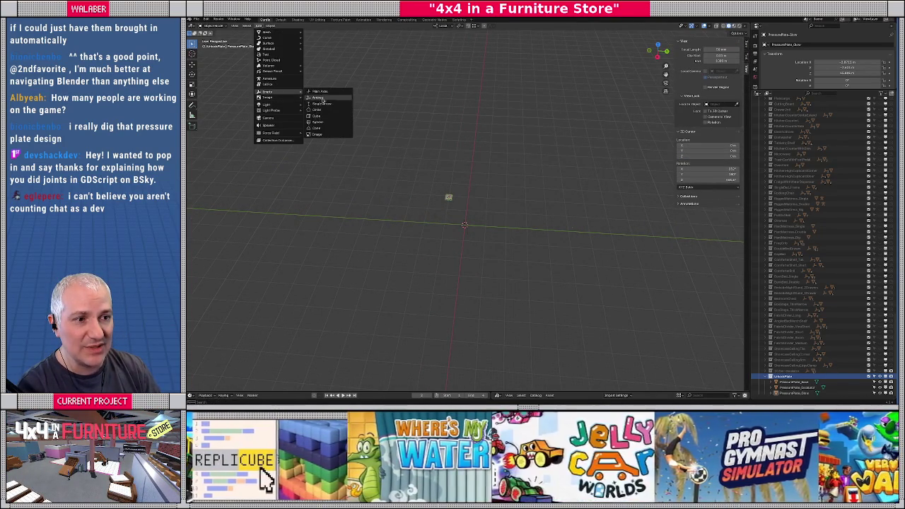
Add a sphere empty at the origin and rename it from Empty.003 to the UnlockPlate name.
click(324, 121)
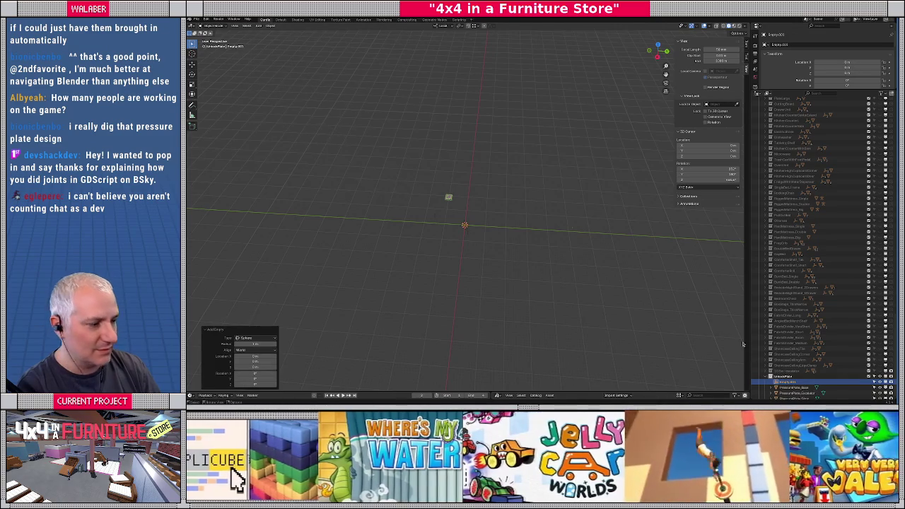
scroll(812, 356, down, 1)
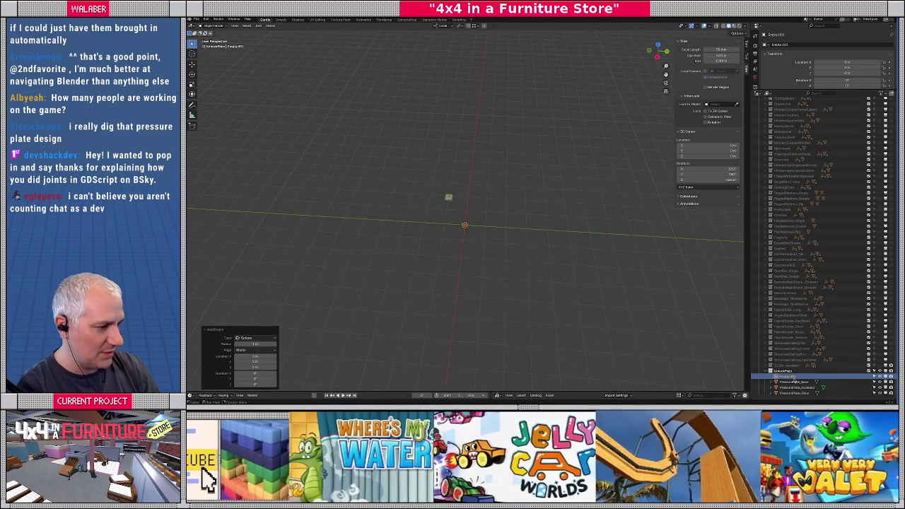
click(793, 380)
key(F2)
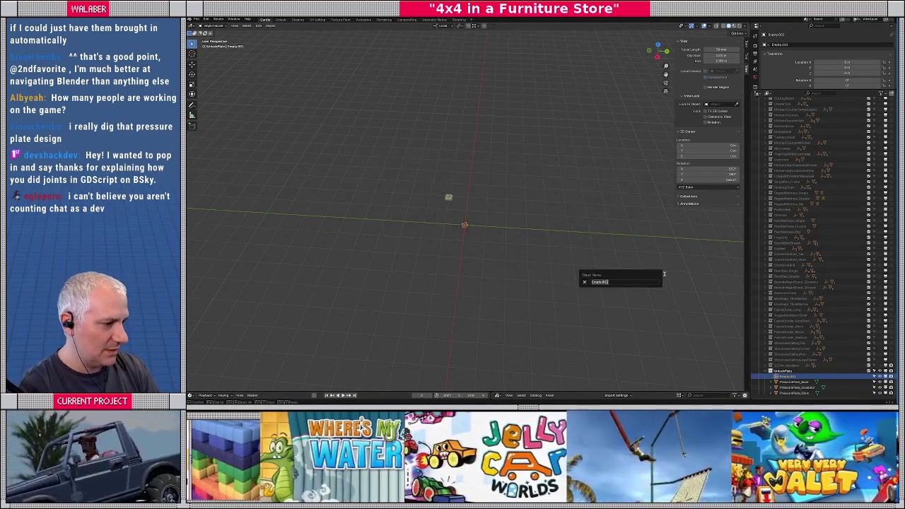
key(BackSpace)
text(UnlockPl)
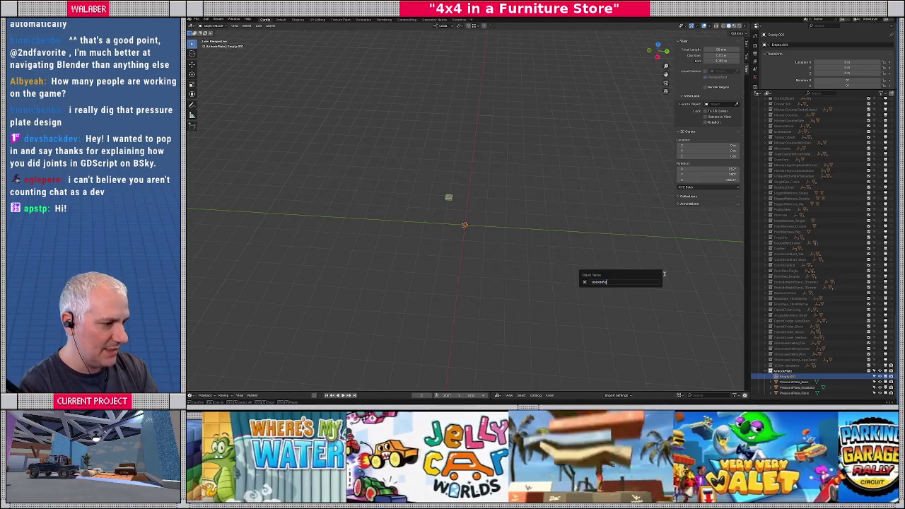
text(te.anc)
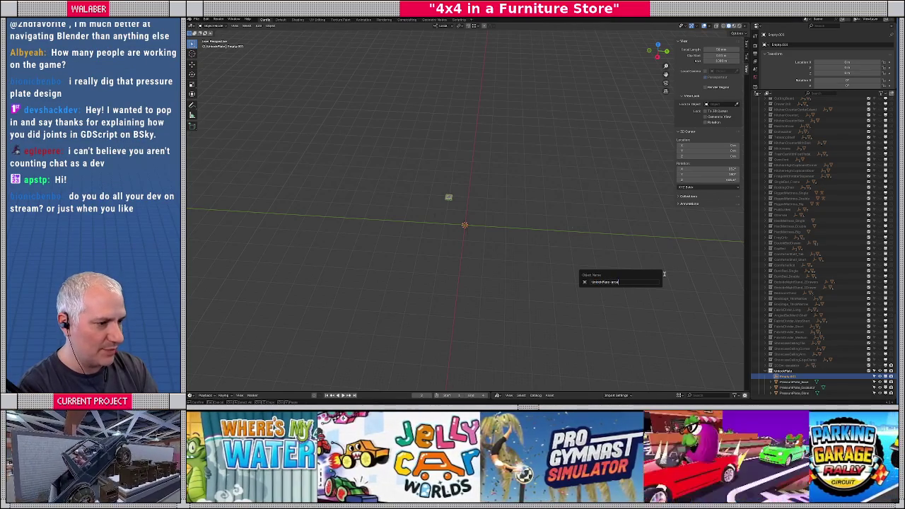
key(Return)
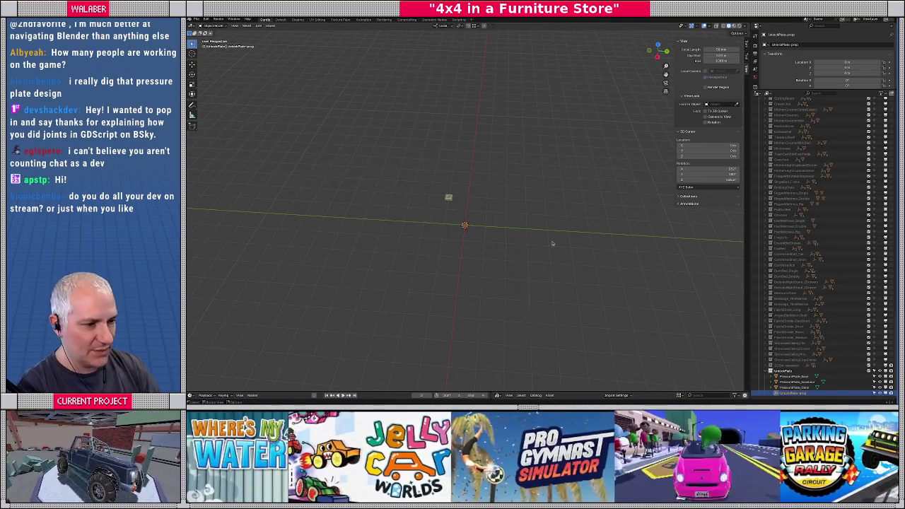
Parent the pressure plate under the UnlockPlate empty in the Outliner.
click(790, 388)
drag(787, 387, 789, 390)
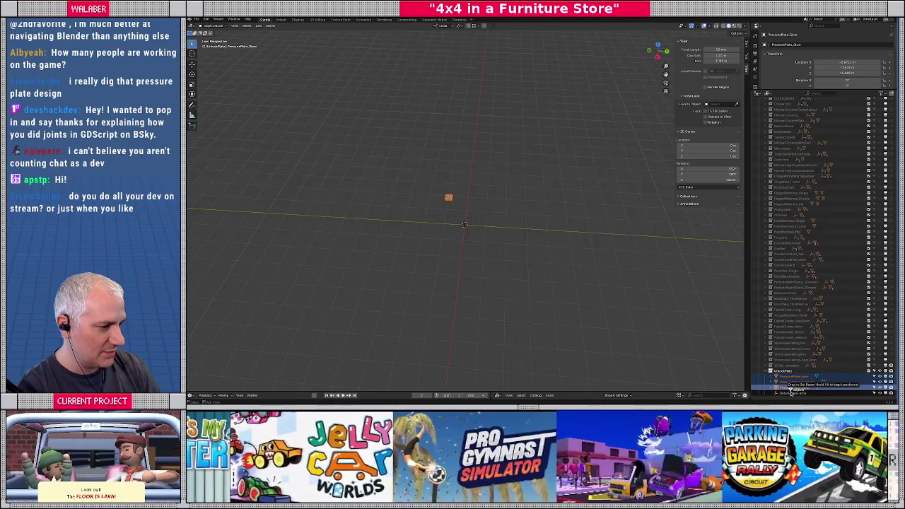
drag(789, 391, 790, 393)
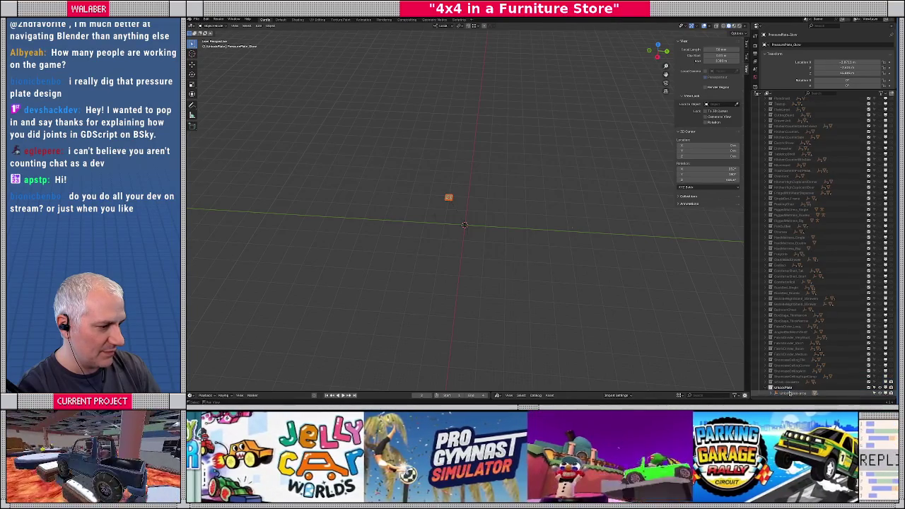
click(770, 387)
scroll(772, 390, down, 2)
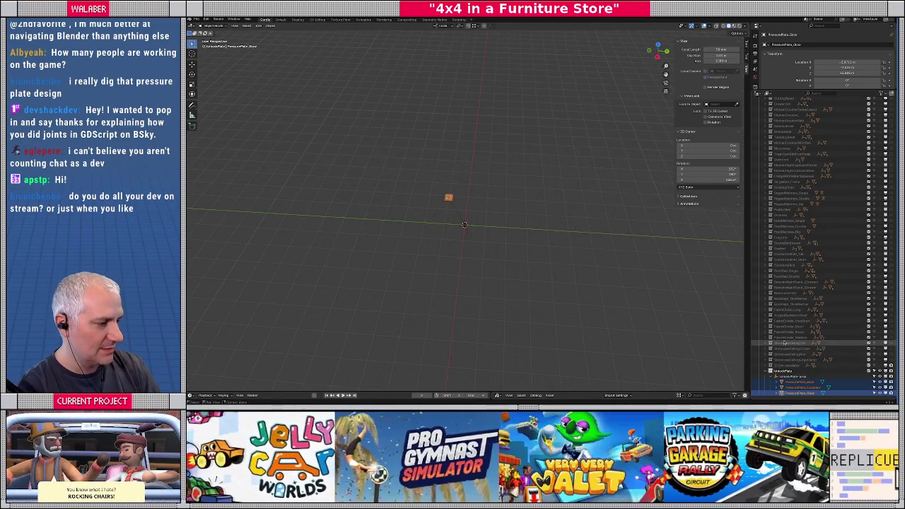
scroll(785, 99, up, 1)
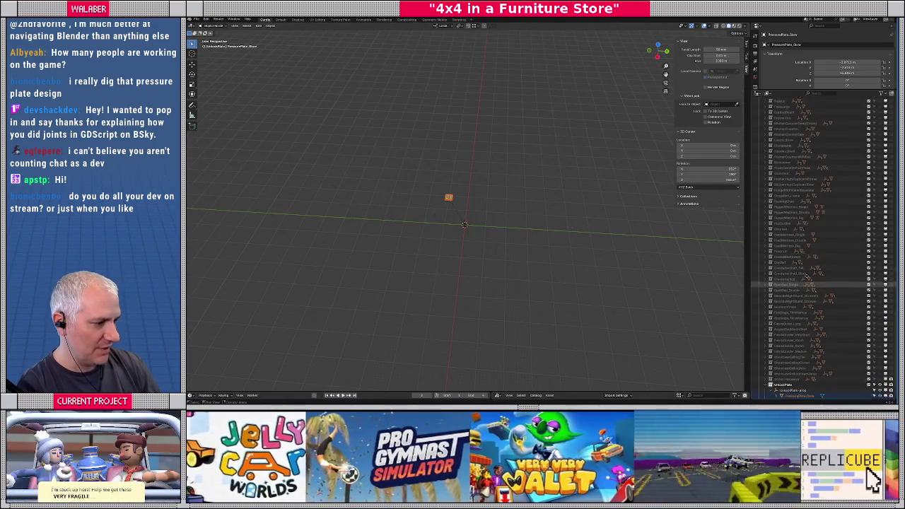
scroll(781, 96, down, 1)
Swap the editor areas so the Outliner sits on top and Properties below.
mouse_move(781, 89)
mouse_down()
mouse_move(789, 219)
mouse_move(789, 209)
mouse_up()
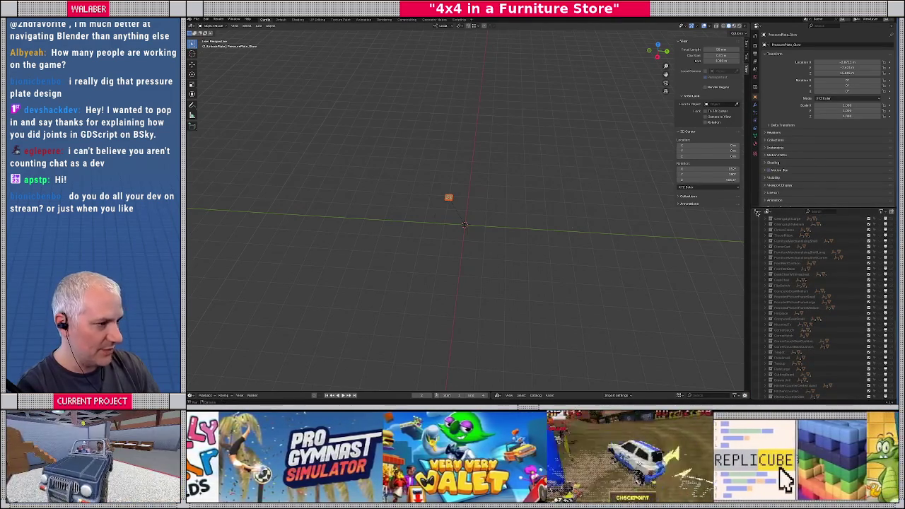
click(757, 211)
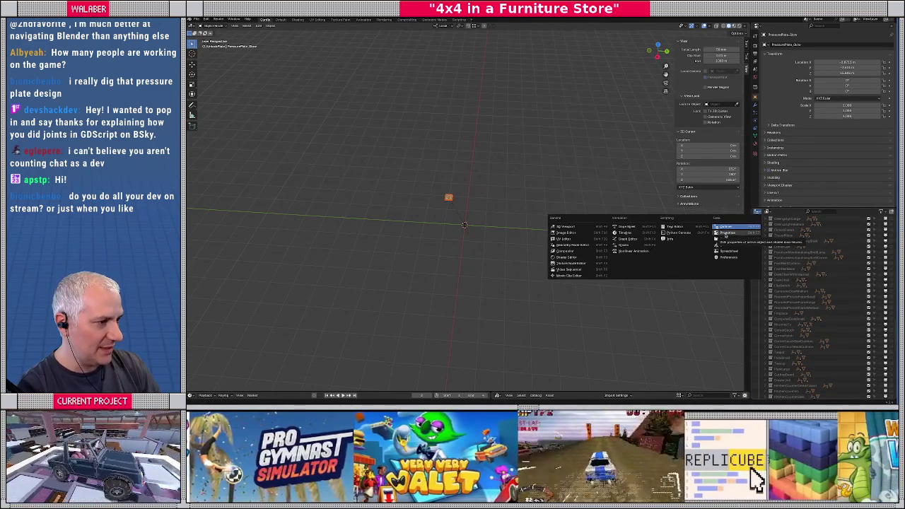
click(725, 234)
click(757, 27)
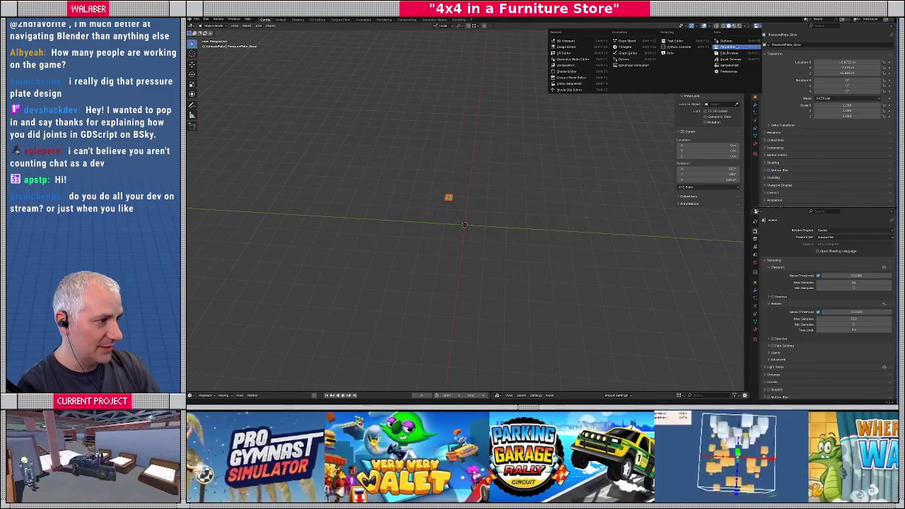
click(735, 44)
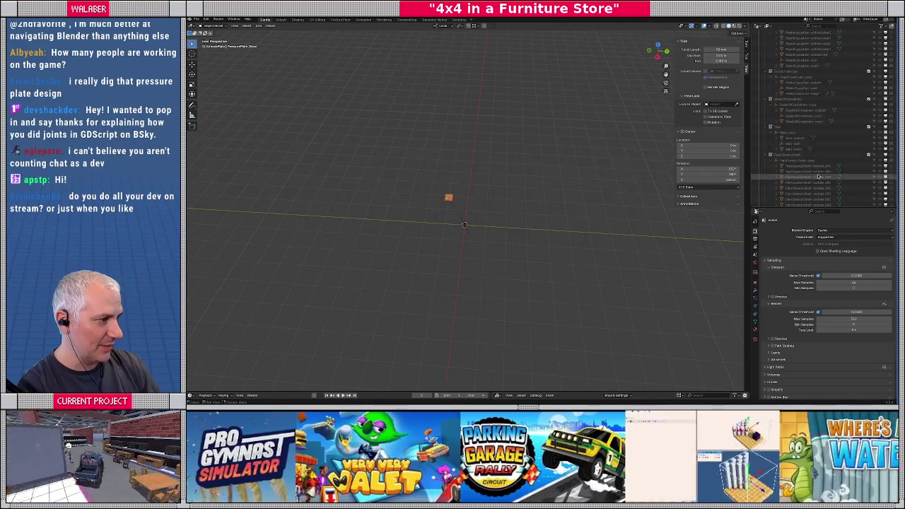
Expand the UnlockPlate collection and show the prop object's Object Properties.
drag(894, 141, 895, 82)
scroll(820, 142, down, 3)
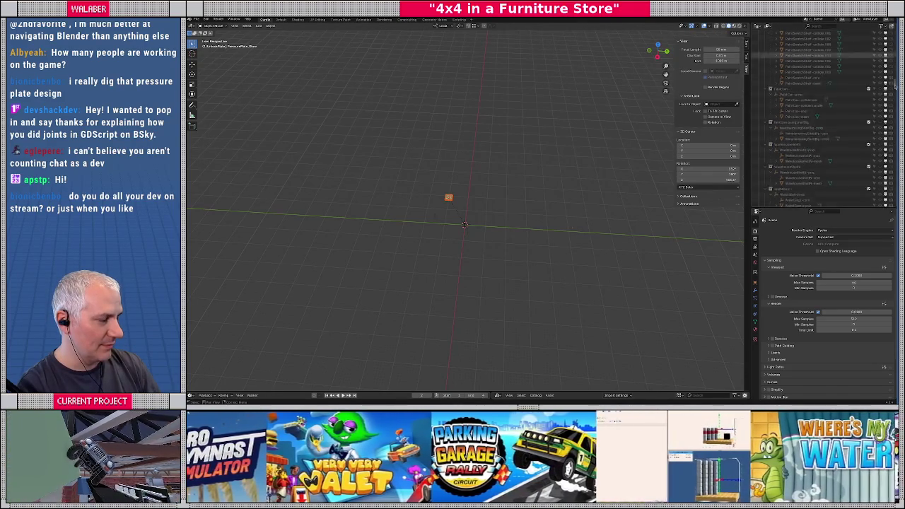
scroll(817, 162, down, 5)
scroll(814, 185, down, 3)
scroll(814, 185, down, 3)
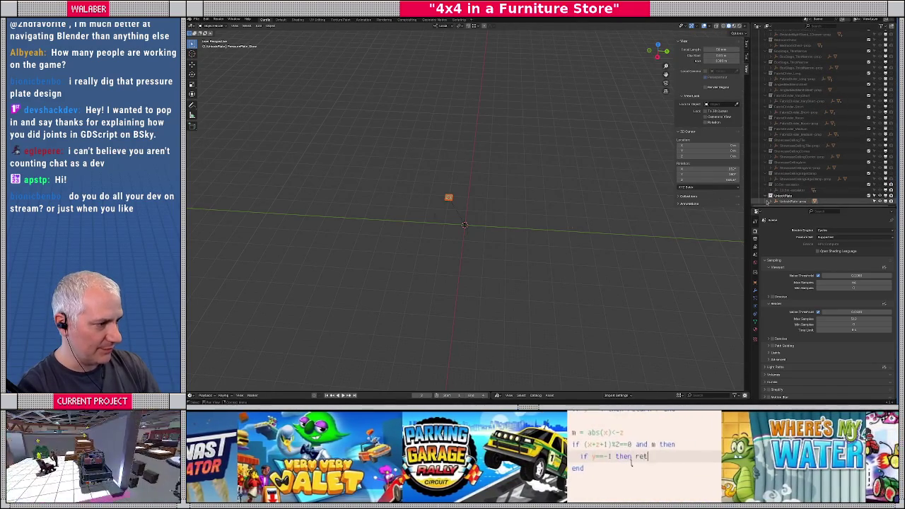
click(771, 202)
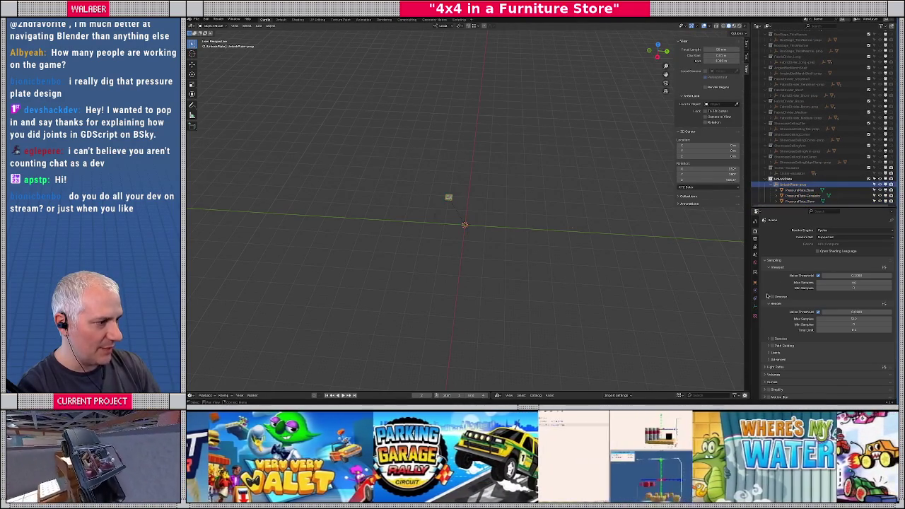
scroll(770, 299, down, 3)
click(754, 283)
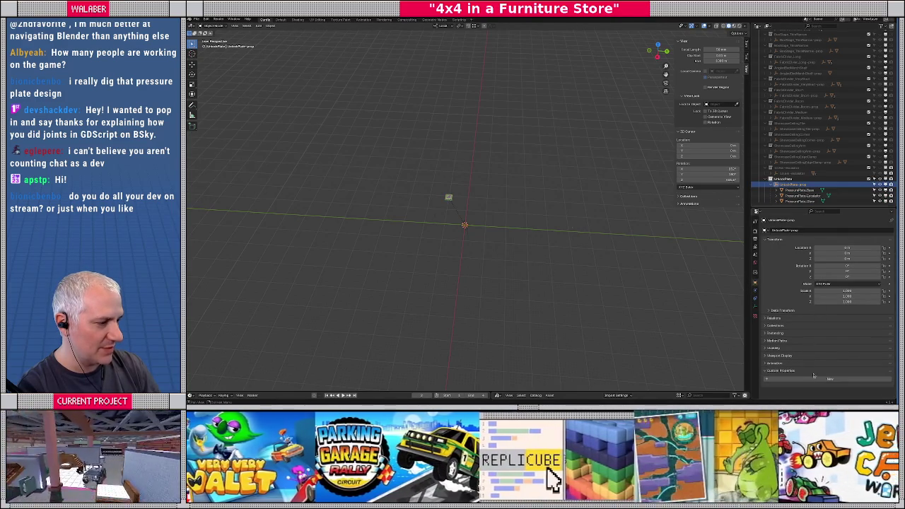
Add a Boolean custom property named static to the object.
click(823, 379)
click(882, 392)
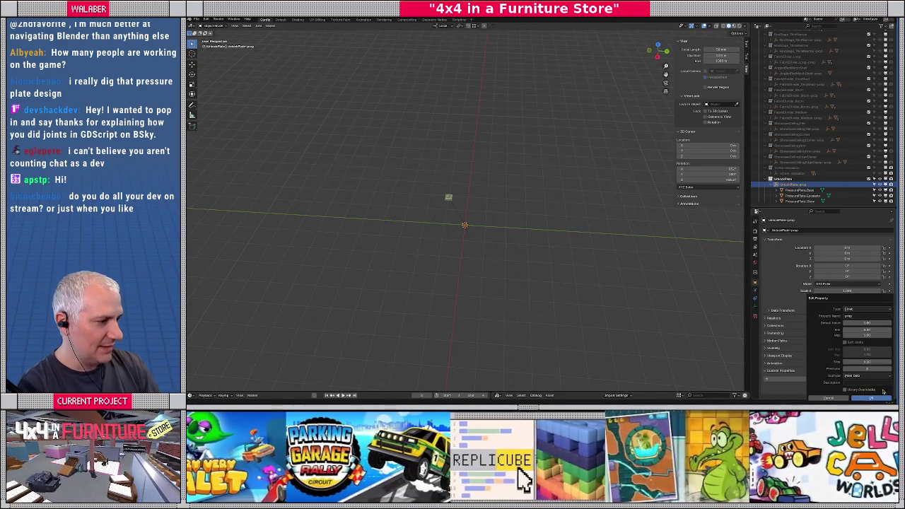
click(861, 311)
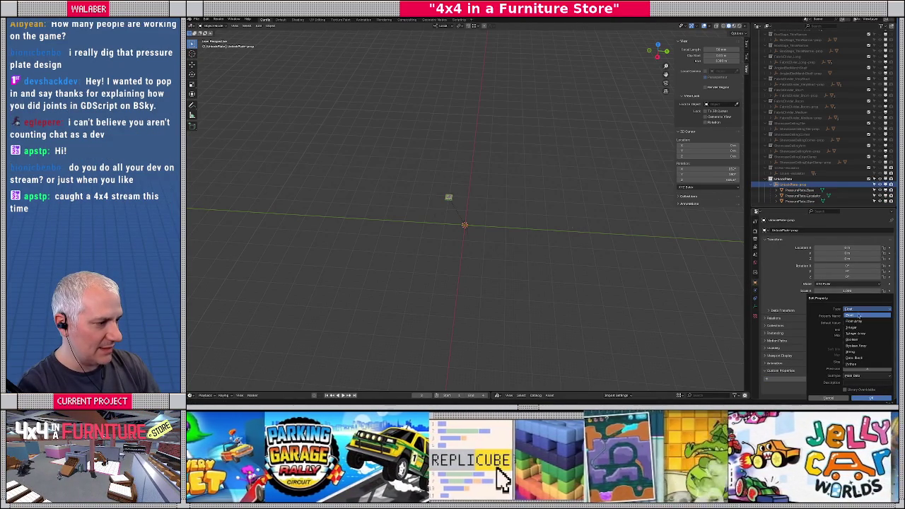
click(852, 341)
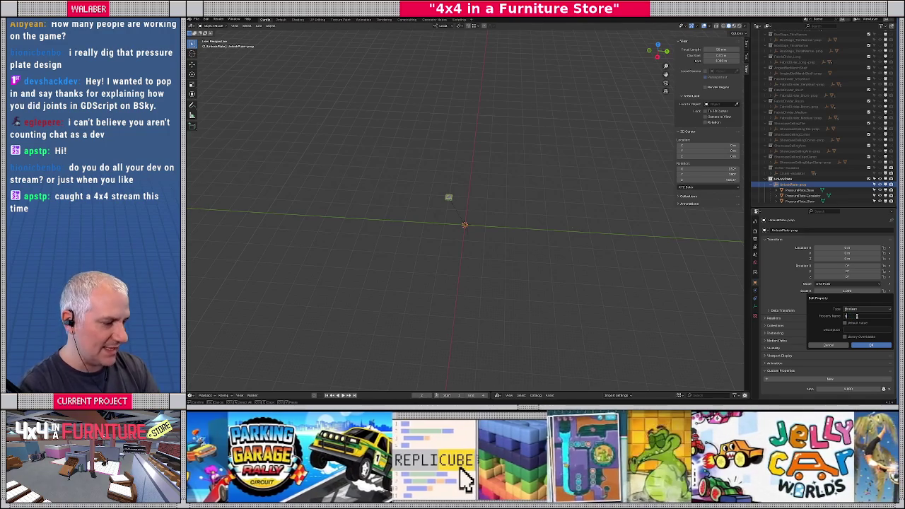
click(863, 345)
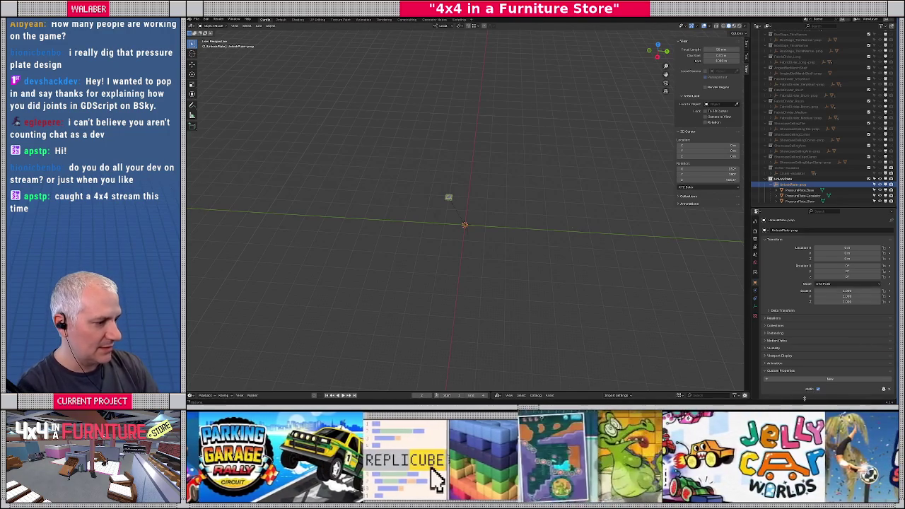
scroll(472, 254, up, 8)
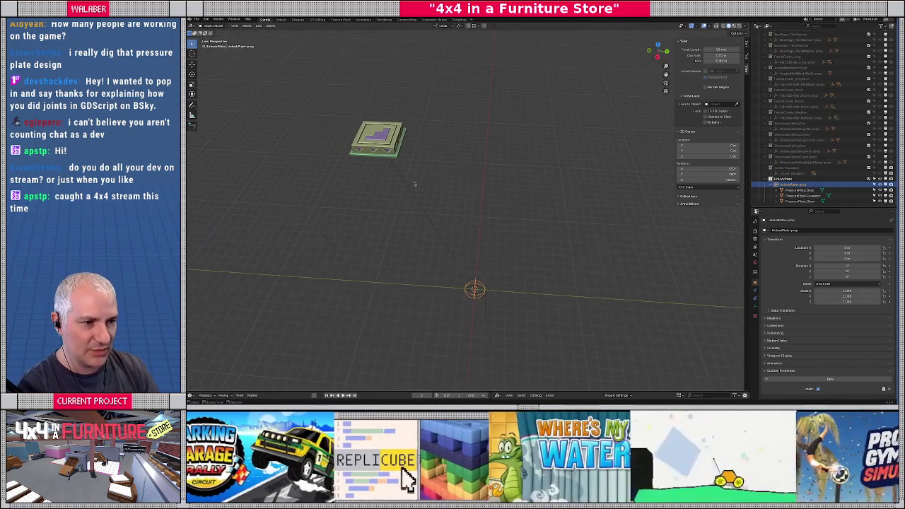
Move the pressure plate's base part to the origin by setting its X and Y location.
click(392, 161)
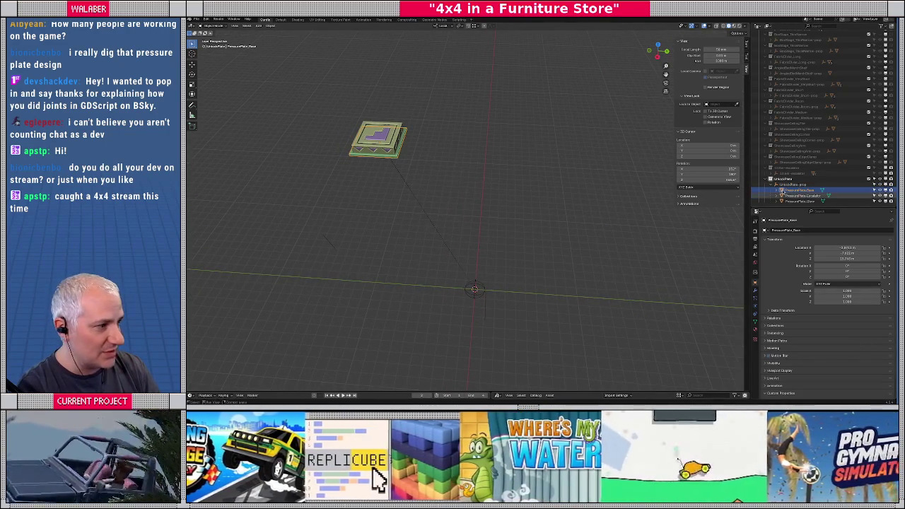
double_click(848, 247)
text(1)
key(Tab)
text(0)
key(Return)
key(alt+g)
Set X and Y location to 0 for the glow and top parts so they stack on the base.
click(802, 201)
double_click(848, 248)
text(0)
key(Tab)
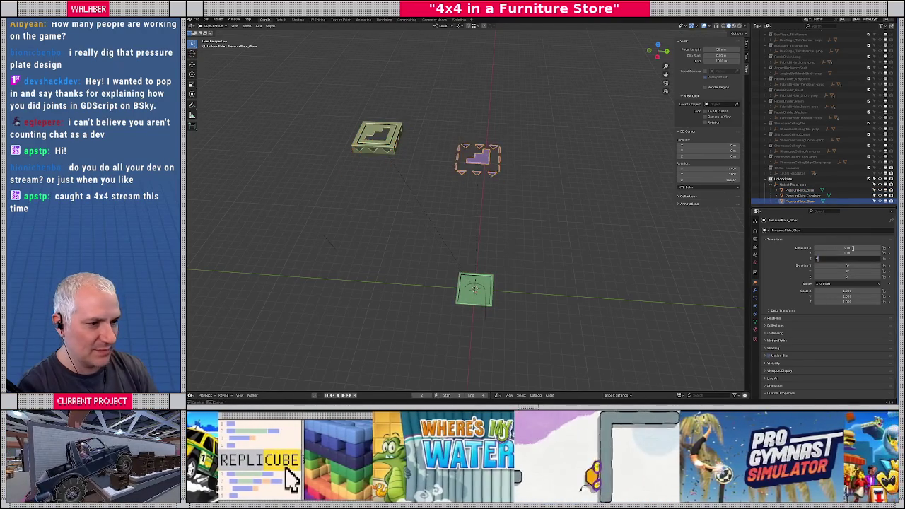
key(Return)
click(802, 195)
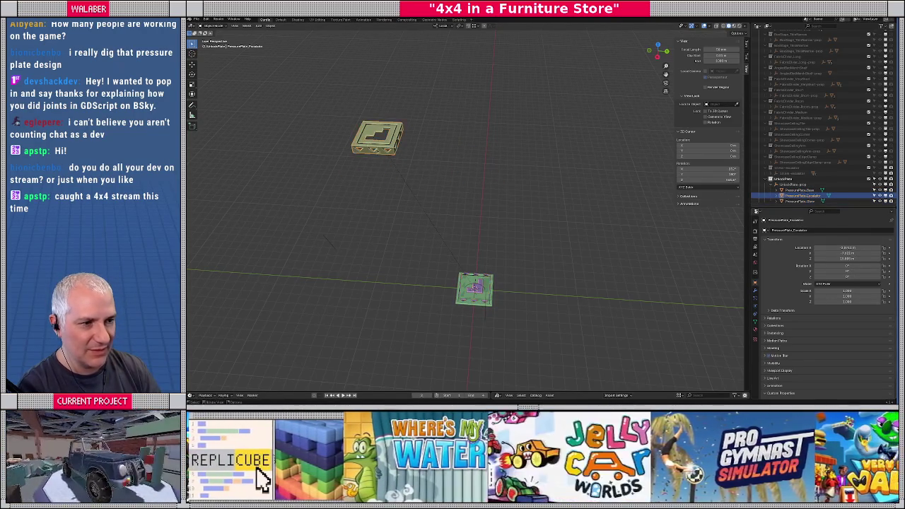
double_click(848, 247)
text(0)
key(Tab)
text(0)
key(Return)
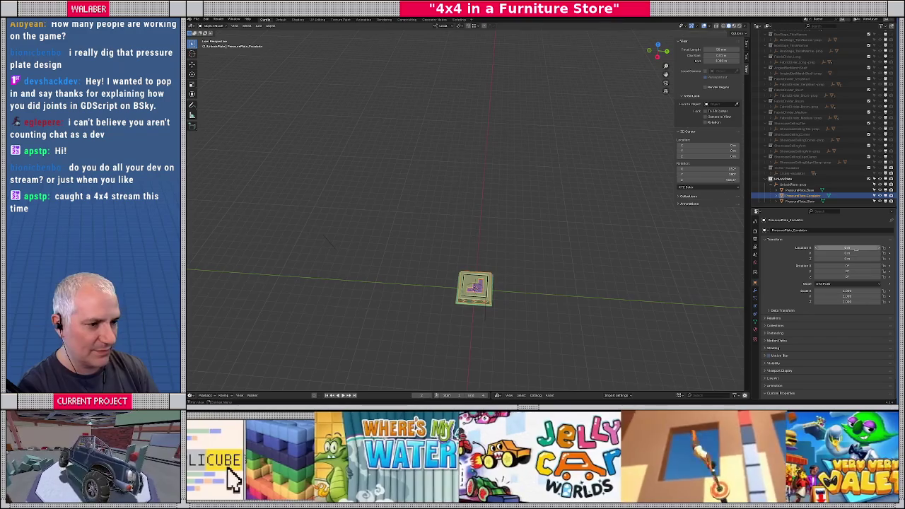
Orbit and zoom around the origin to inspect the stacked plate.
middle_drag(530, 323, 539, 309)
scroll(539, 309, up, 3)
scroll(542, 200, up, 3)
mouse_move(529, 257)
middle_down()
mouse_move(542, 200)
mouse_move(525, 243)
middle_up()
key(KP_Decimal)
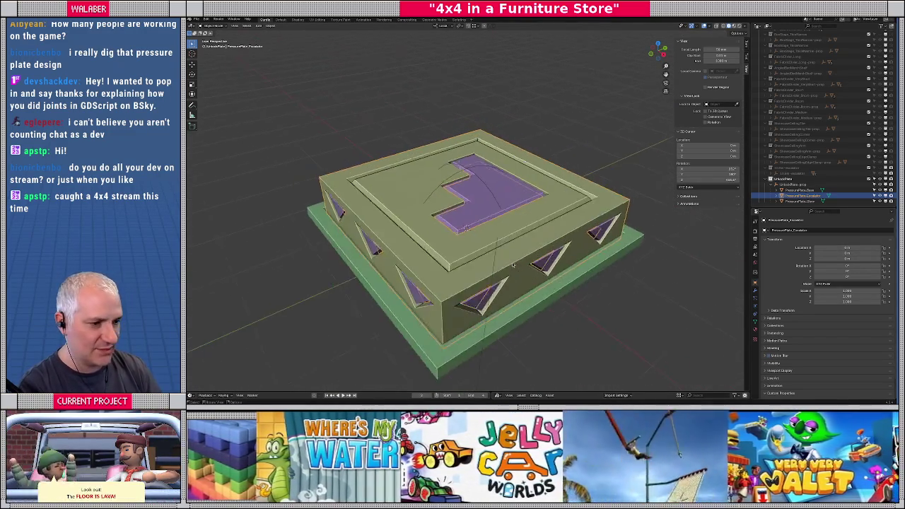
scroll(509, 262, down, 4)
Select the base, glow and top parts, then start a Z-only move on the top and cancel it.
click(491, 265)
middle_drag(498, 279, 480, 253)
click(474, 206)
click(464, 205)
key(g)
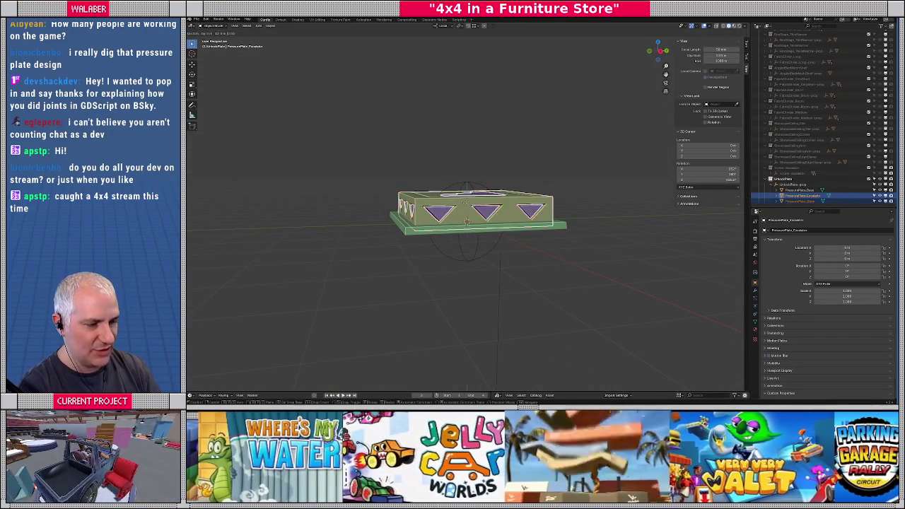
key(z)
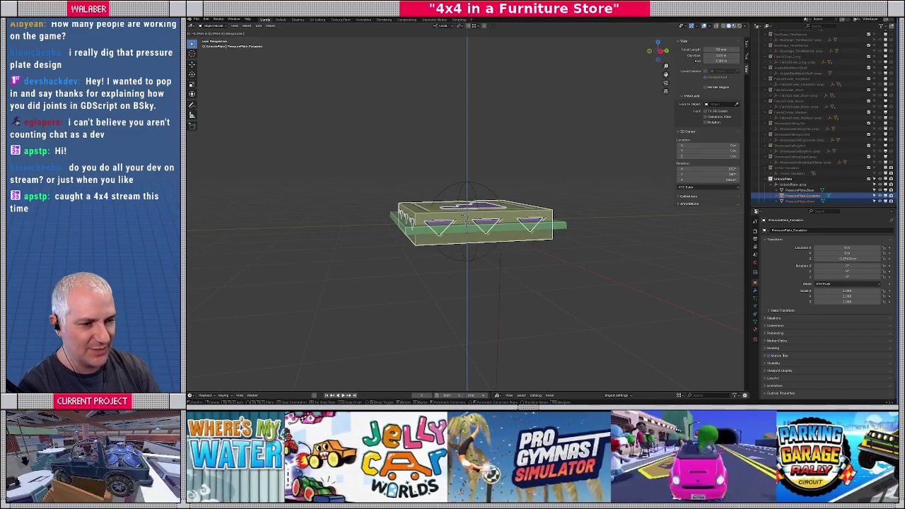
key(Escape)
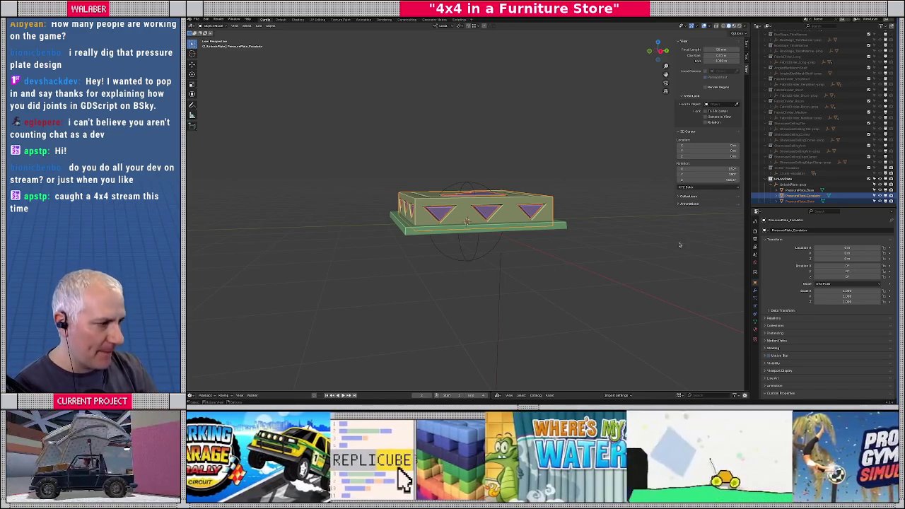
click(799, 185)
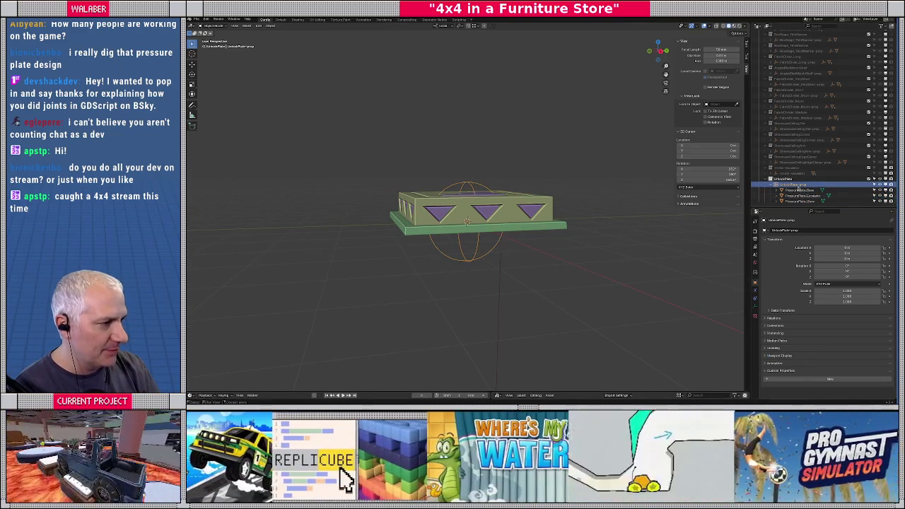
Select the parent empty's hierarchy and add a new Plain Axes empty.
right_click(796, 187)
click(782, 190)
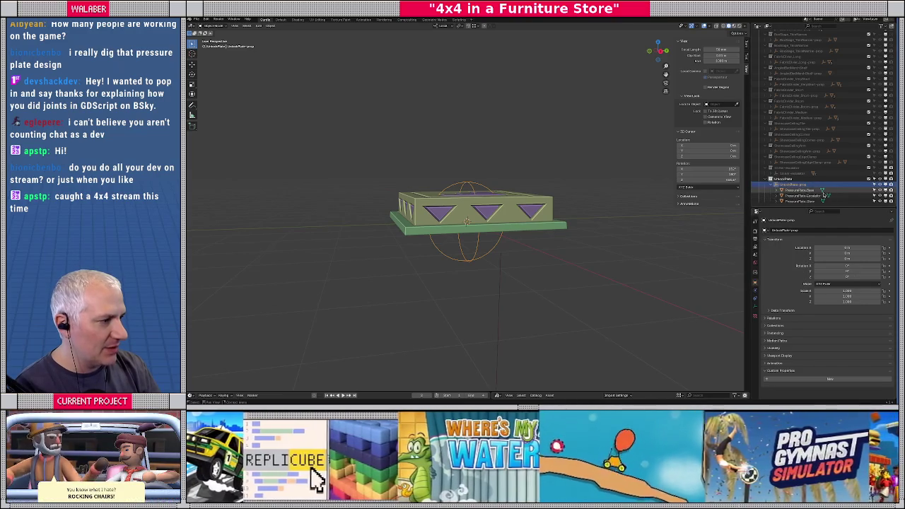
click(259, 25)
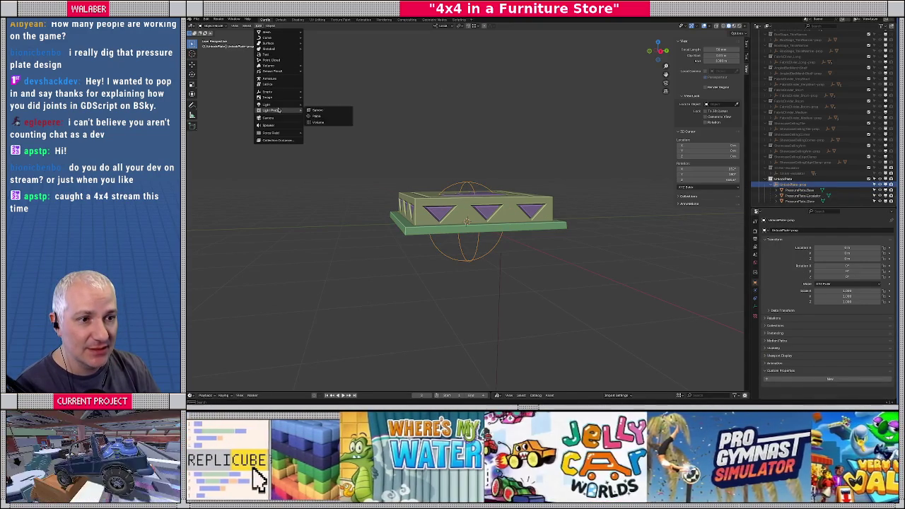
mouse_move(268, 91)
click(319, 92)
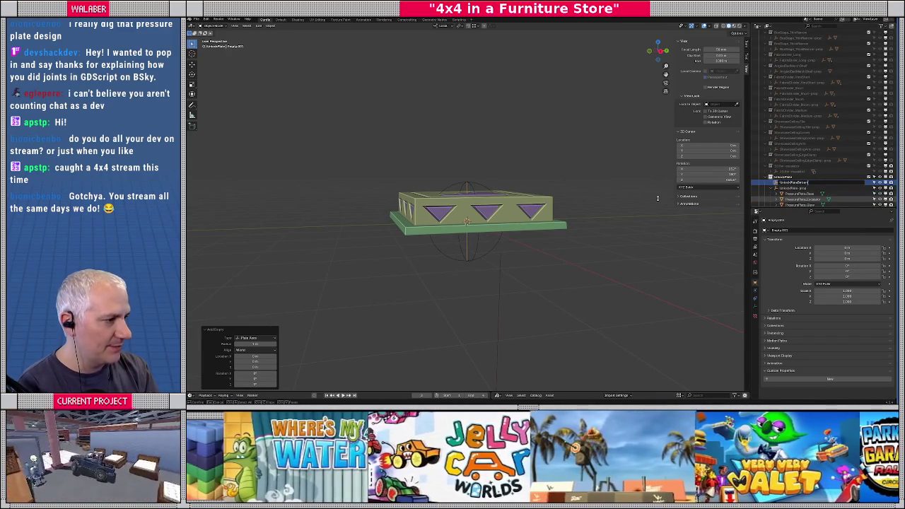
Parent the plate base under the UnlockPlateButton-prop empty in the Outliner.
click(792, 205)
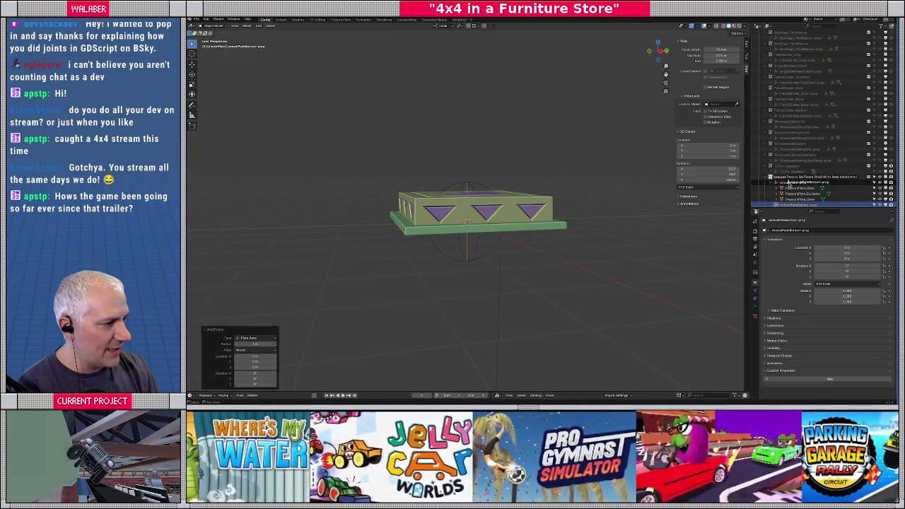
click(797, 200)
drag(796, 187, 798, 203)
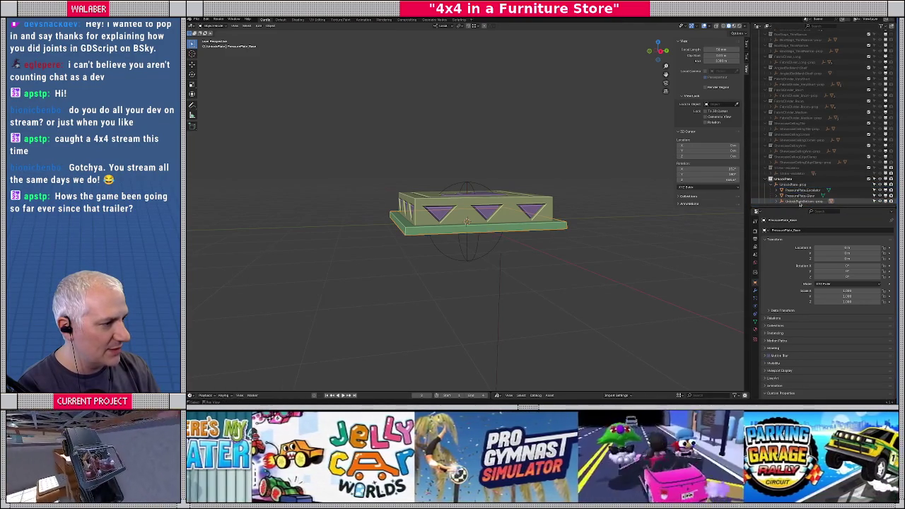
click(796, 202)
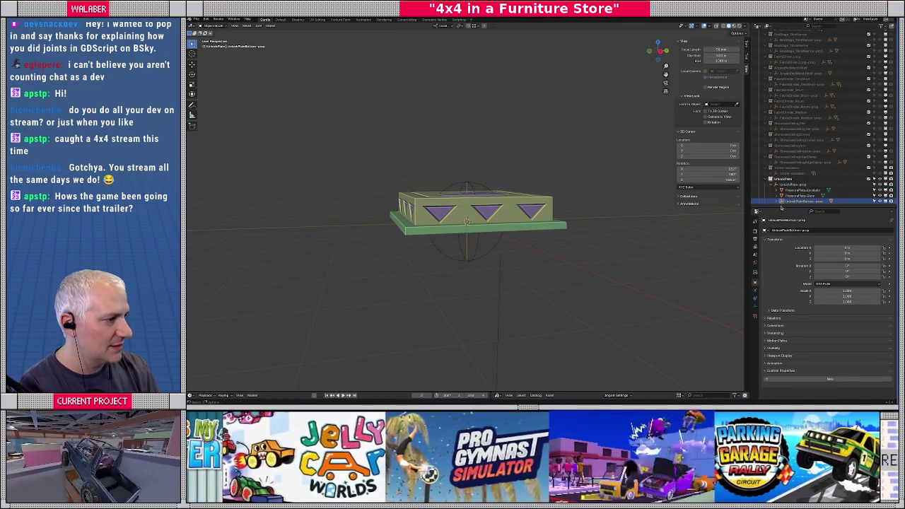
Rename the plate base to UnlockPlateBottom-mesh.
scroll(776, 205, down, 1)
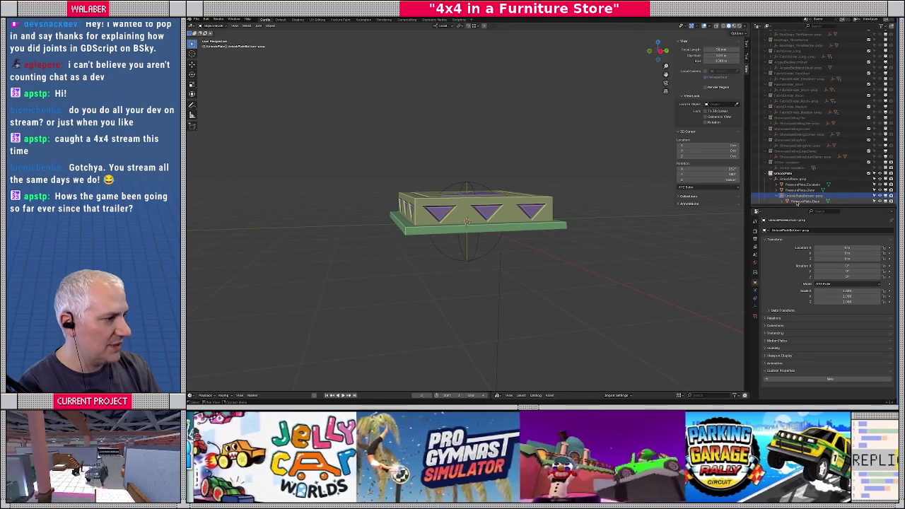
click(796, 203)
key(F2)
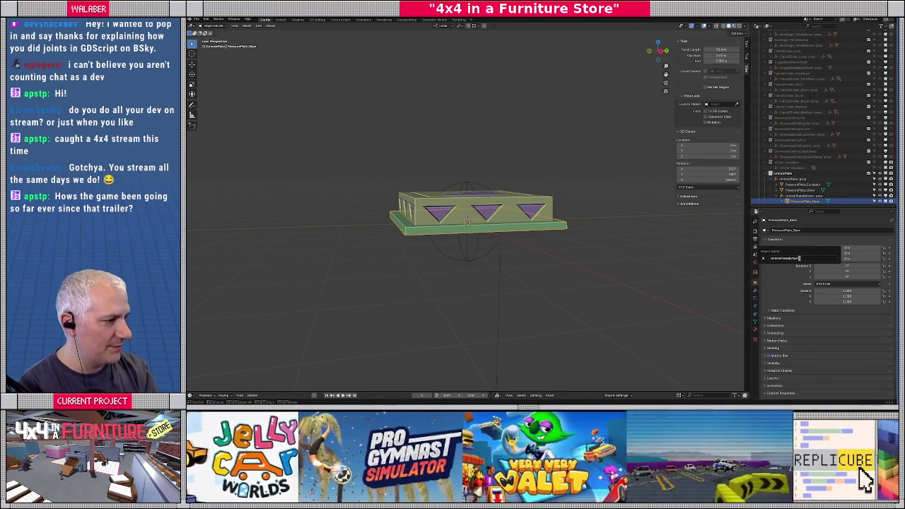
key(Return)
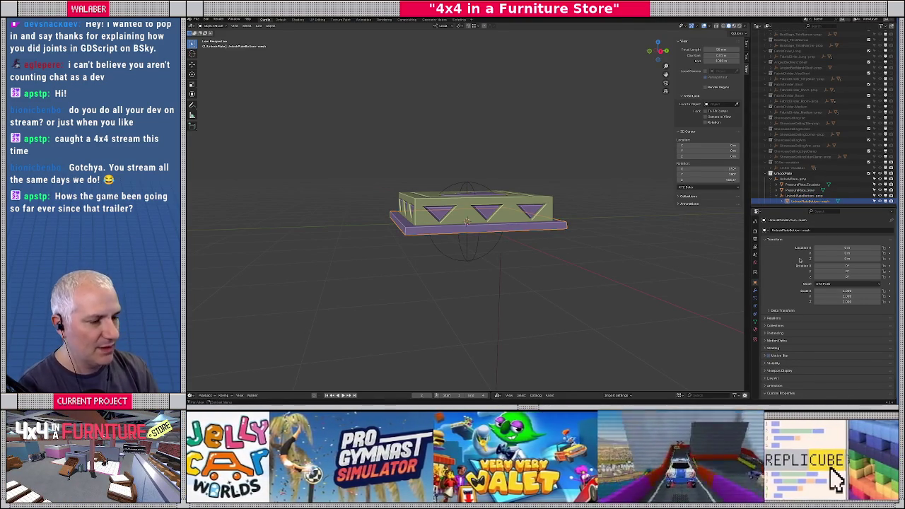
mouse_move(552, 263)
middle_down()
mouse_move(436, 249)
mouse_move(495, 297)
middle_up()
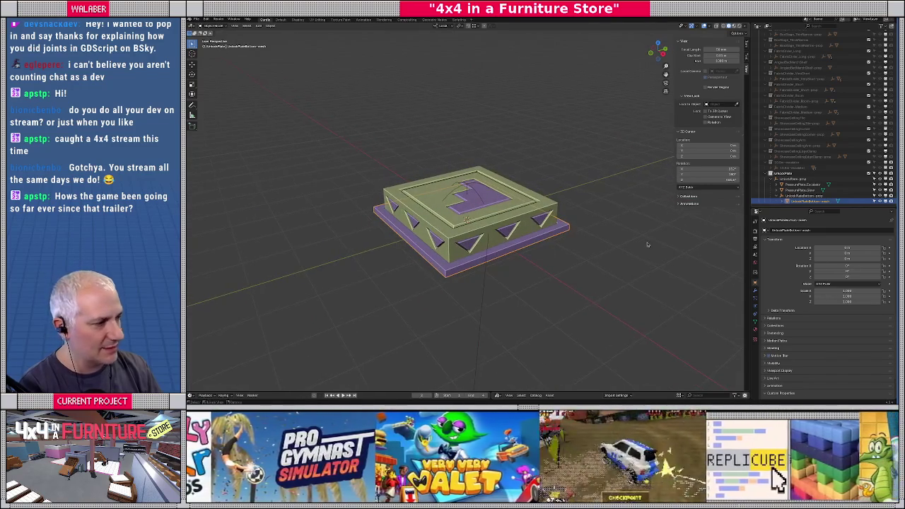
Give the UnlockPlateButton-prop empty a new Boolean custom property.
click(804, 195)
click(813, 370)
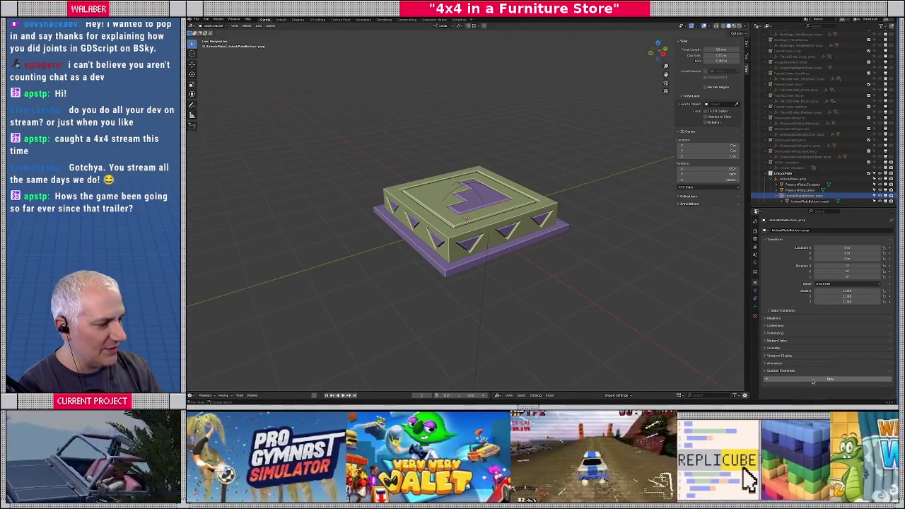
click(812, 380)
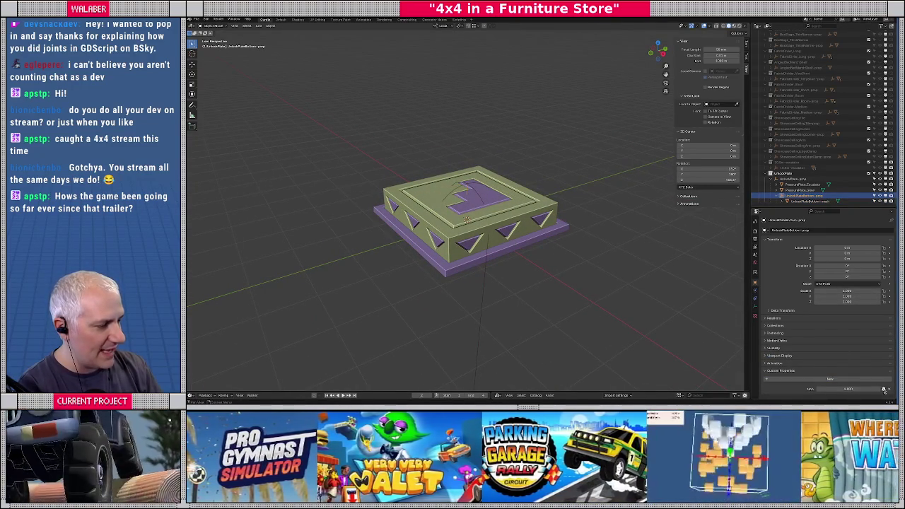
click(884, 389)
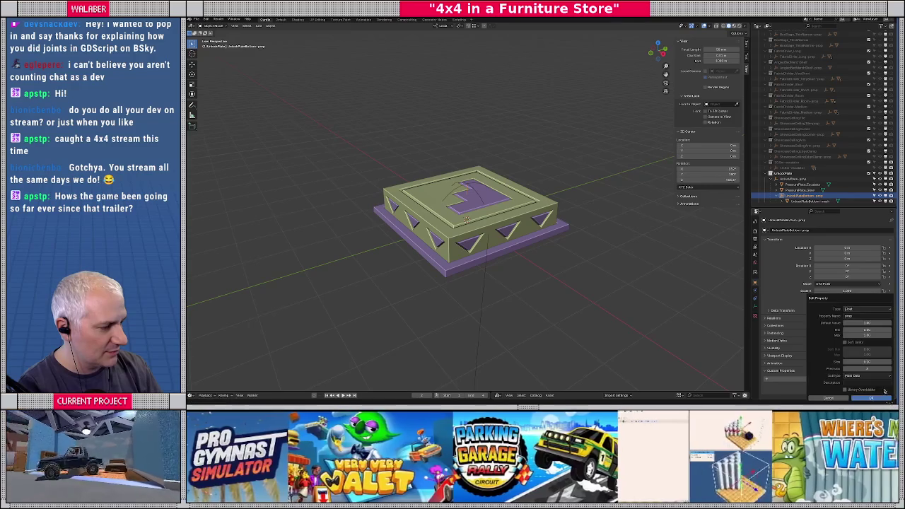
click(858, 310)
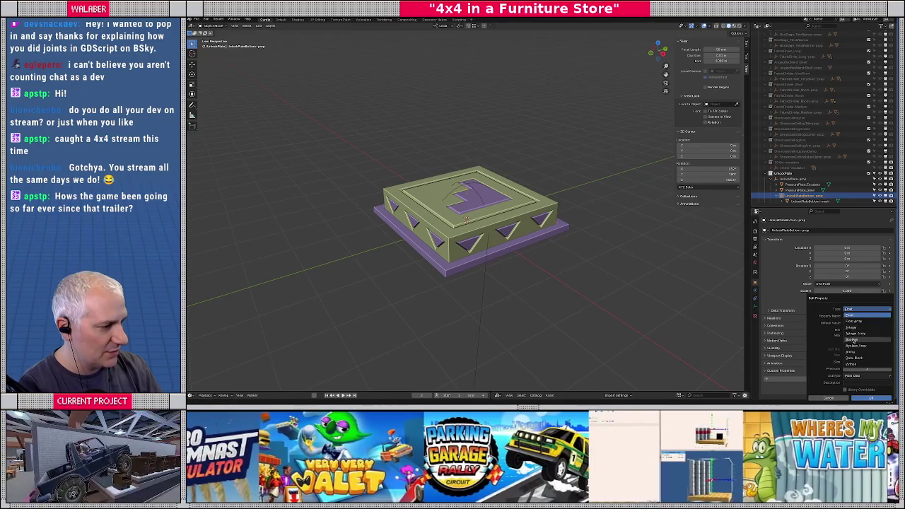
click(852, 339)
click(853, 316)
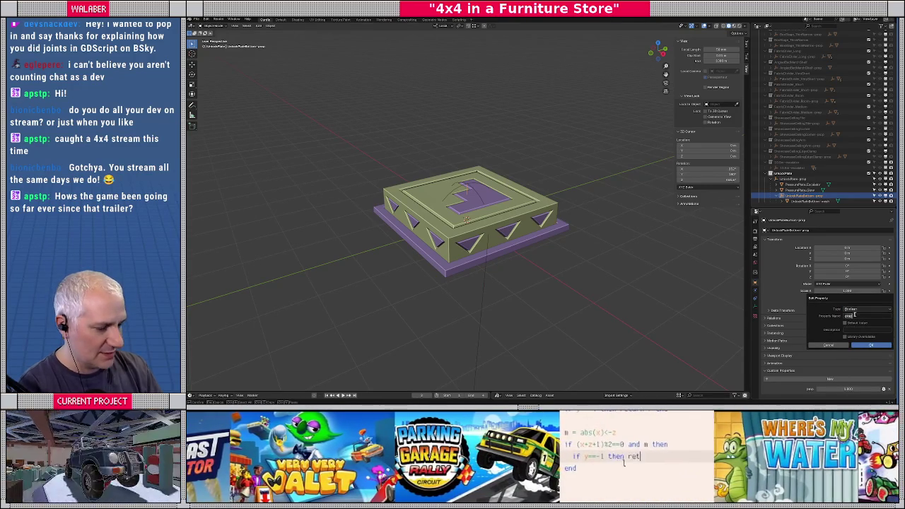
click(865, 346)
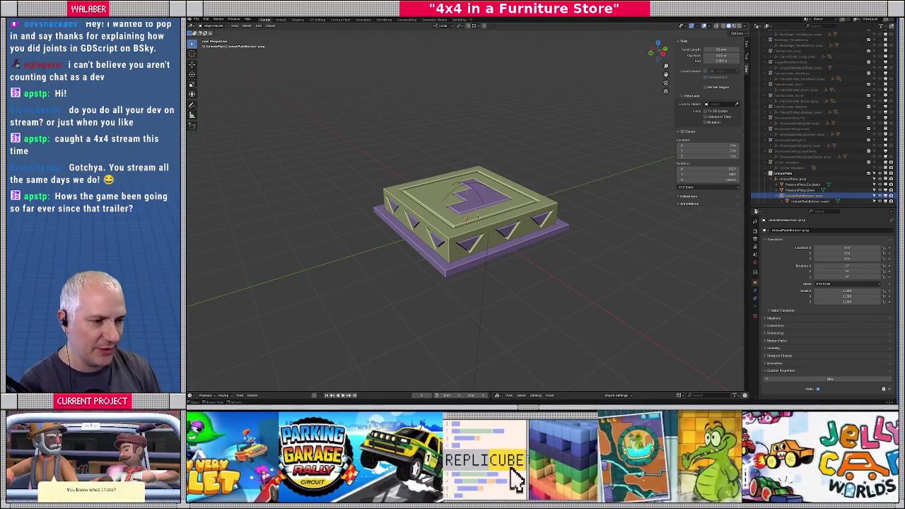
View the plate from underneath, select UnlockPlate, and bring up the Add menu.
middle_drag(463, 253, 461, 247)
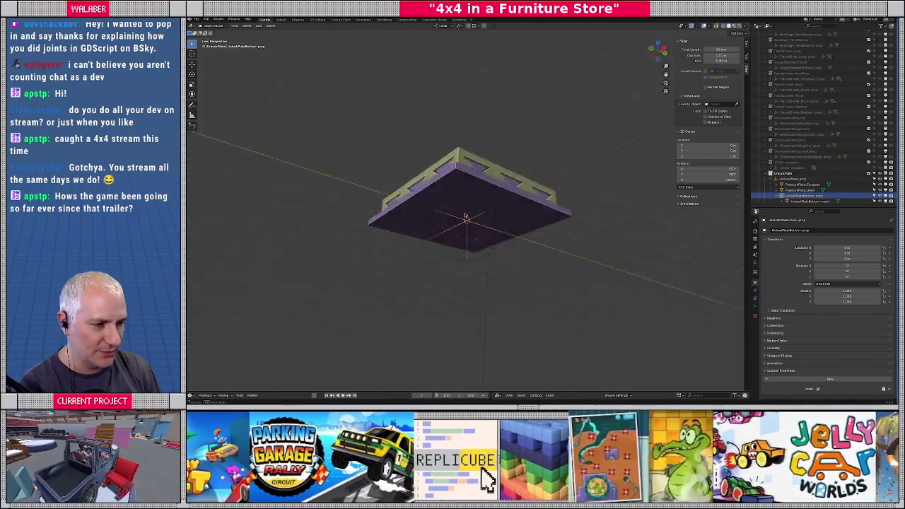
scroll(461, 247, up, 2)
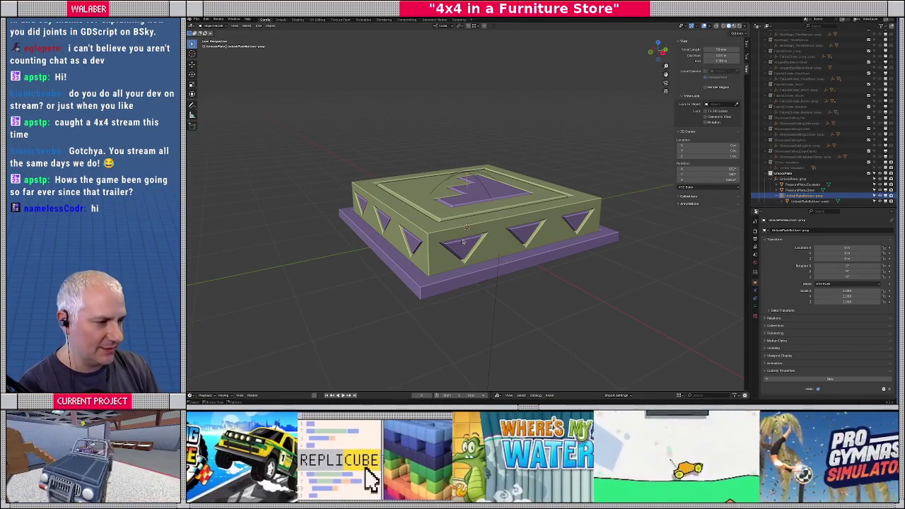
click(792, 179)
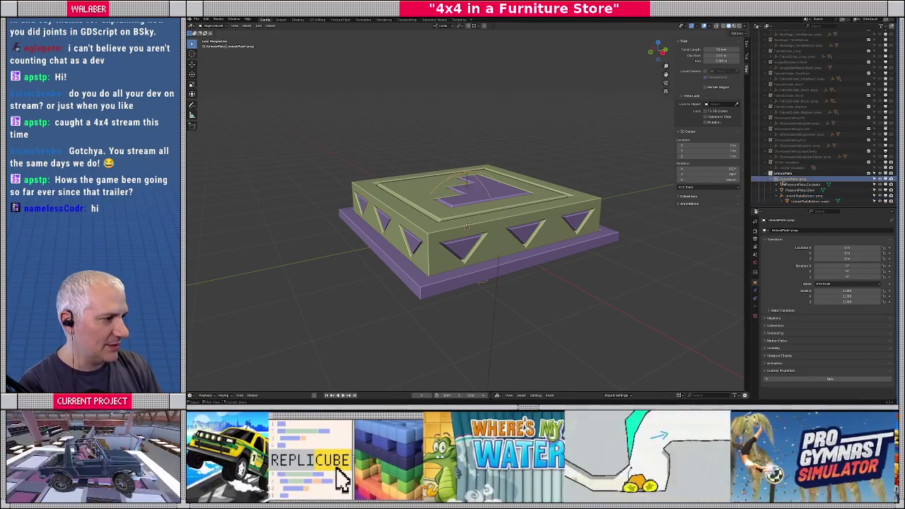
click(260, 26)
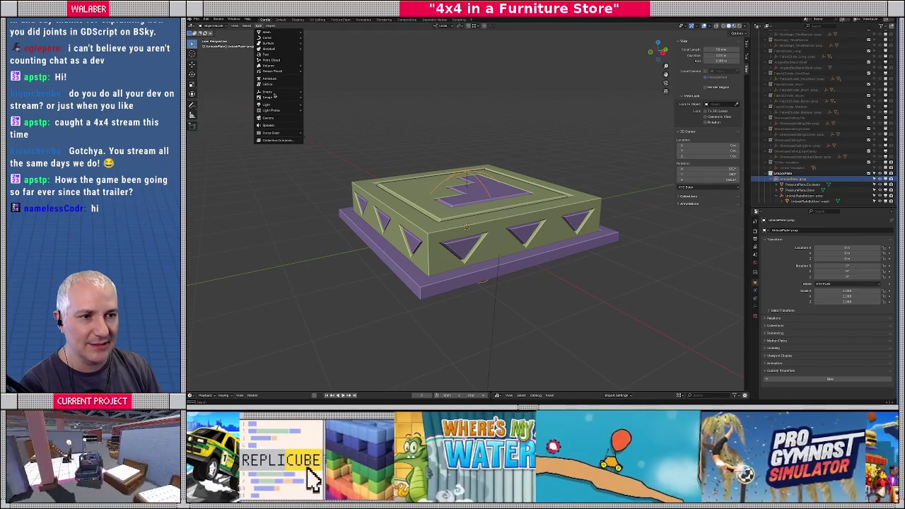
Add an empty named UnlockPlateButton-prop and drag it under another object.
click(322, 97)
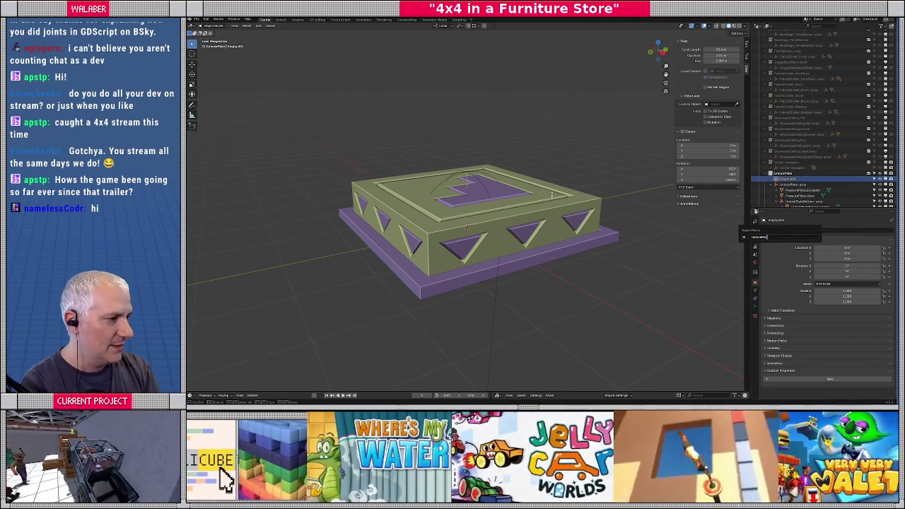
key(Return)
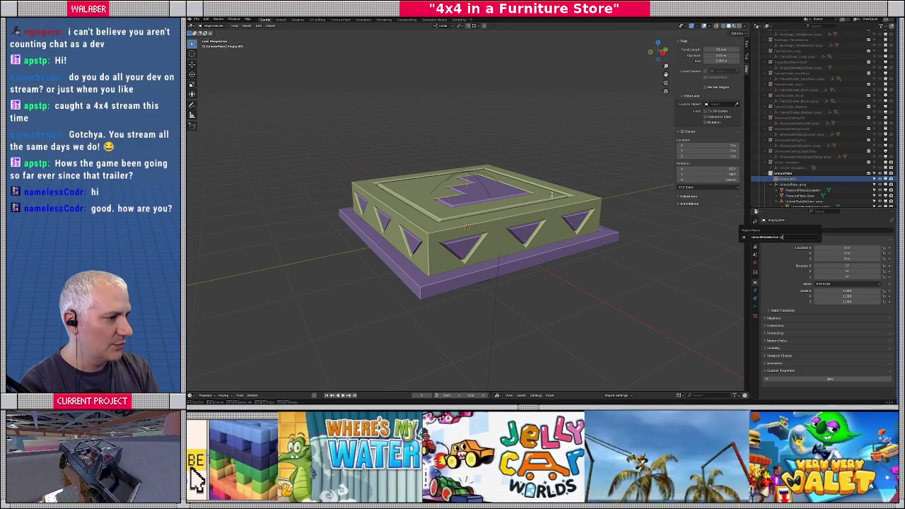
scroll(767, 191, down, 1)
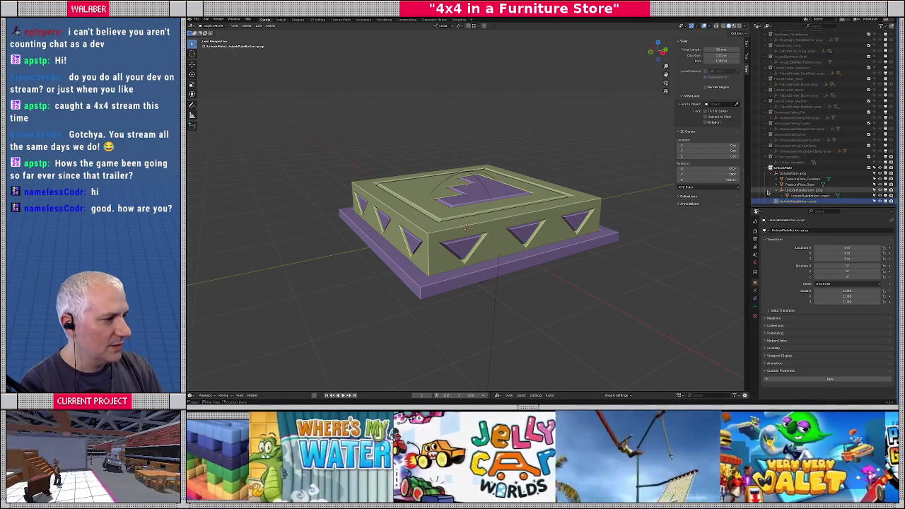
drag(778, 202, 790, 186)
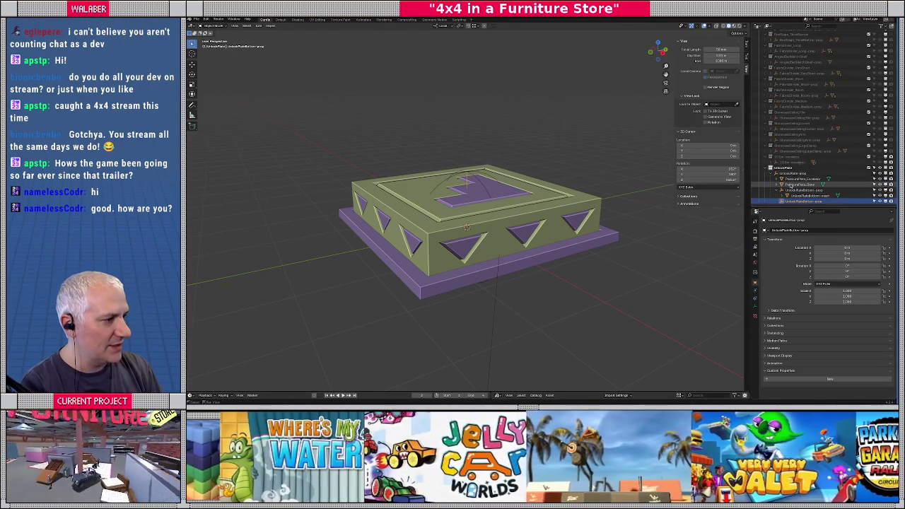
Reparent the plate objects within the UnlockPlate-prop hierarchy and check each entry.
click(791, 185)
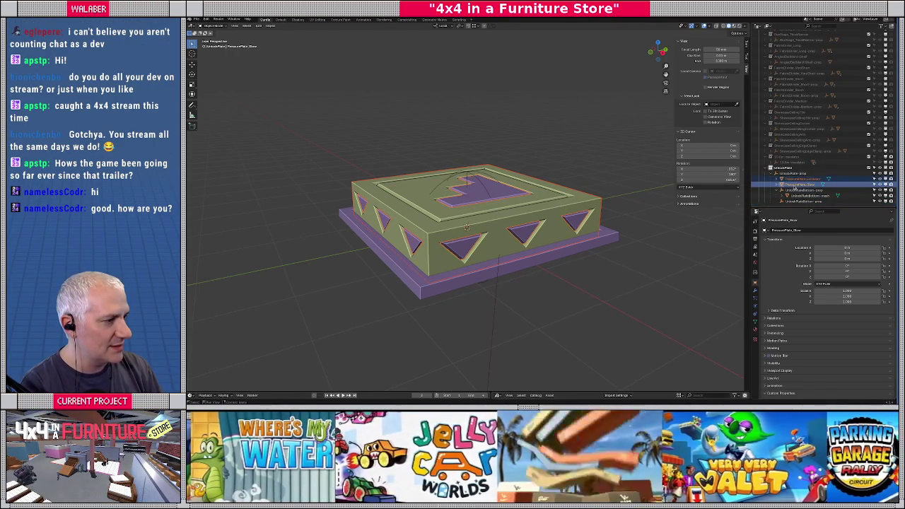
drag(795, 193, 796, 203)
drag(796, 202, 791, 194)
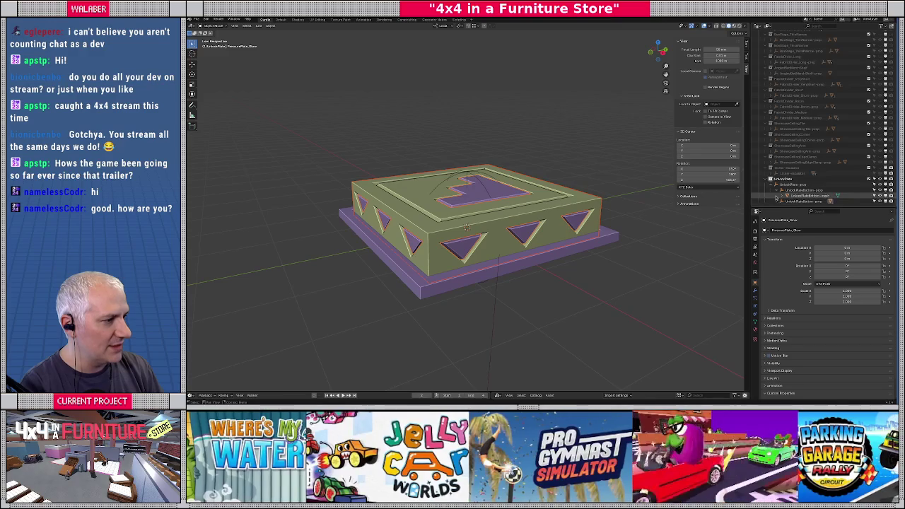
click(786, 192)
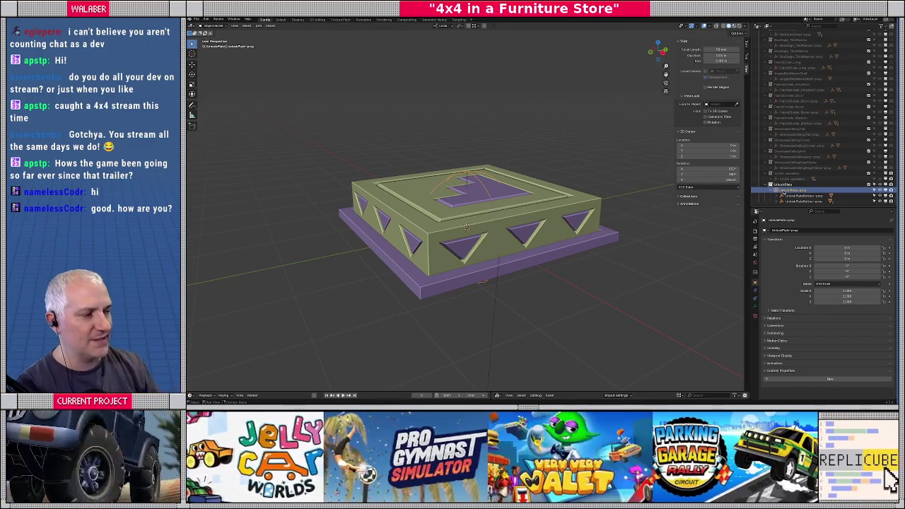
click(791, 196)
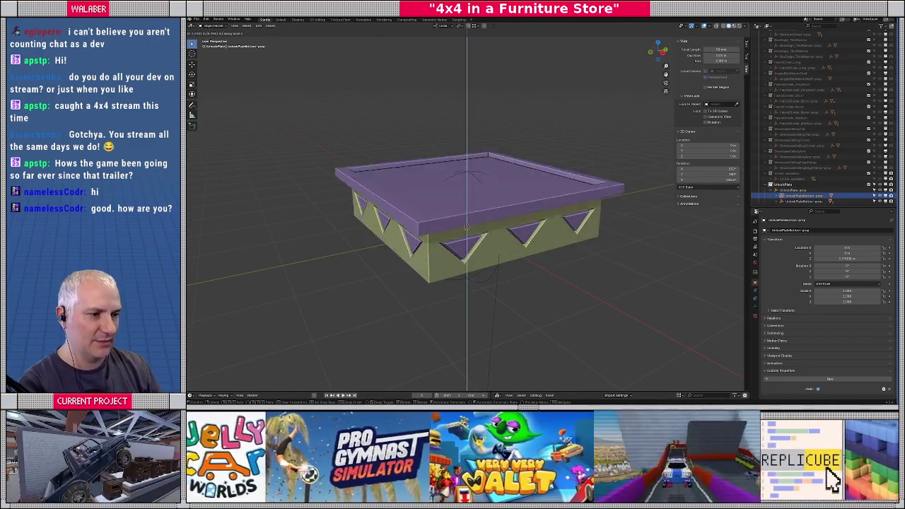
click(812, 201)
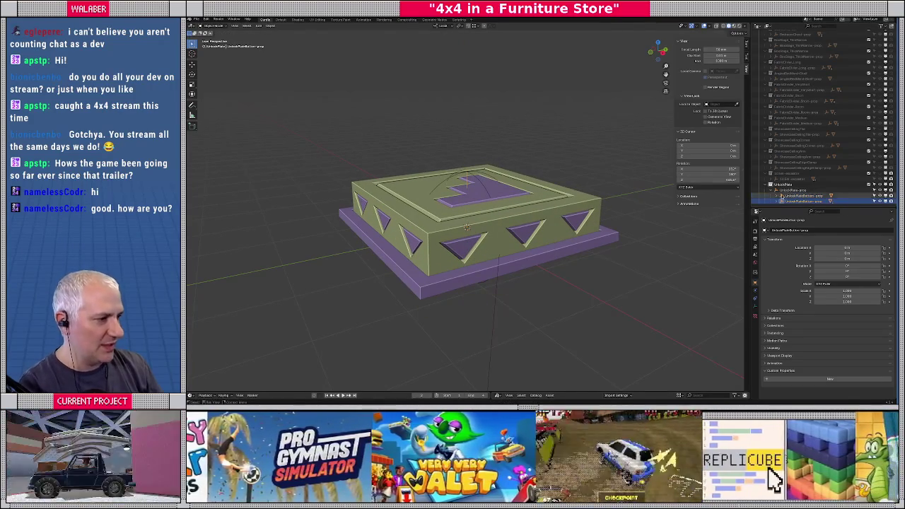
drag(797, 208, 794, 220)
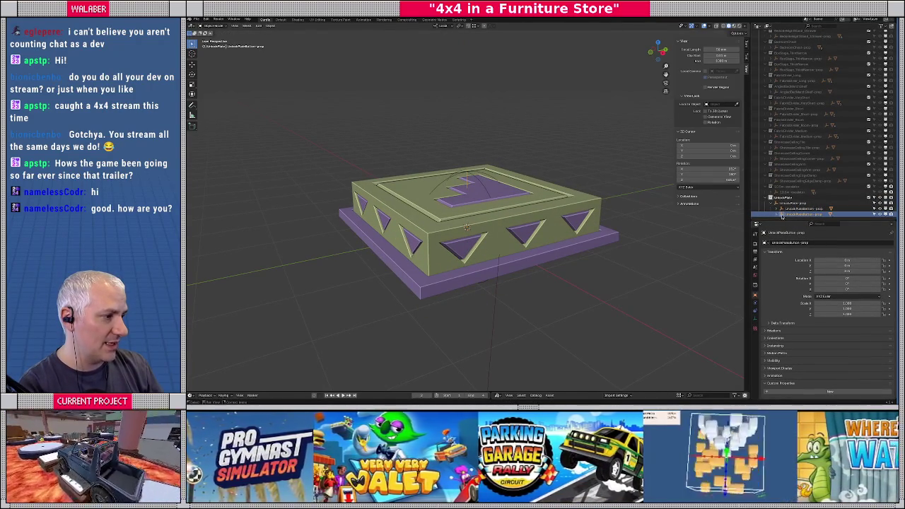
Add a Float custom property named mass to the UnlockPlateButton-prop empty.
click(829, 391)
scroll(848, 390, down, 1)
click(880, 394)
click(861, 313)
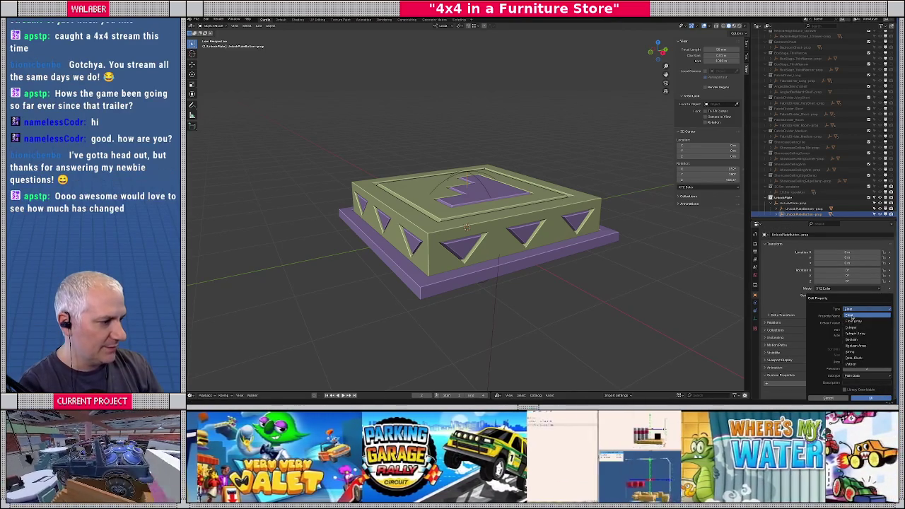
click(858, 316)
click(858, 317)
text(ass)
click(862, 332)
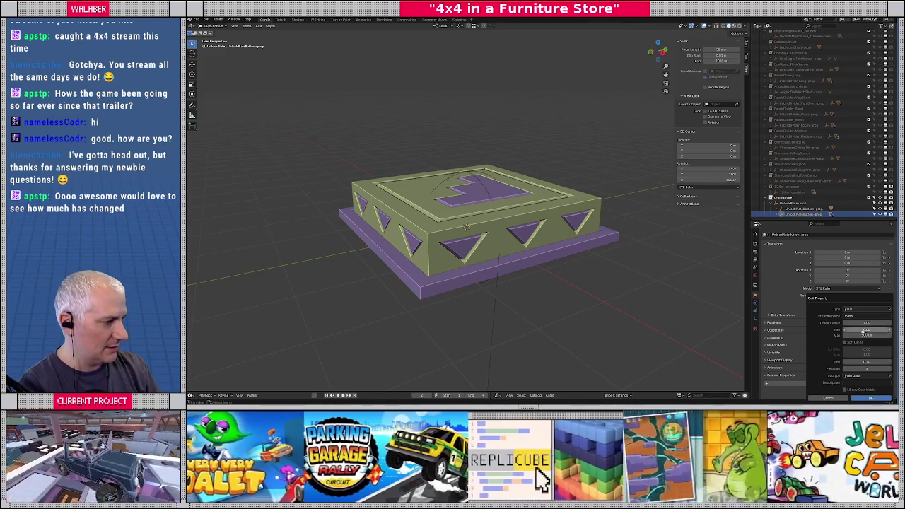
click(870, 398)
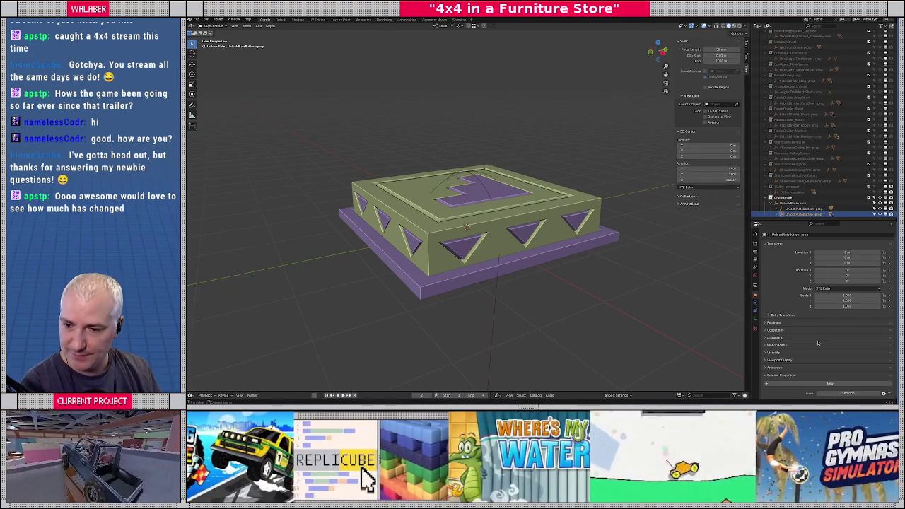
Select the plate's raised top block, find its Outliner row, and give it a new name.
click(501, 224)
mouse_move(459, 216)
middle_down()
mouse_move(476, 219)
mouse_move(458, 217)
middle_up()
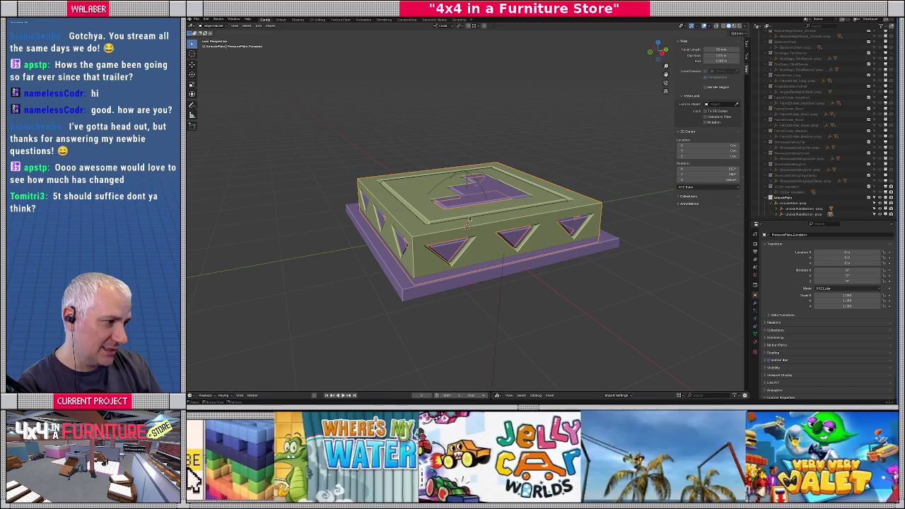
scroll(776, 216, down, 1)
scroll(776, 215, down, 2)
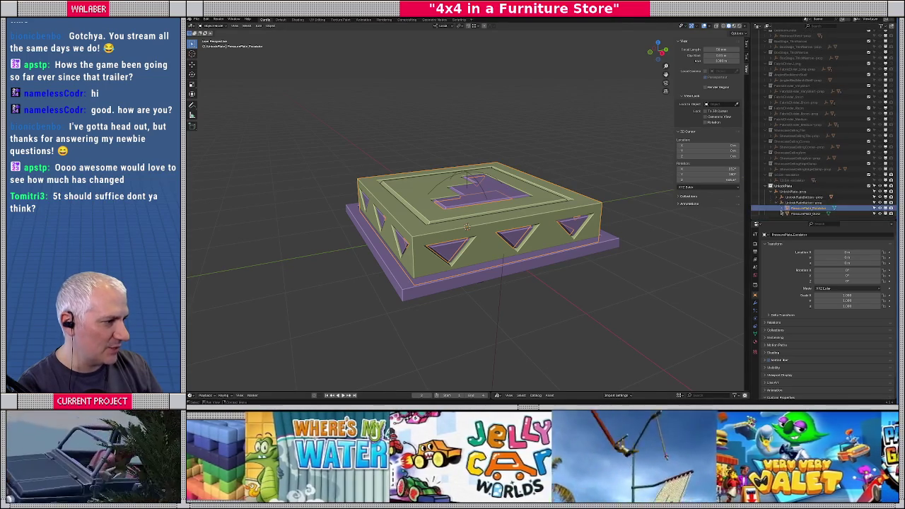
click(806, 209)
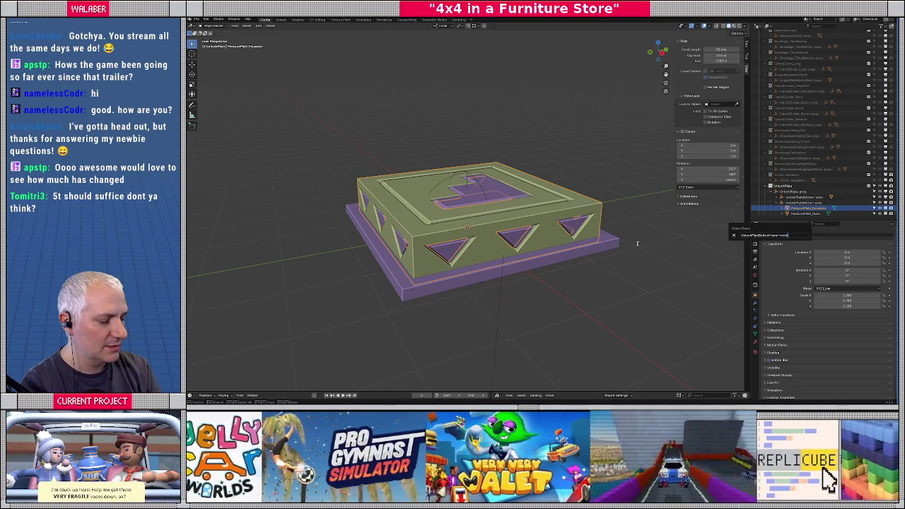
key(Return)
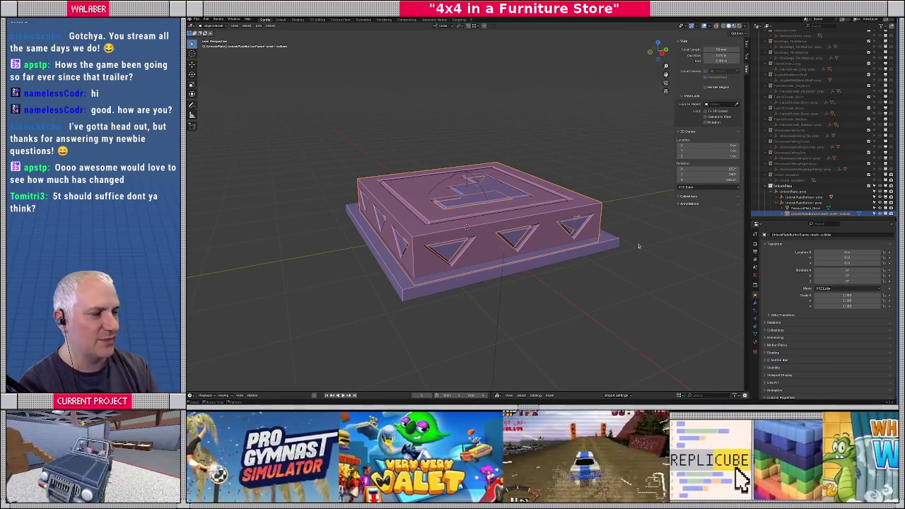
Turn the custom property into a String named collider_type.
scroll(776, 396, down, 2)
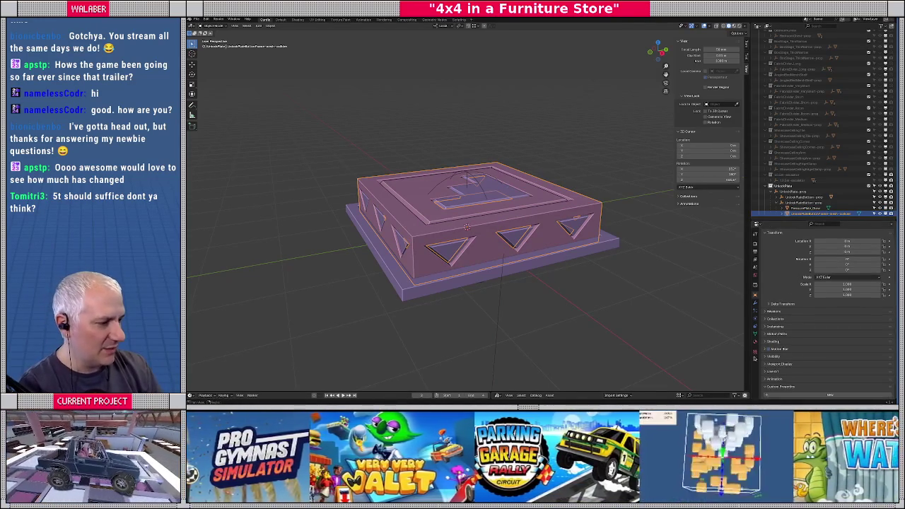
scroll(812, 396, down, 2)
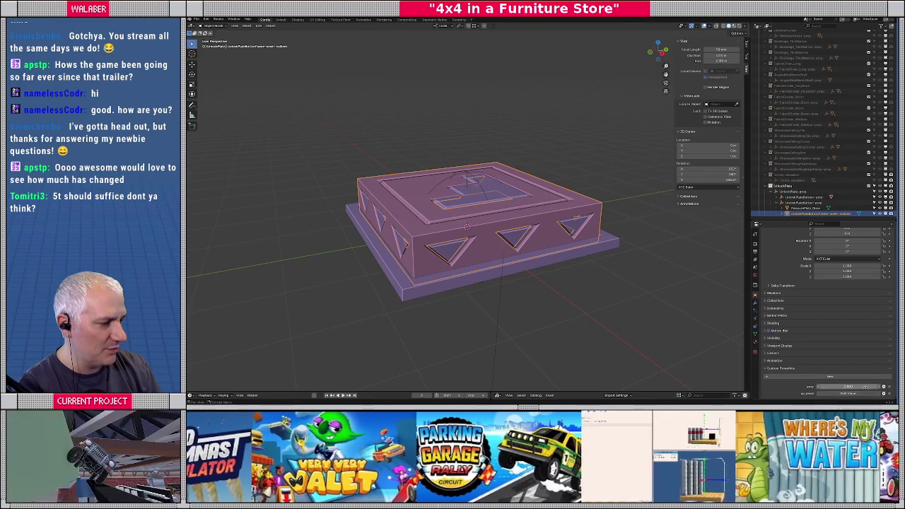
click(882, 387)
click(854, 311)
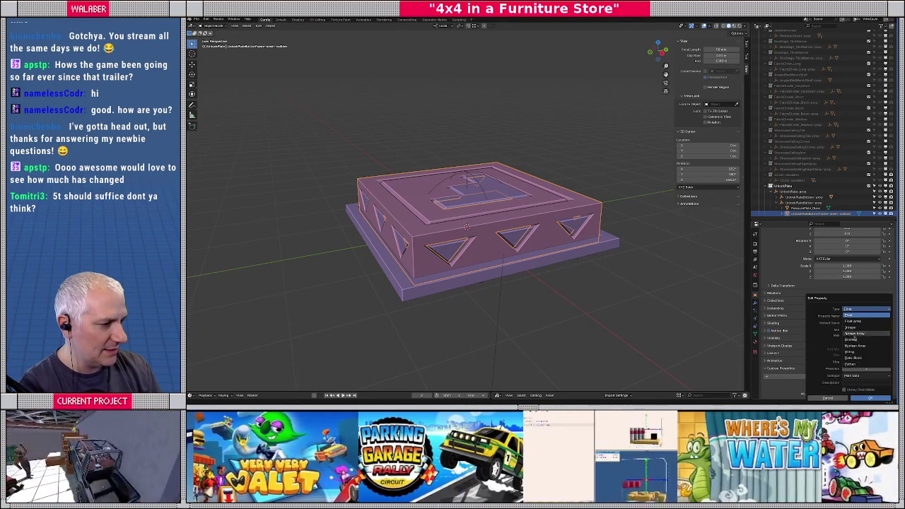
click(842, 346)
click(856, 316)
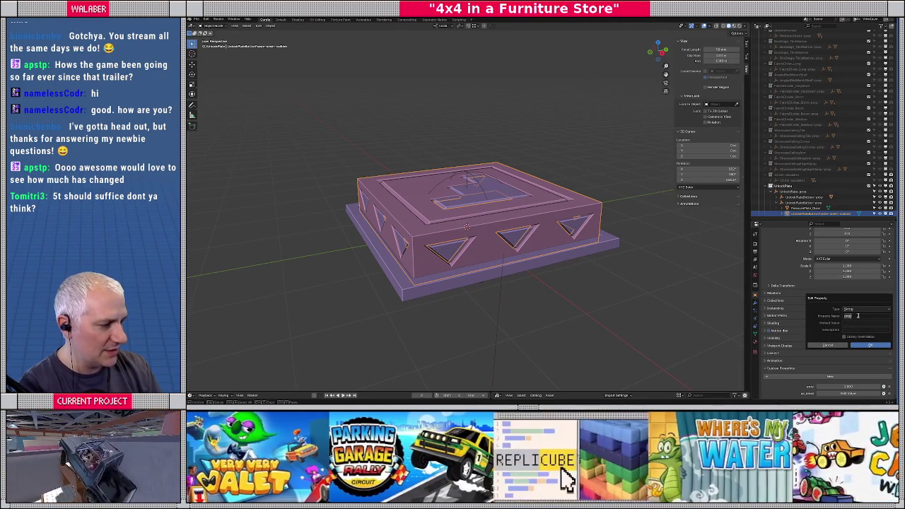
text(le)
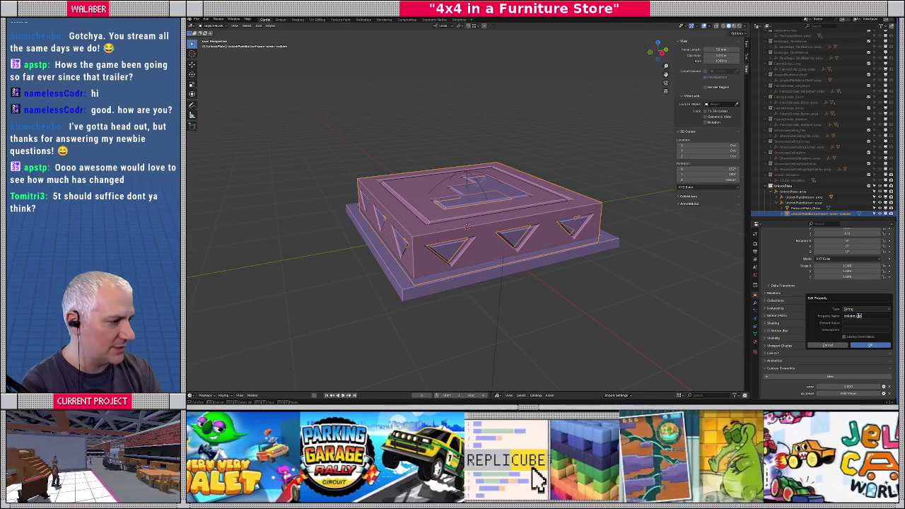
text(e)
key(Return)
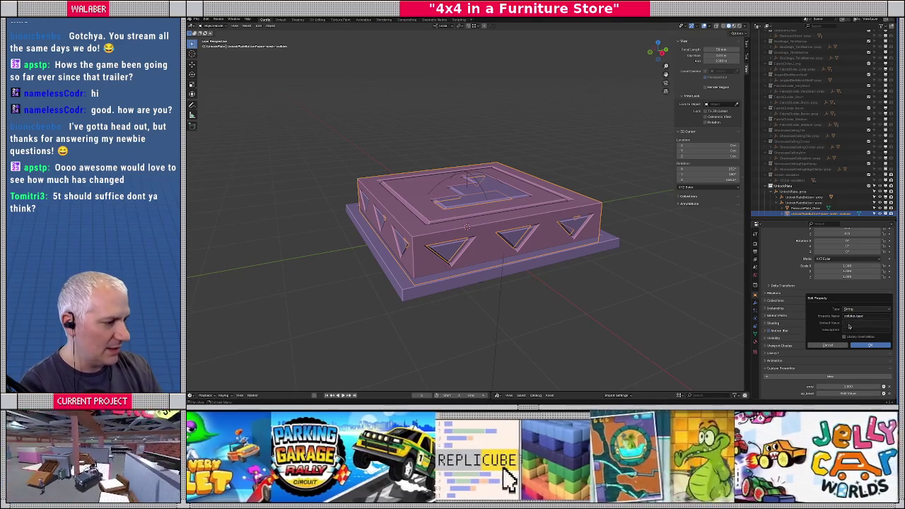
click(868, 344)
Set the collider_type value to box, then select another part of the plate.
click(834, 387)
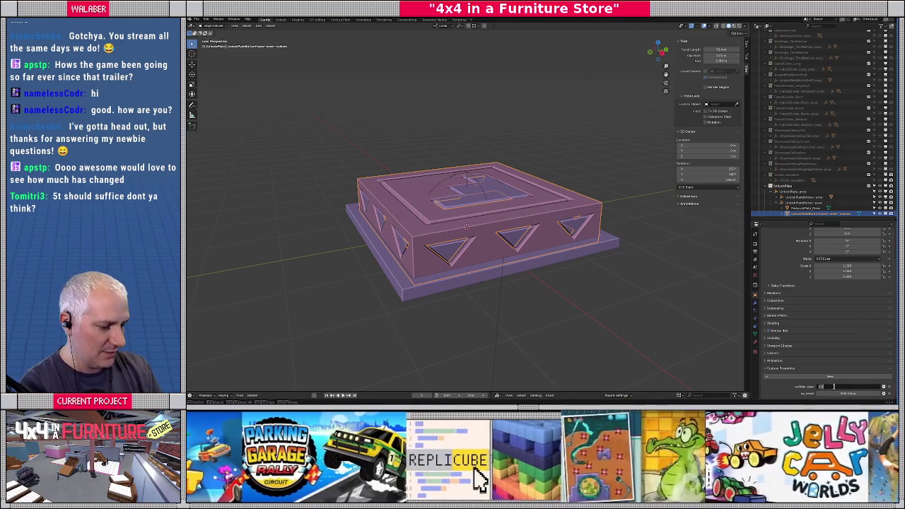
text(x)
key(Return)
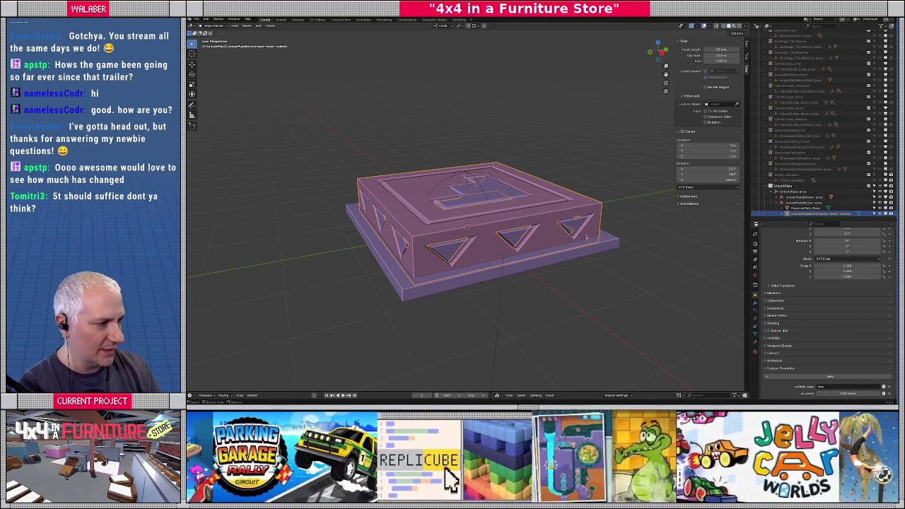
click(575, 237)
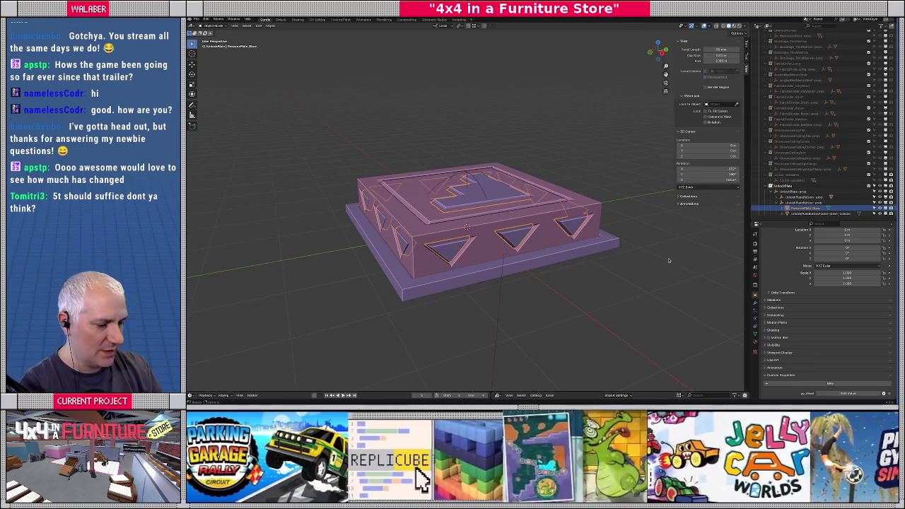
Rename the selected green plate piece with a name ending in 'Bottom-col', then orbit to check it.
key(F2)
text(UnlockPlate)
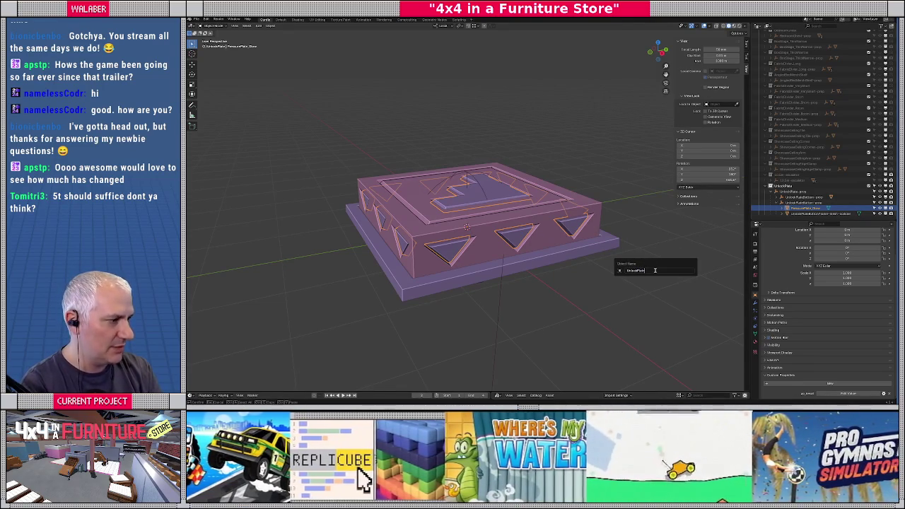
text(Bottom-col)
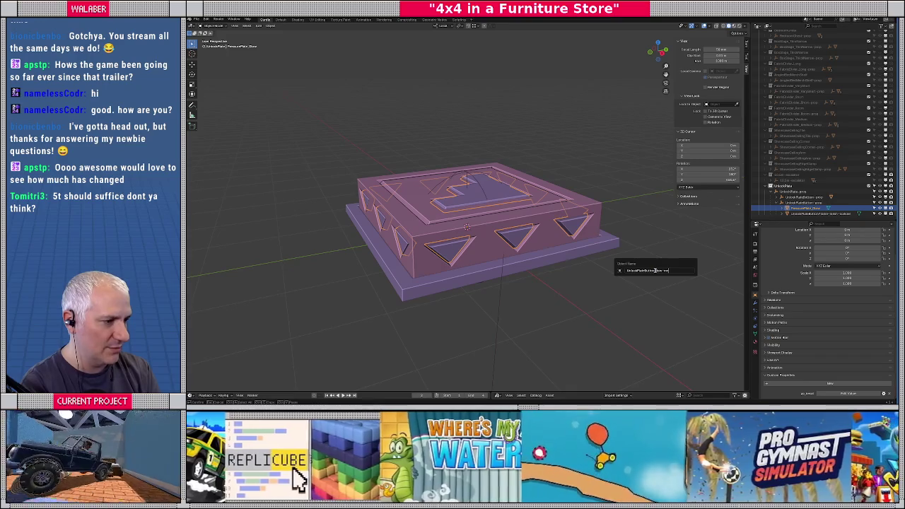
key(Return)
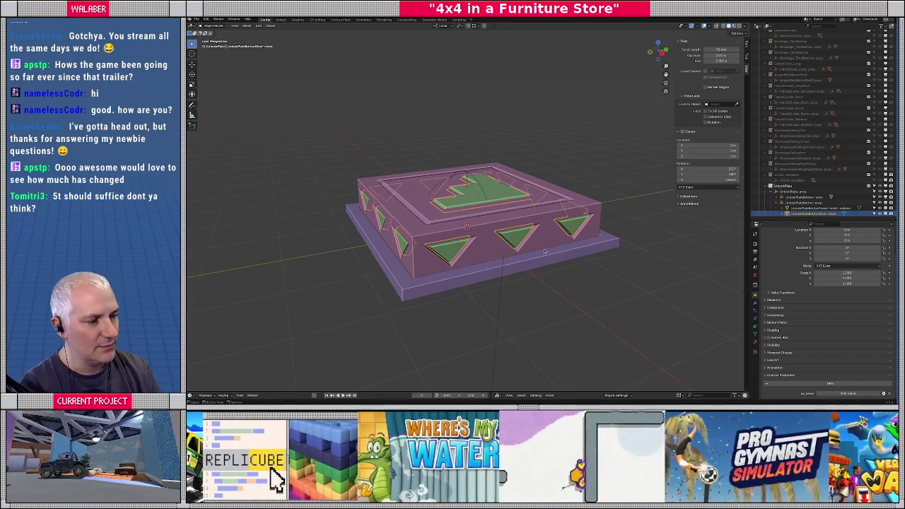
mouse_move(572, 264)
middle_down()
mouse_move(529, 243)
mouse_move(575, 214)
mouse_move(526, 243)
middle_up()
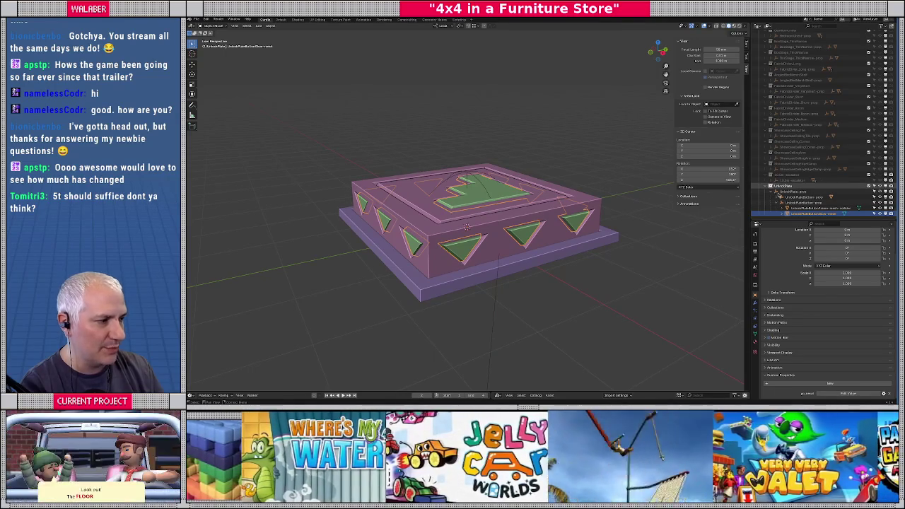
Hide the pressure-plate collection and show the furniture store level collection in the Outliner.
scroll(781, 184, up, 5)
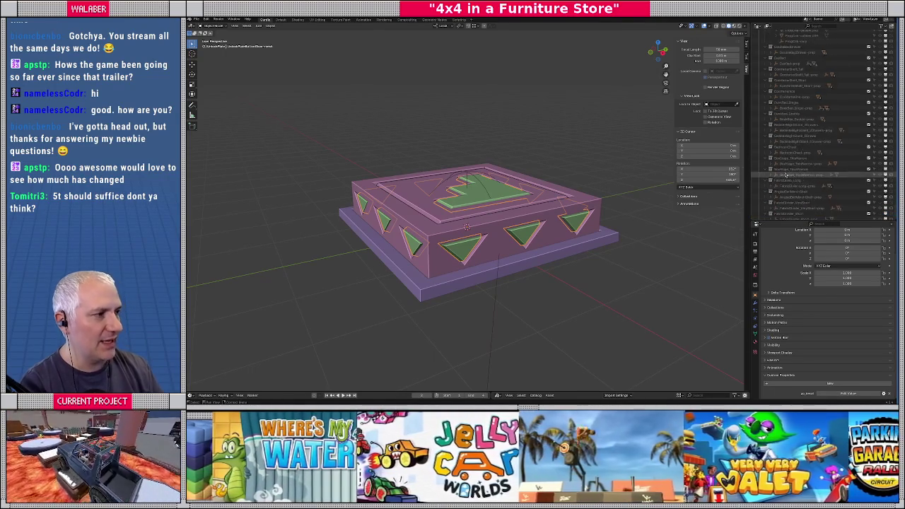
scroll(785, 175, up, 2)
scroll(784, 174, up, 2)
scroll(784, 175, up, 2)
scroll(785, 174, up, 2)
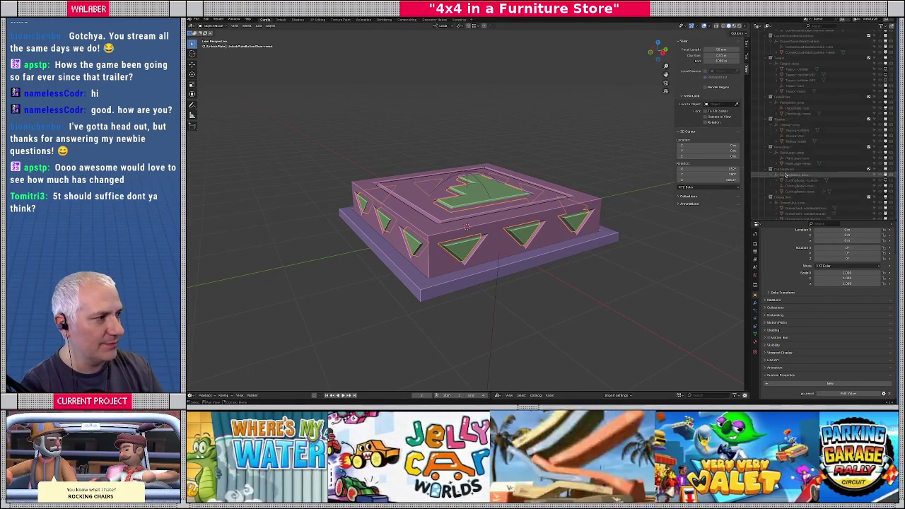
scroll(784, 174, up, 3)
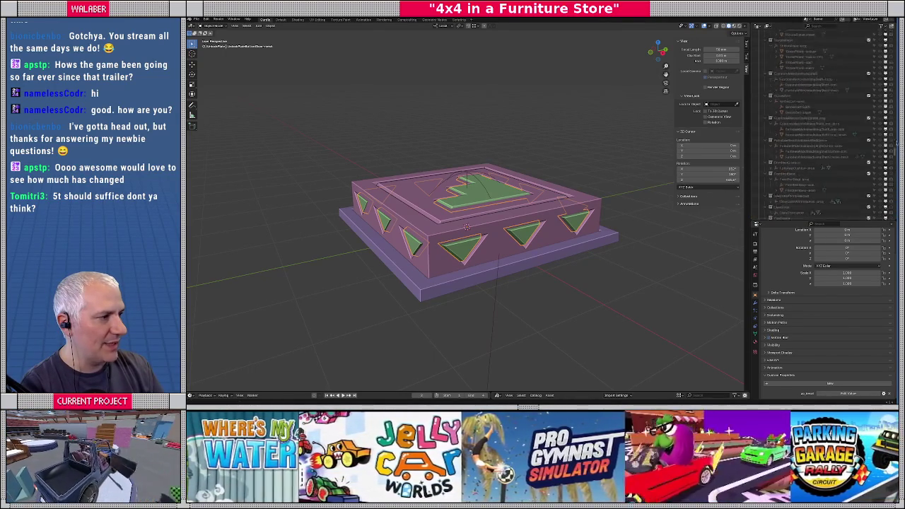
scroll(784, 175, up, 3)
scroll(784, 175, up, 3)
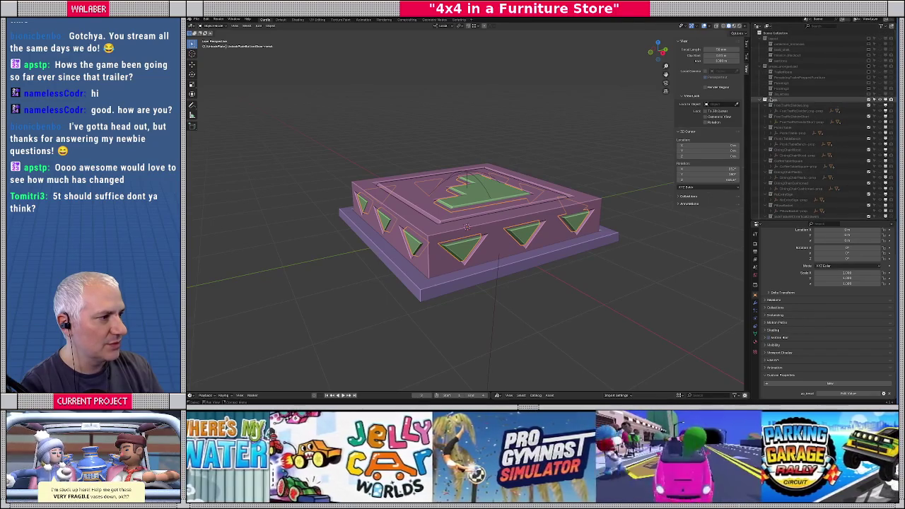
click(868, 101)
click(868, 40)
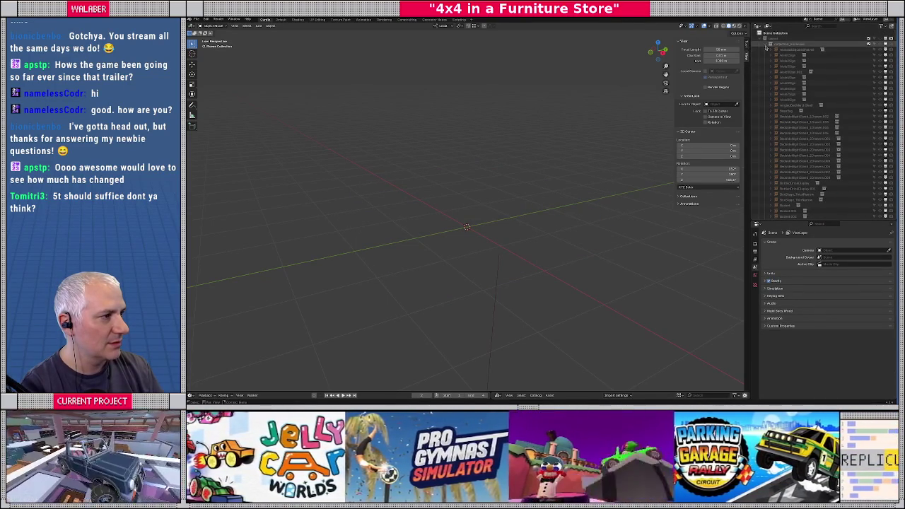
click(868, 41)
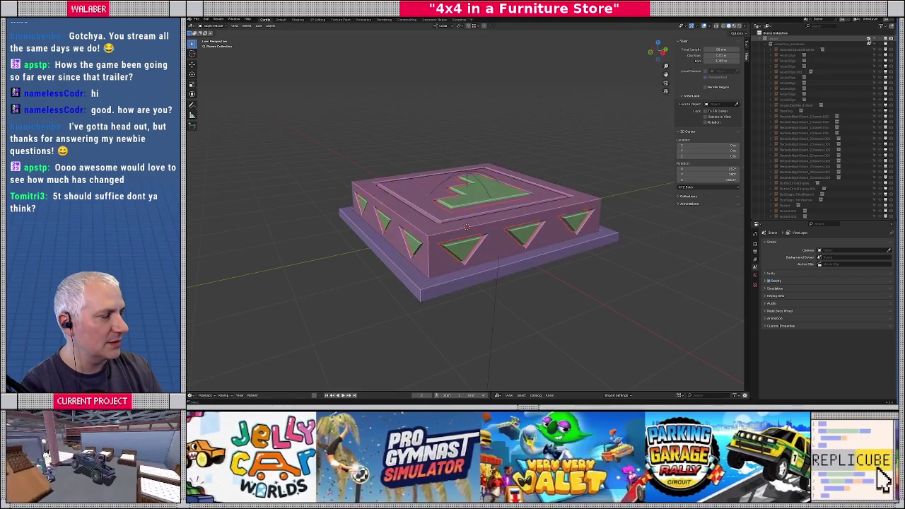
click(869, 41)
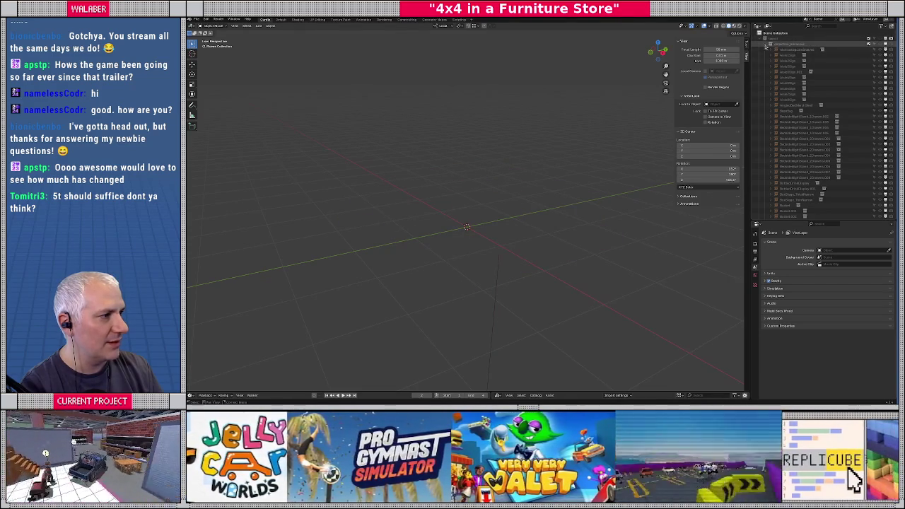
click(769, 47)
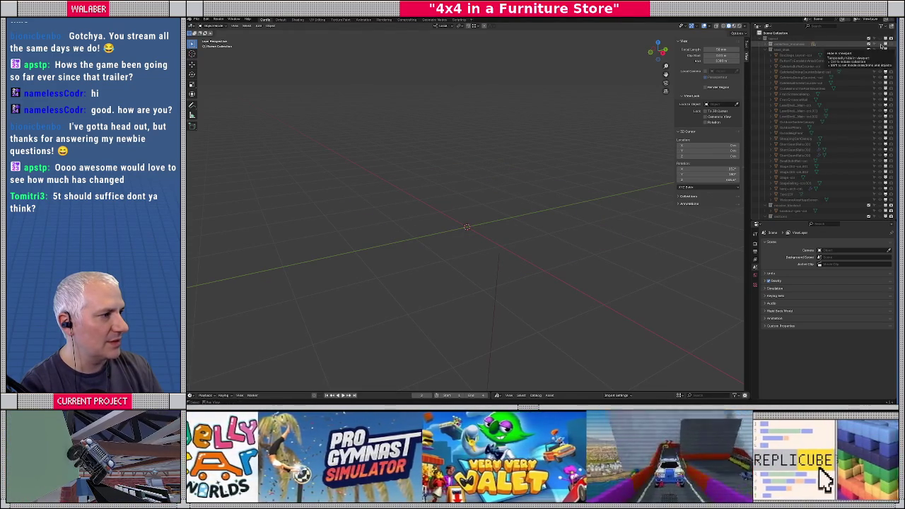
click(879, 50)
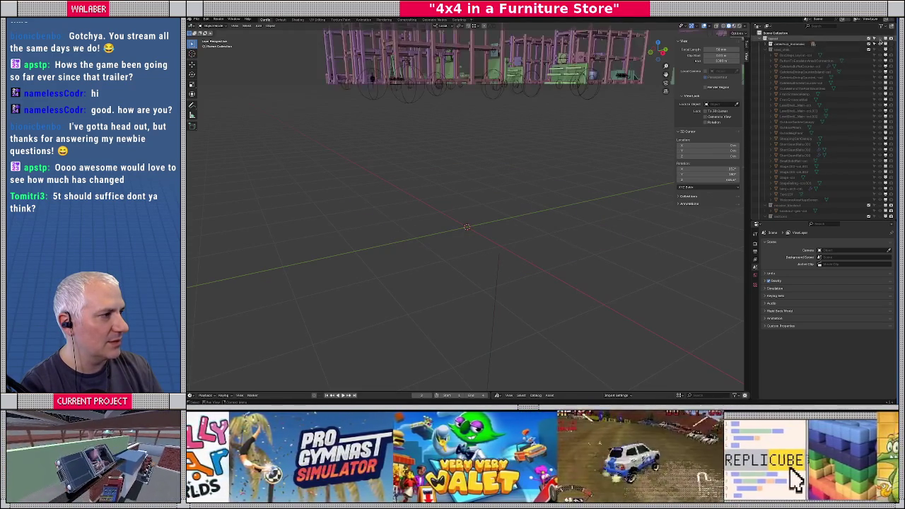
Collapse the expanded Outliner collections and show the full furniture store layout.
click(881, 54)
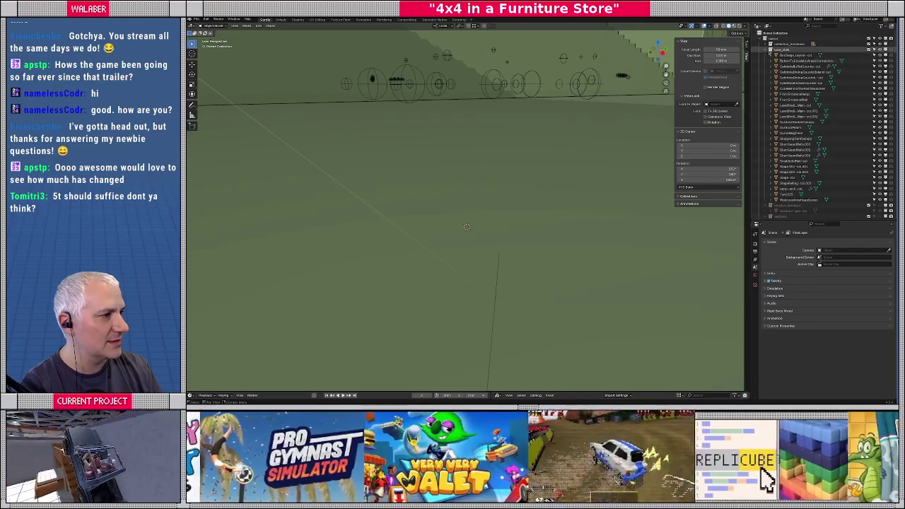
click(769, 55)
click(770, 67)
click(879, 57)
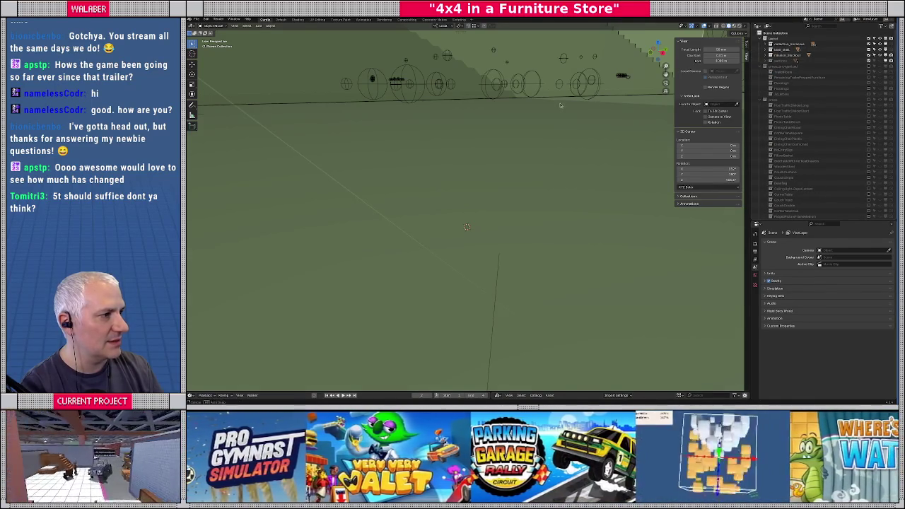
Orbit and zoom toward the loading-bay door, then select the collection for the new instance.
scroll(574, 128, down, 3)
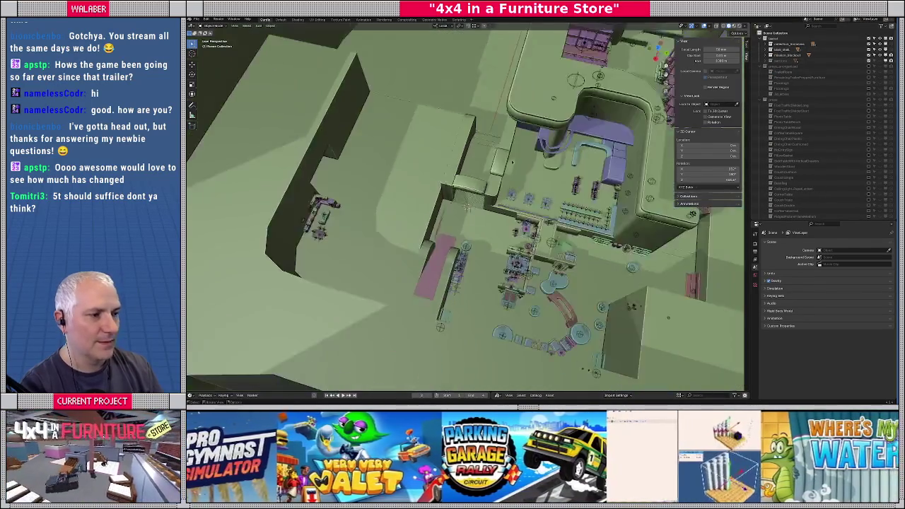
middle_drag(574, 127, 447, 169)
scroll(447, 170, up, 2)
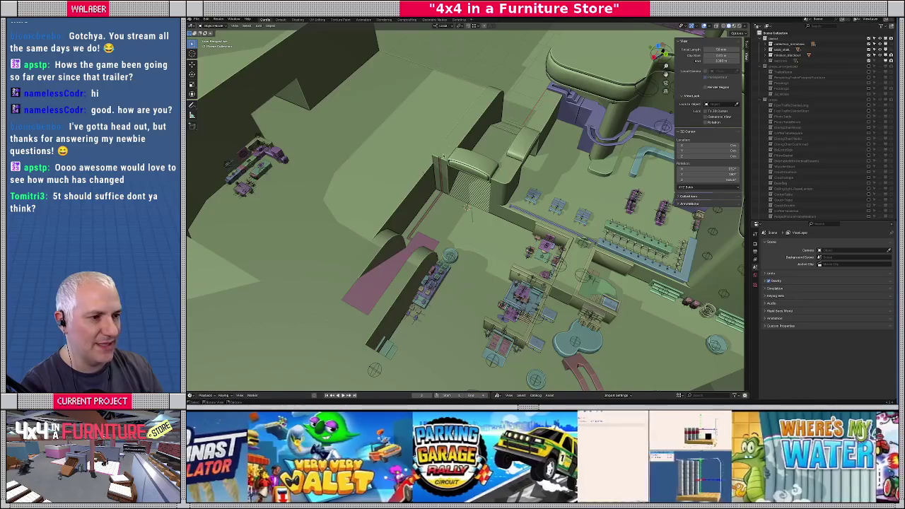
middle_drag(465, 206, 472, 203)
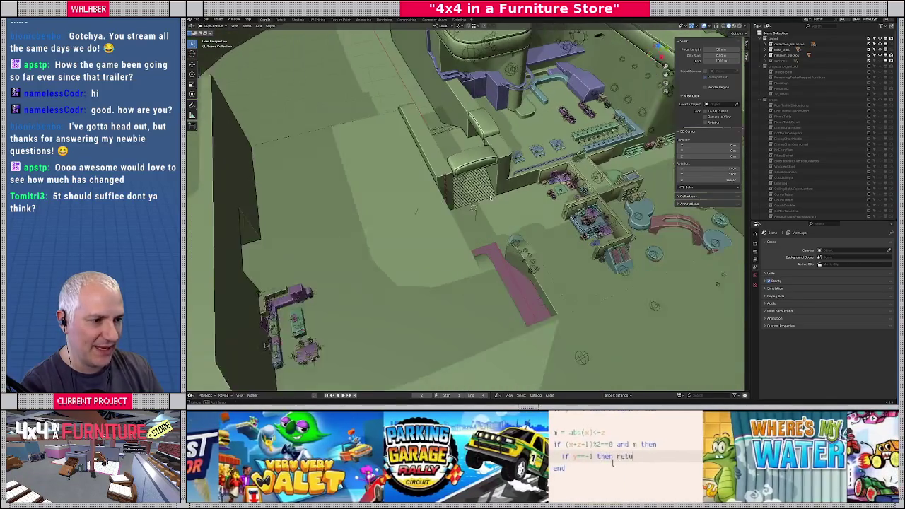
scroll(472, 205, up, 5)
scroll(487, 219, up, 3)
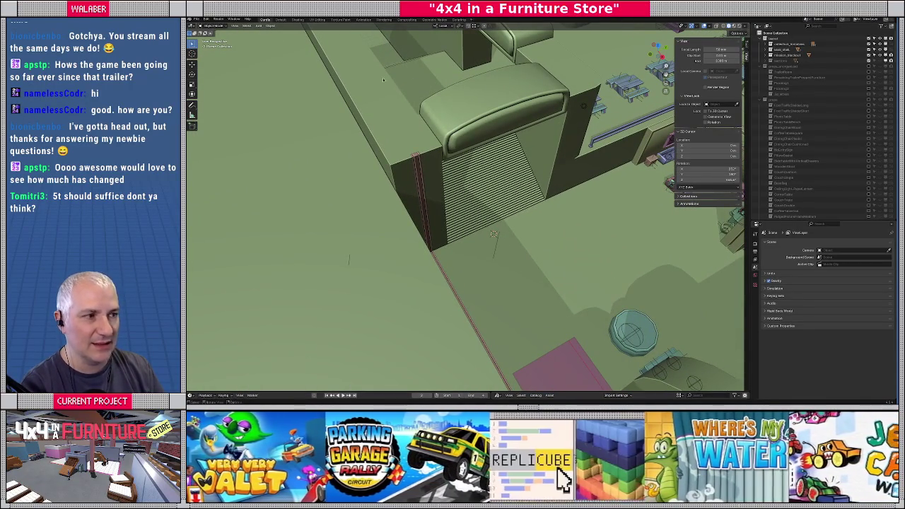
click(784, 44)
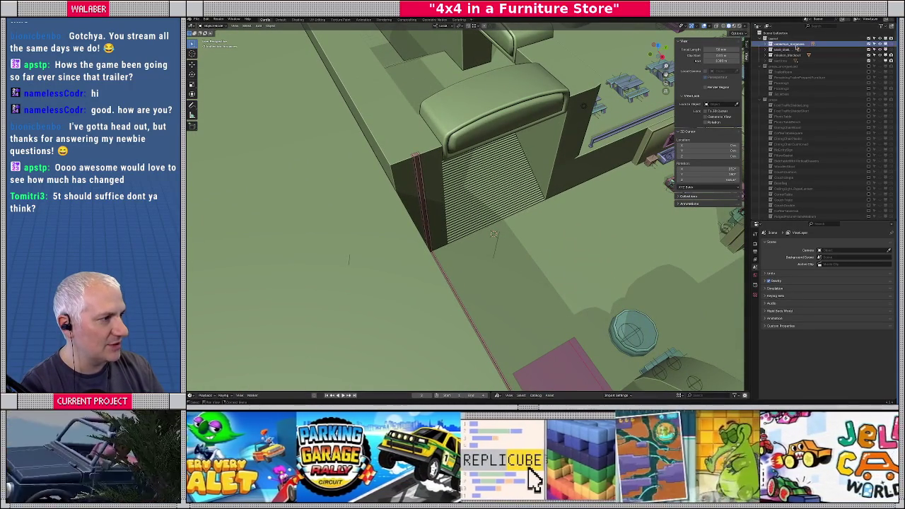
Add an UnlockPlate collection instance and snap it onto the wall top beside the loading-bay door.
click(259, 25)
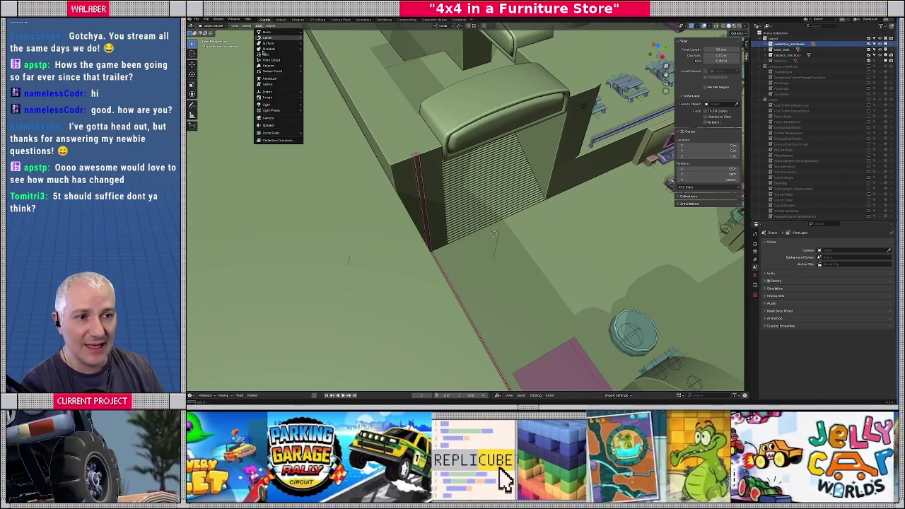
click(277, 140)
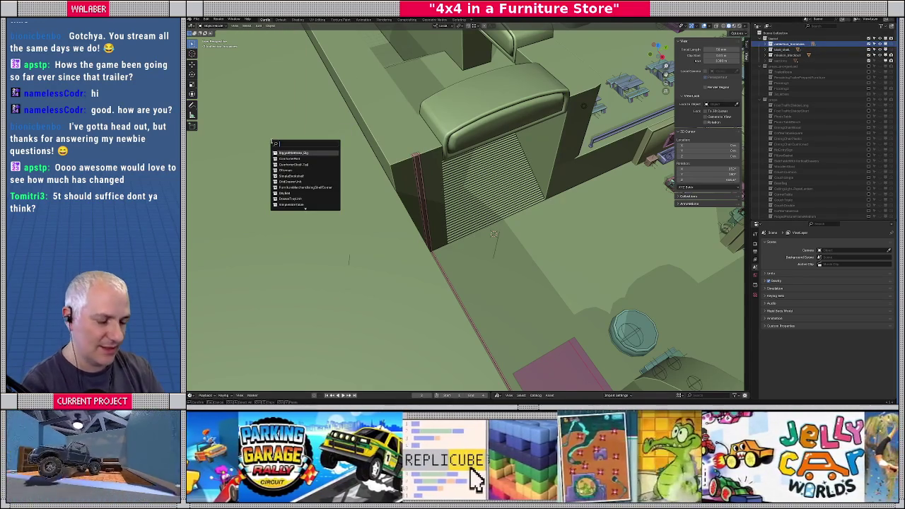
text(unit)
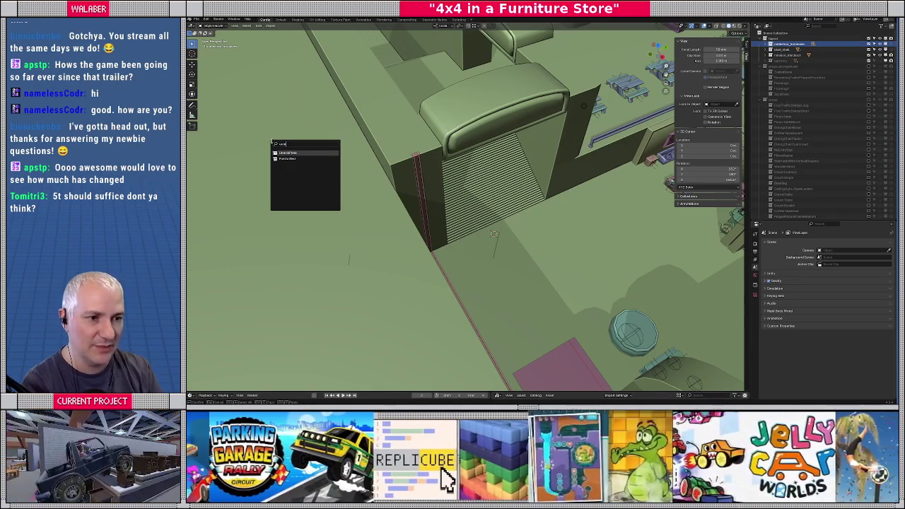
key(Return)
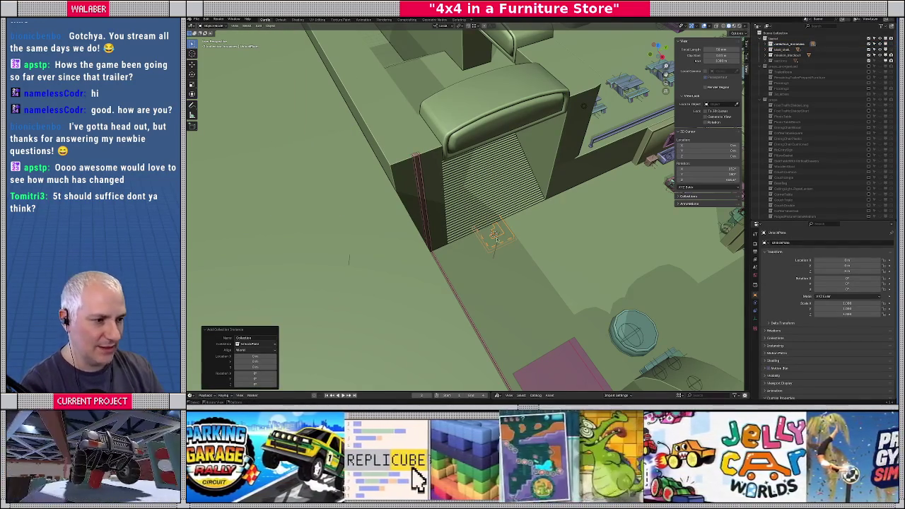
click(474, 25)
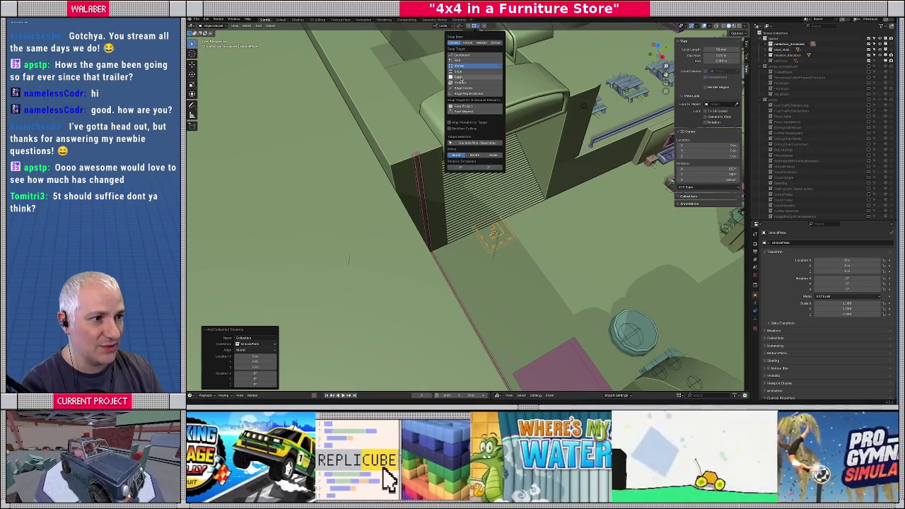
key(g)
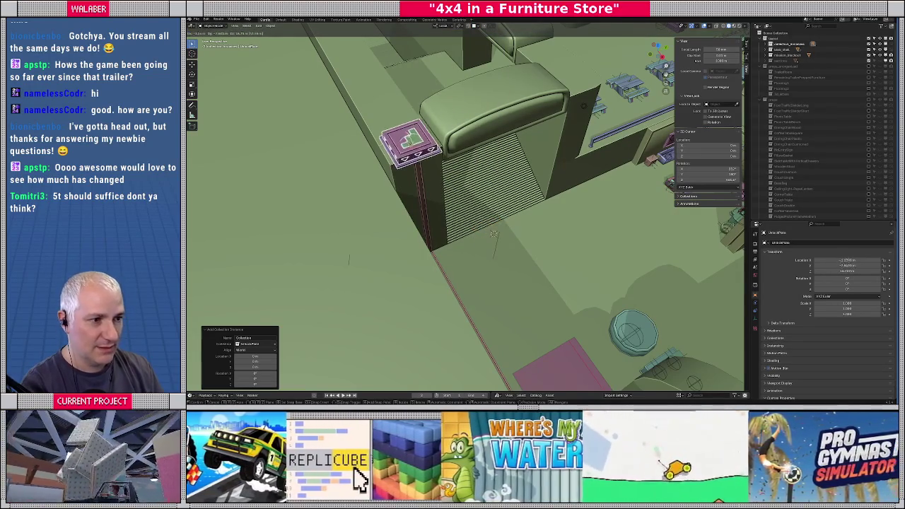
click(404, 139)
Snap the UnlockPlate instance to the grid from a top-down wireframe view.
key(KP_7)
key(shift+z)
key(KP_Decimal)
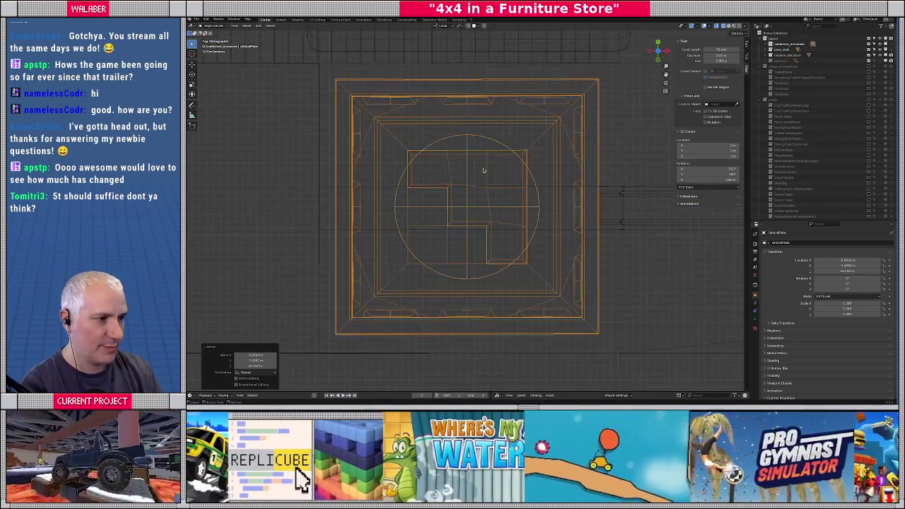
key(shift+s)
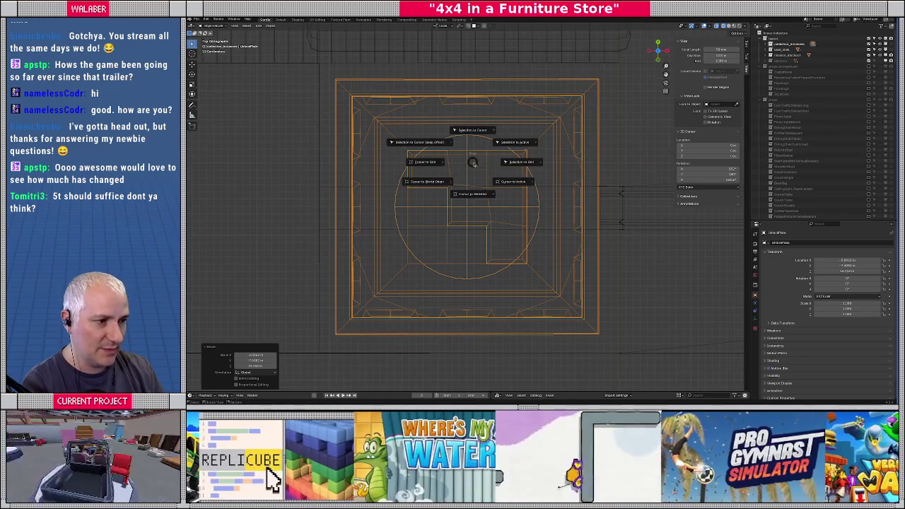
click(520, 163)
Return the viewport to solid shading and the top-down view of the layout.
scroll(520, 162, down, 3)
mouse_move(520, 163)
middle_down()
mouse_move(446, 190)
mouse_move(494, 177)
middle_up()
key(shift+z)
scroll(494, 178, down, 4)
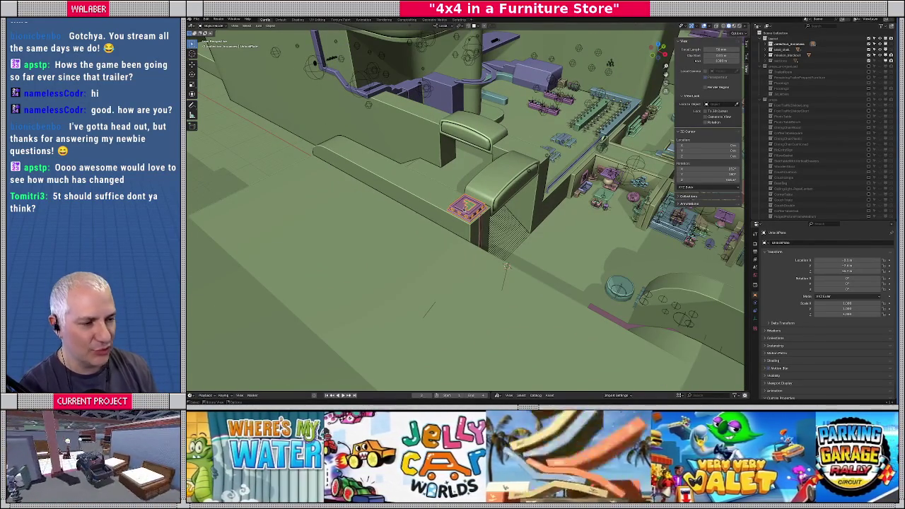
key(KP_7)
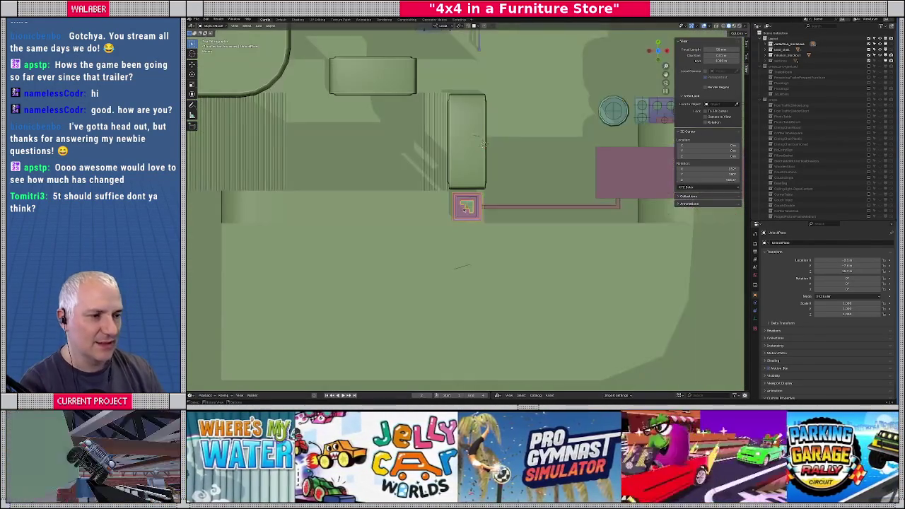
Duplicate the pressure-plate instance and place the copy further up the store.
scroll(470, 186, down, 2)
key(shift+d)
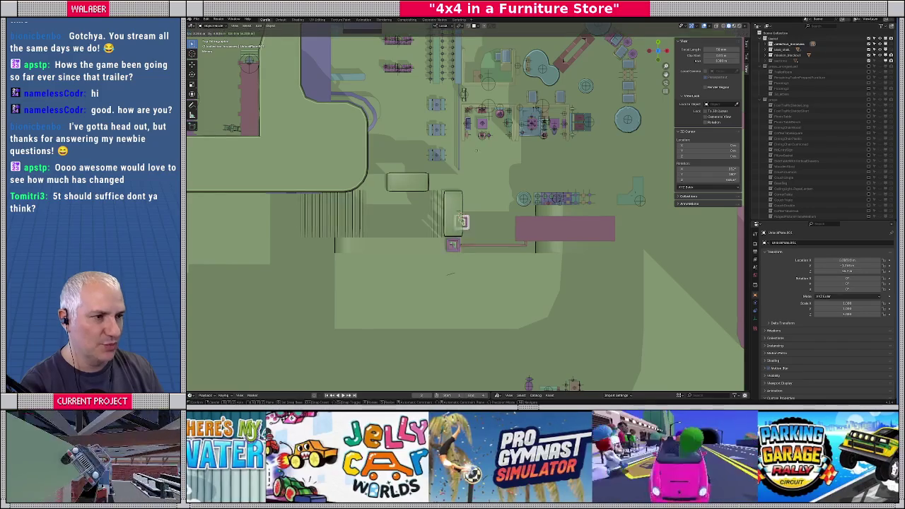
click(478, 94)
key(KP_Decimal)
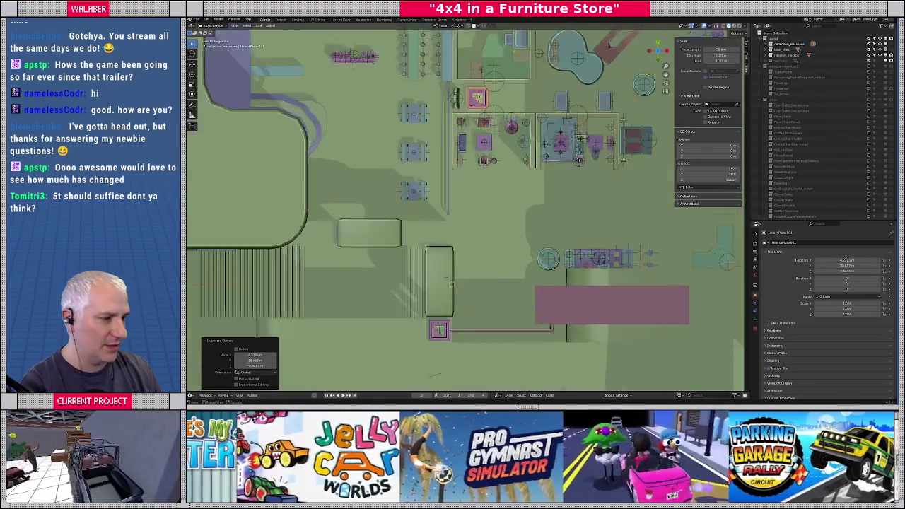
mouse_move(459, 216)
middle_down()
mouse_move(430, 102)
mouse_move(385, 164)
middle_up()
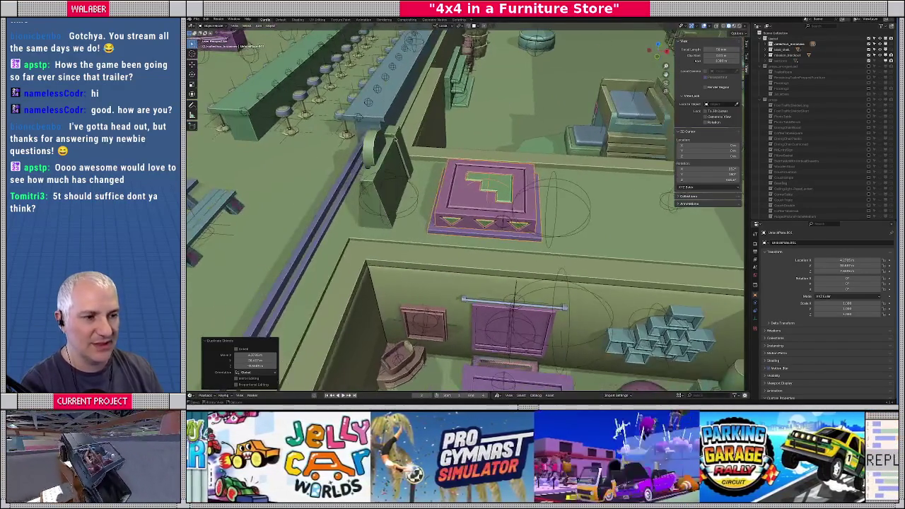
click(385, 164)
Move the pink pressure plate a short distance to the left in top view.
key(Delete)
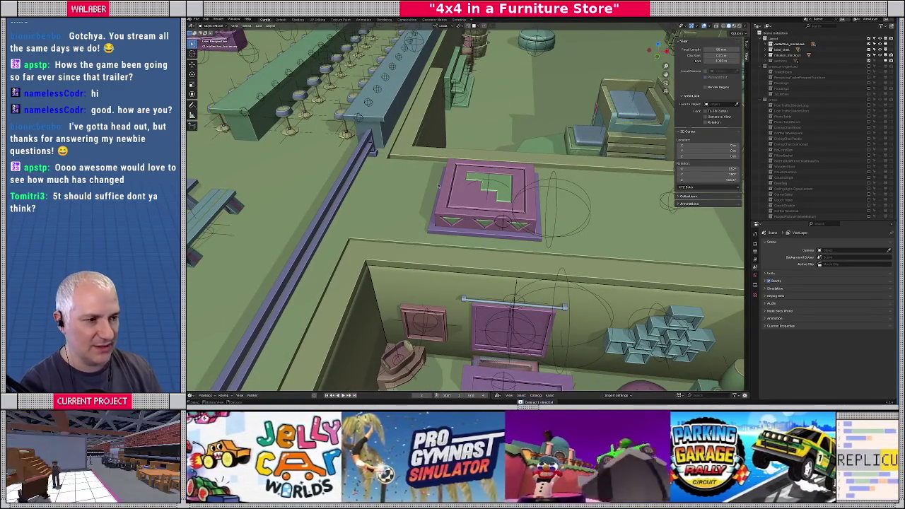
click(488, 200)
key(KP_7)
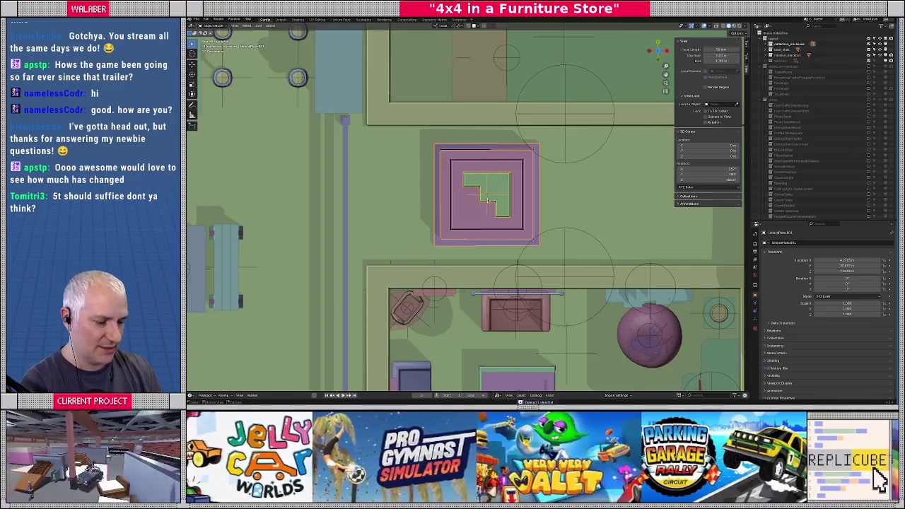
key(g)
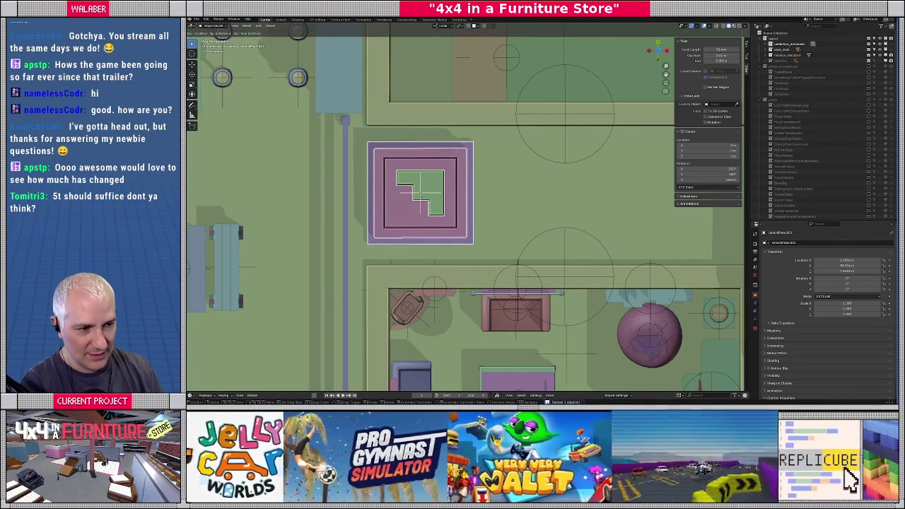
click(422, 196)
mouse_move(422, 197)
middle_down()
mouse_move(427, 207)
mouse_move(407, 145)
middle_up()
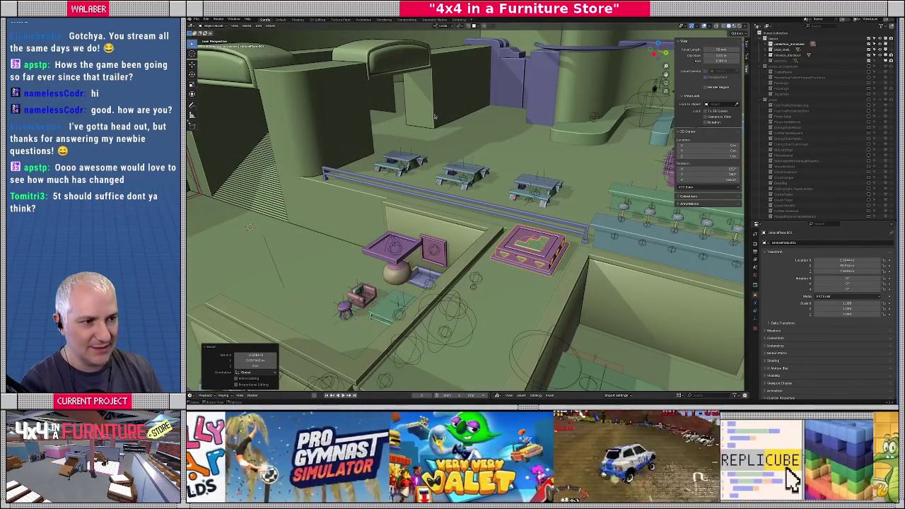
middle_drag(438, 108, 512, 224)
scroll(495, 183, up, 5)
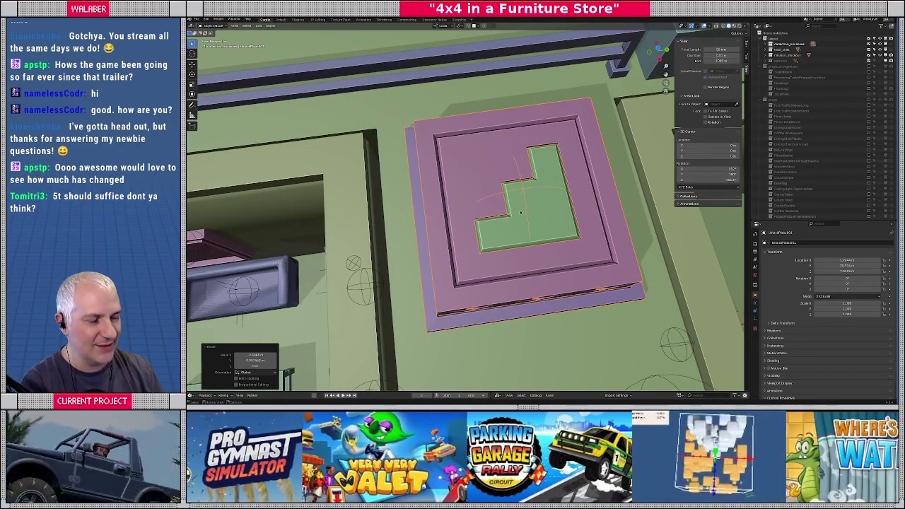
scroll(522, 212, down, 5)
scroll(523, 212, down, 3)
middle_drag(523, 212, 497, 200)
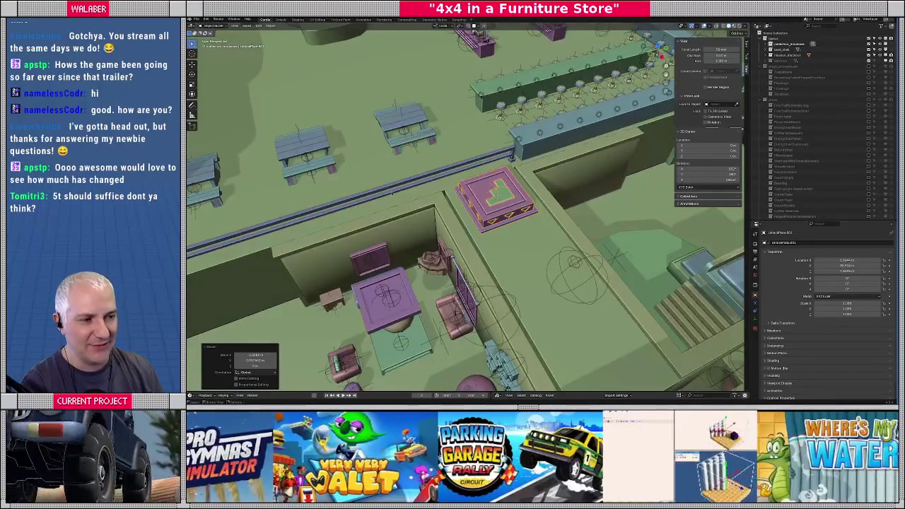
middle_drag(391, 193, 334, 156)
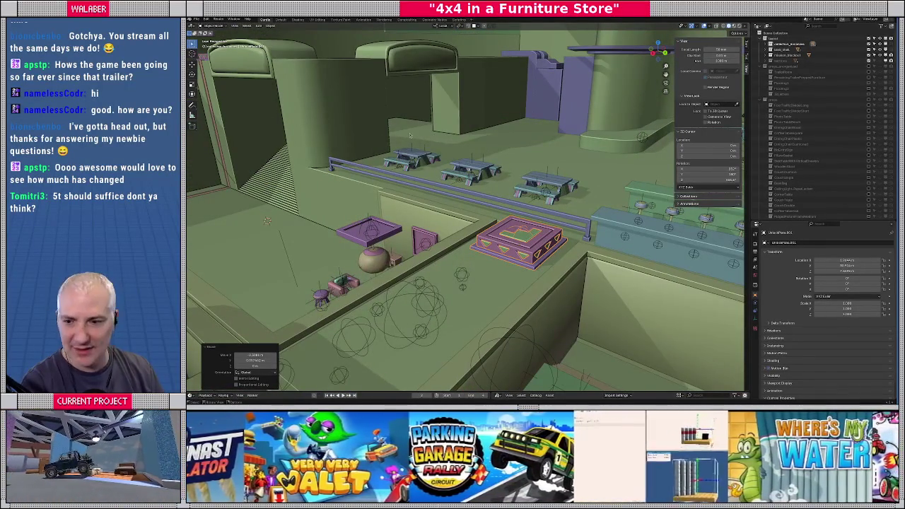
mouse_move(416, 135)
middle_down()
mouse_move(424, 85)
mouse_move(395, 238)
middle_up()
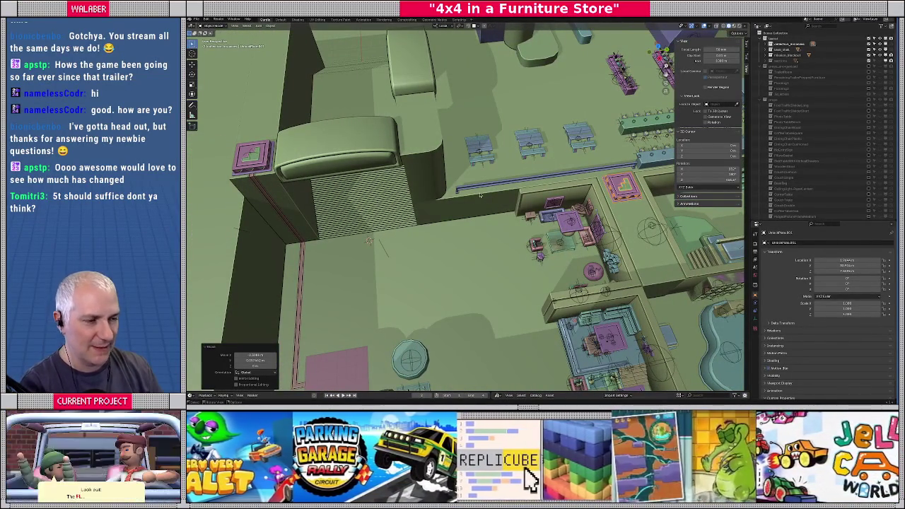
middle_drag(480, 195, 425, 226)
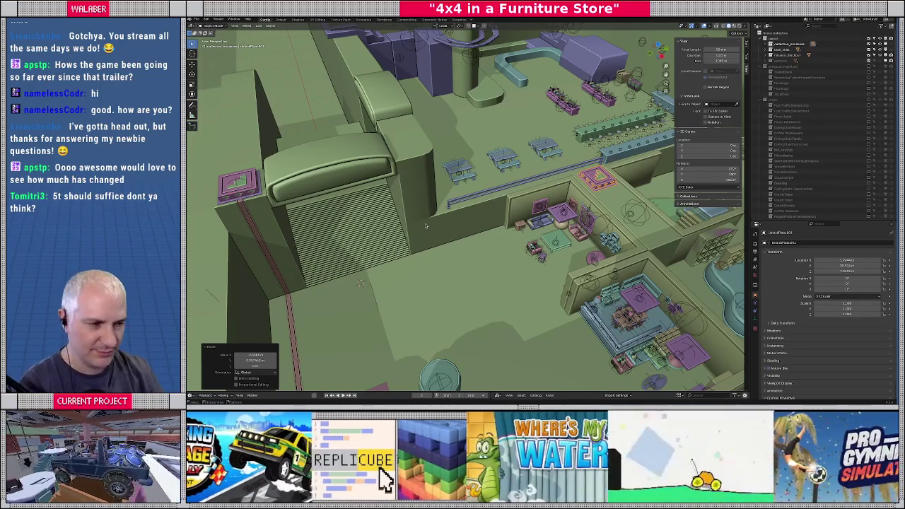
mouse_move(415, 169)
middle_down()
mouse_move(448, 202)
mouse_move(453, 182)
middle_up()
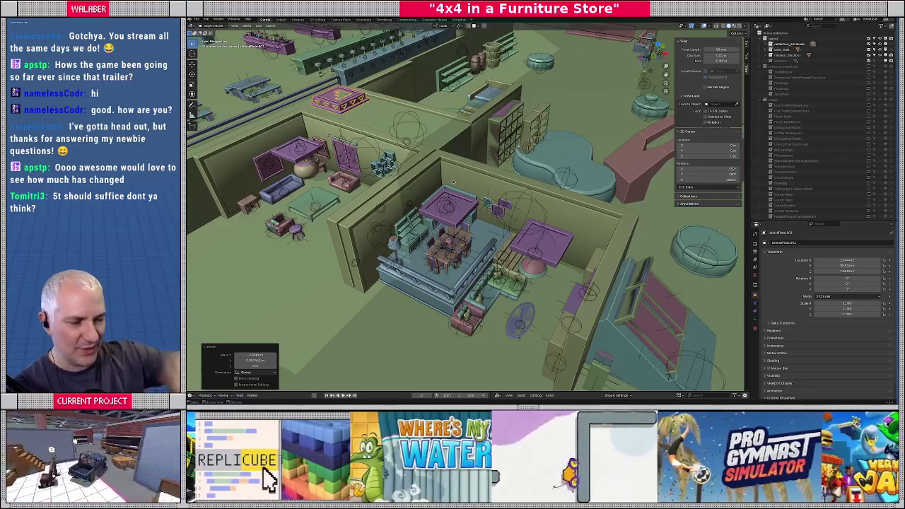
scroll(468, 192, up, 5)
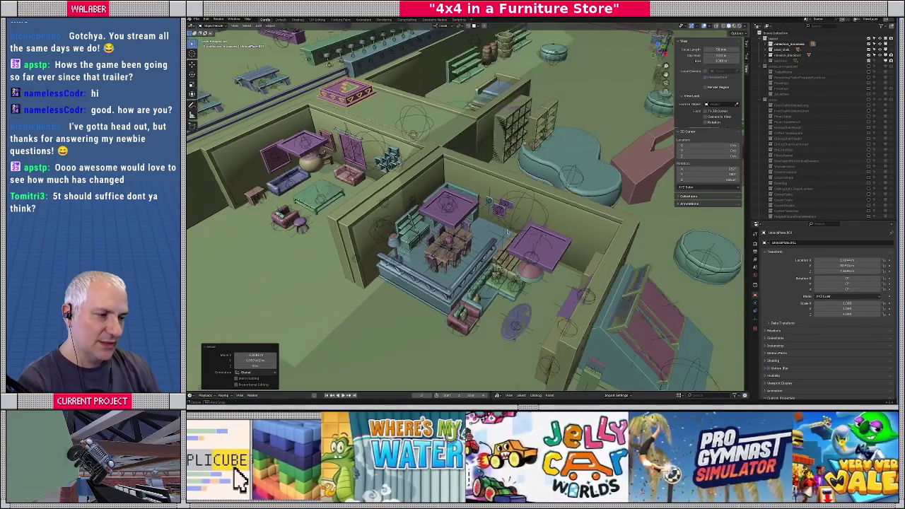
mouse_move(468, 193)
middle_down()
mouse_move(467, 212)
mouse_move(495, 230)
middle_up()
scroll(485, 205, down, 4)
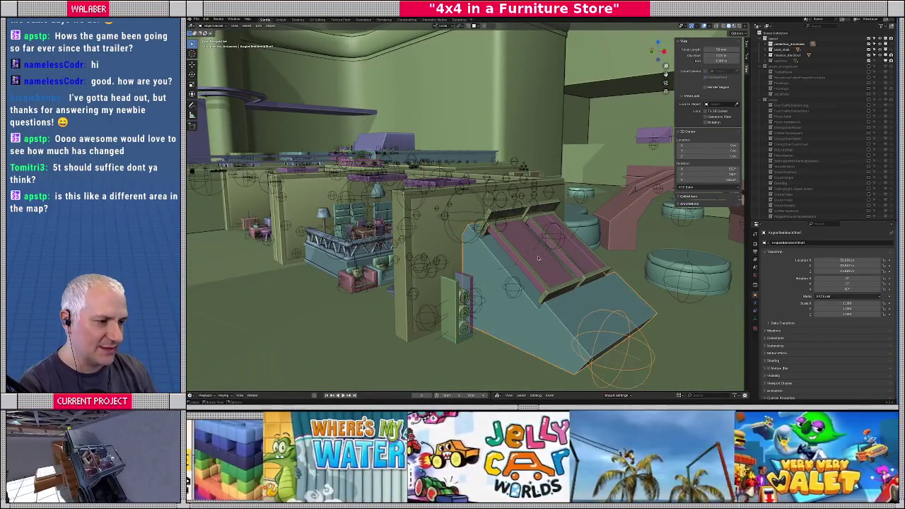
Select collision_blockout and its blockout_geo_col child in the Outliner and frame them.
click(562, 297)
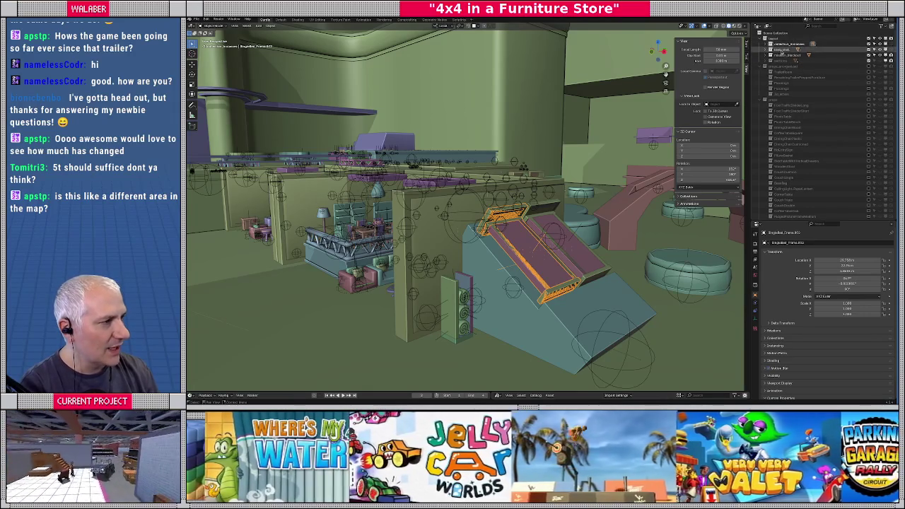
click(780, 50)
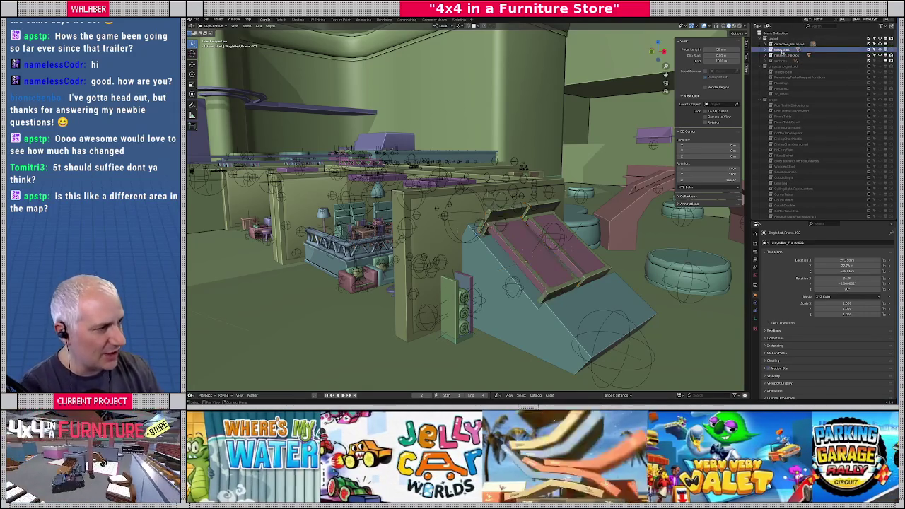
click(777, 55)
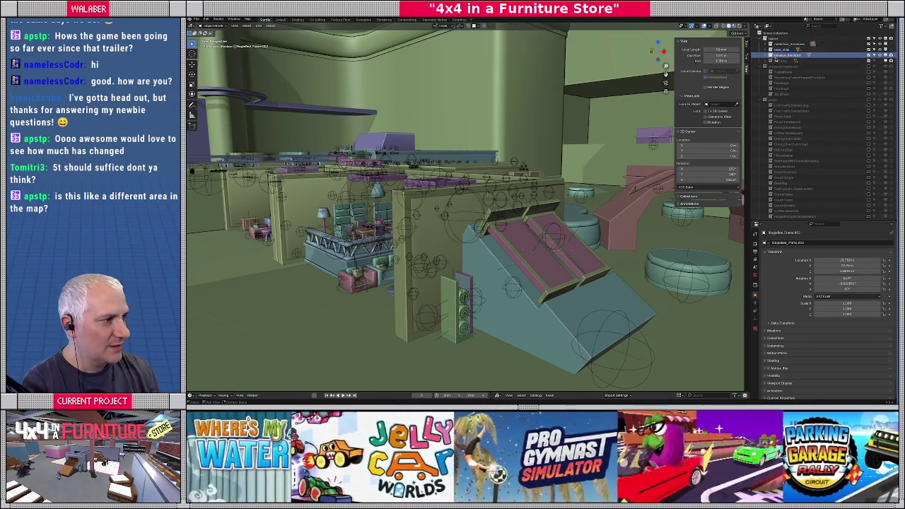
click(770, 55)
key(KP_Decimal)
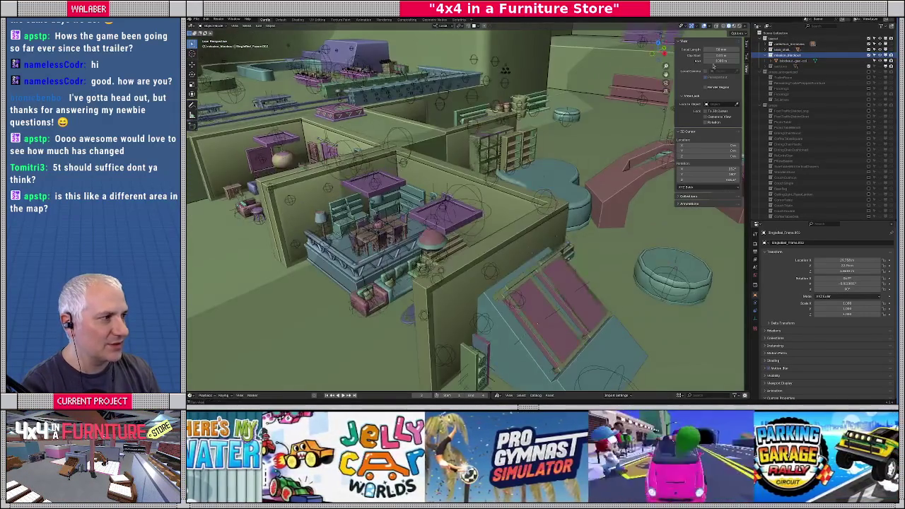
click(790, 62)
key(KP_Decimal)
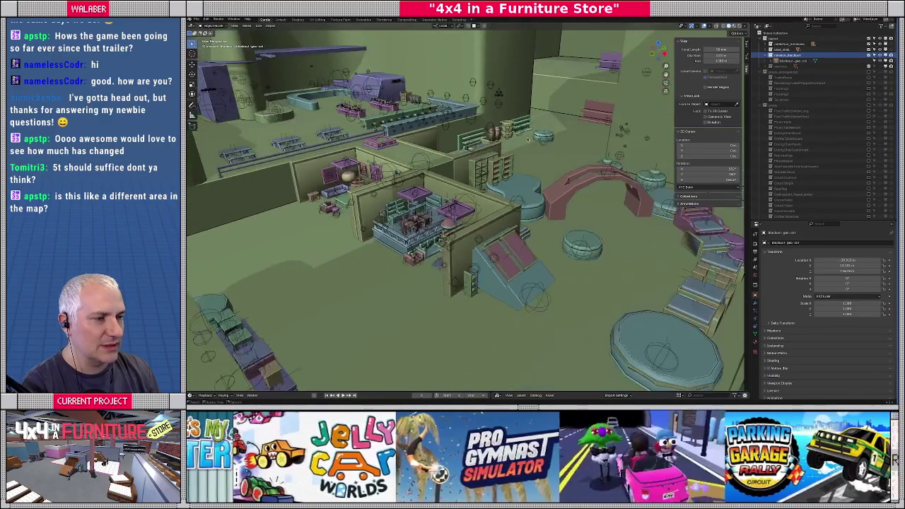
click(543, 162)
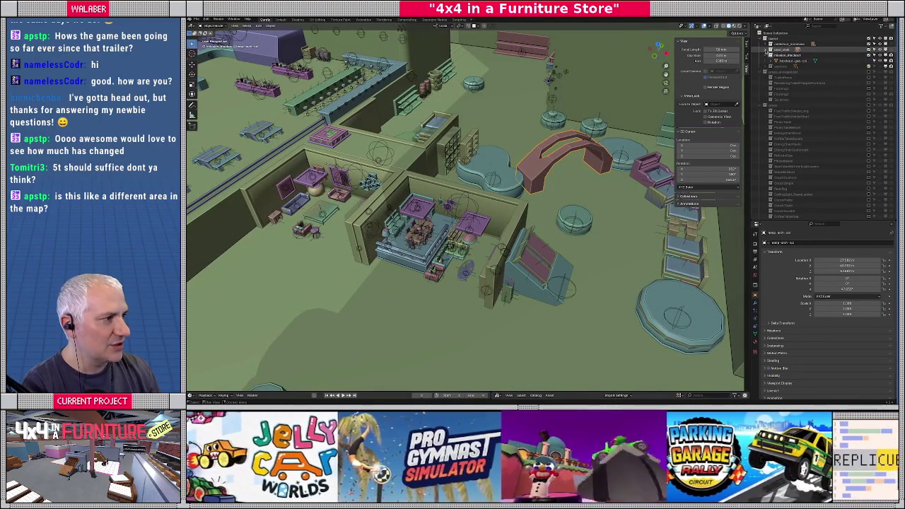
Hide the pink arch using its Outliner eye icon.
click(770, 50)
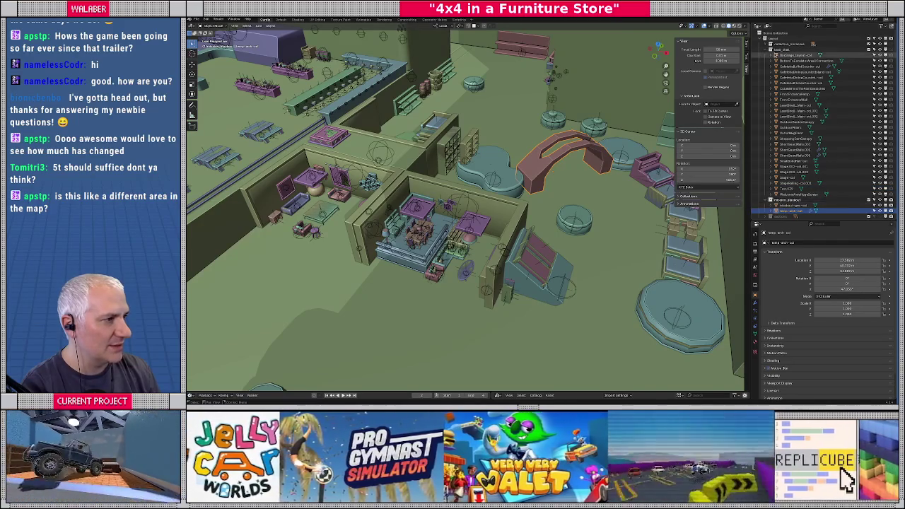
click(769, 50)
click(791, 55)
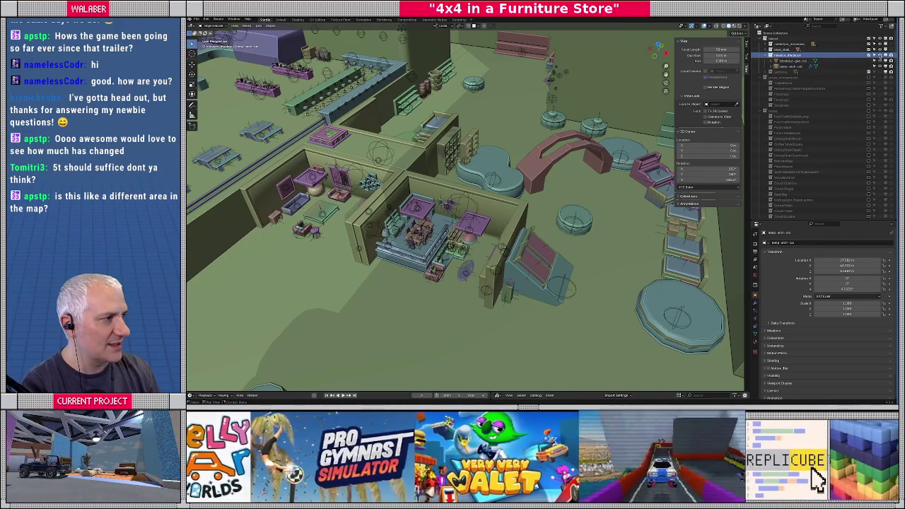
click(880, 54)
click(880, 54)
click(880, 54)
click(879, 55)
click(880, 55)
click(879, 55)
Hide the purple blockout blocks and arch using their Outliner eye icon.
mouse_move(636, 212)
middle_down()
mouse_move(684, 222)
mouse_move(707, 216)
middle_up()
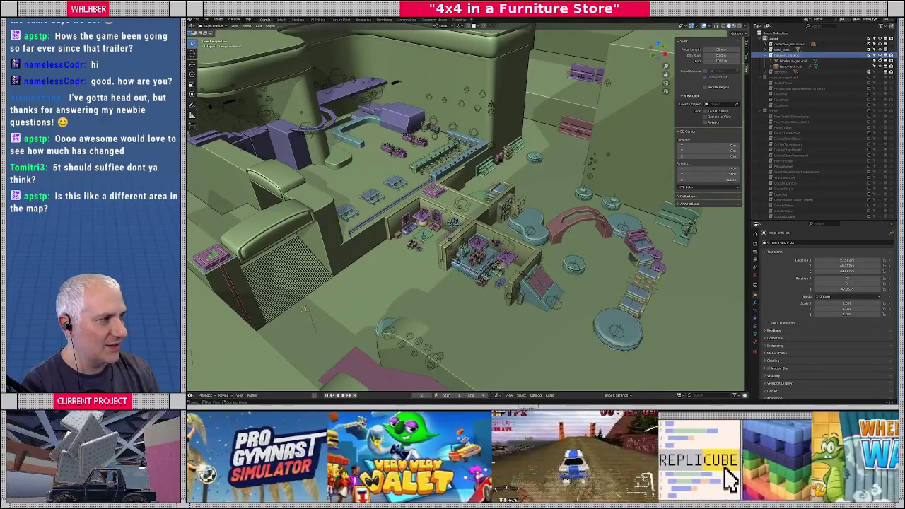
click(880, 59)
click(880, 59)
click(880, 60)
click(879, 59)
click(879, 60)
click(879, 60)
mouse_move(495, 212)
middle_down()
mouse_move(565, 166)
mouse_move(515, 199)
middle_up()
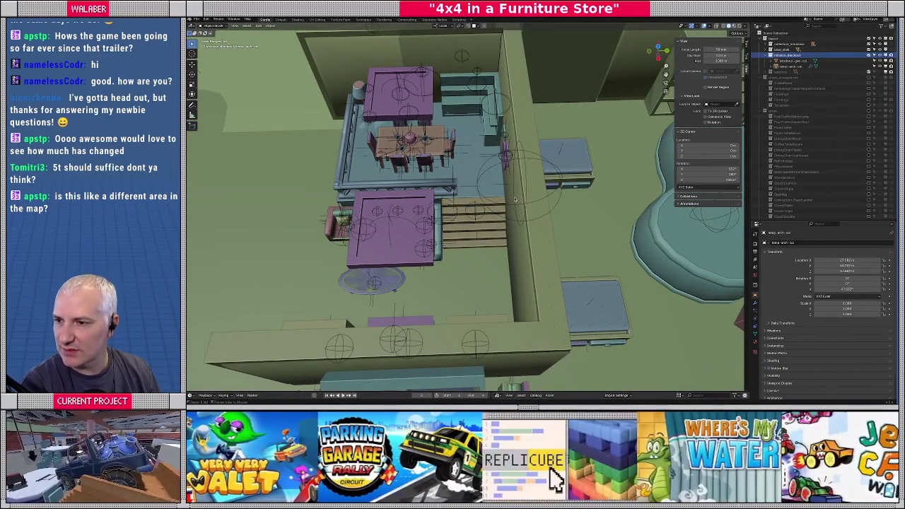
Switch to the Godot editor and look around the_store scene in 3D.
key(alt+Tab)
right_drag(508, 188, 507, 187)
Inspect the ceiling and FabricDivider_Room in the store, then run the game with F5.
click(405, 181)
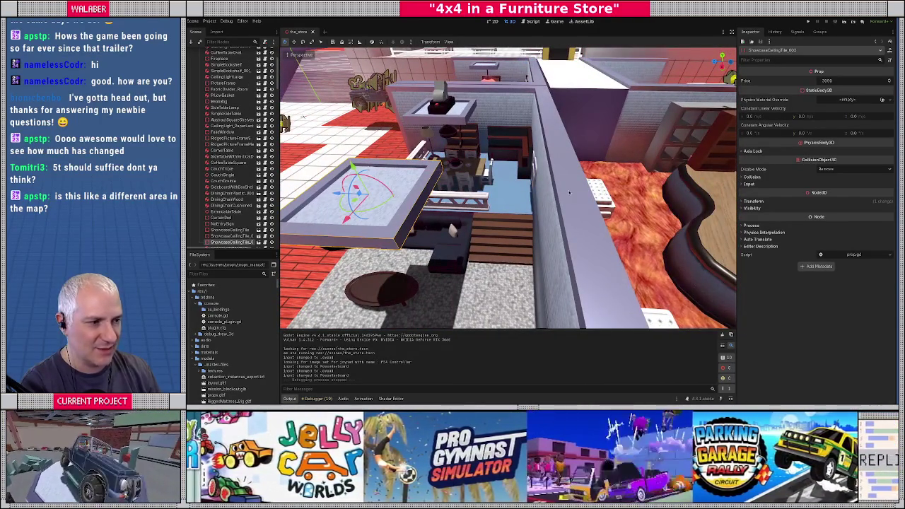
click(569, 192)
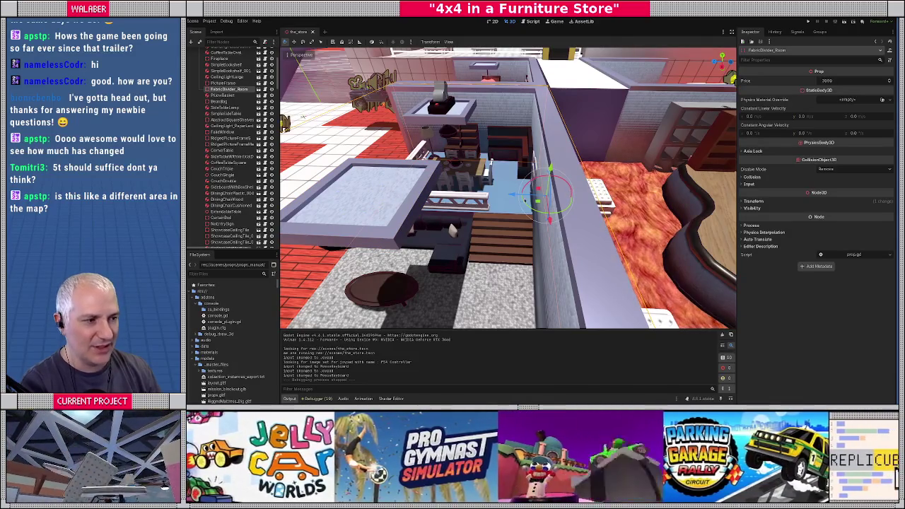
right_drag(389, 181, 488, 174)
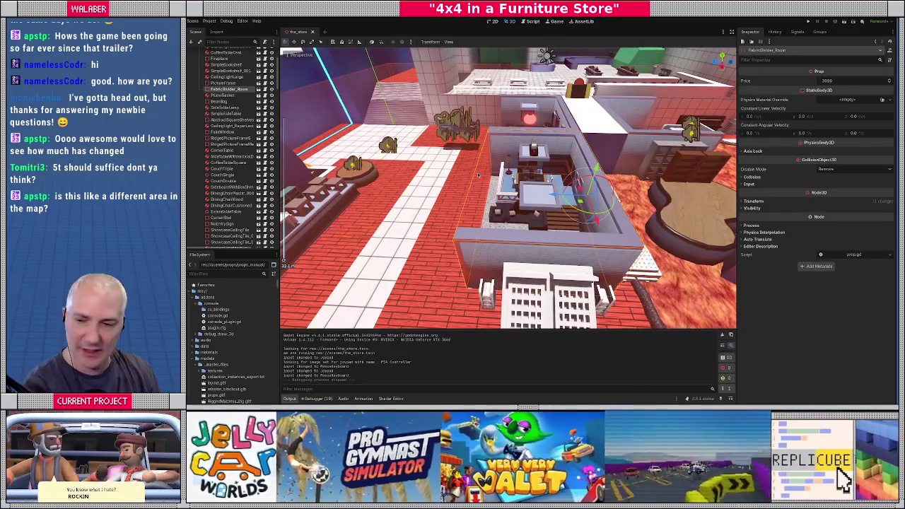
key(F5)
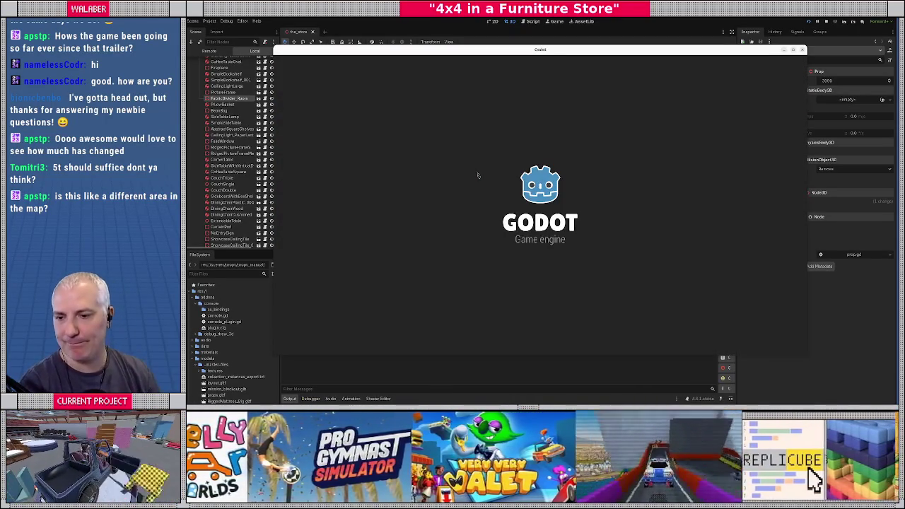
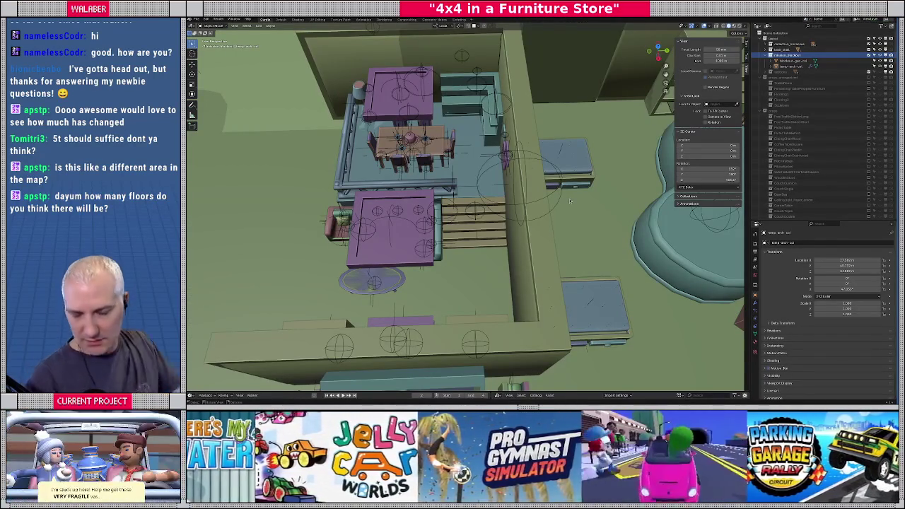
Snap the 3D cursor to the purple ceiling frame above the seating area.
middle_drag(570, 200, 396, 236)
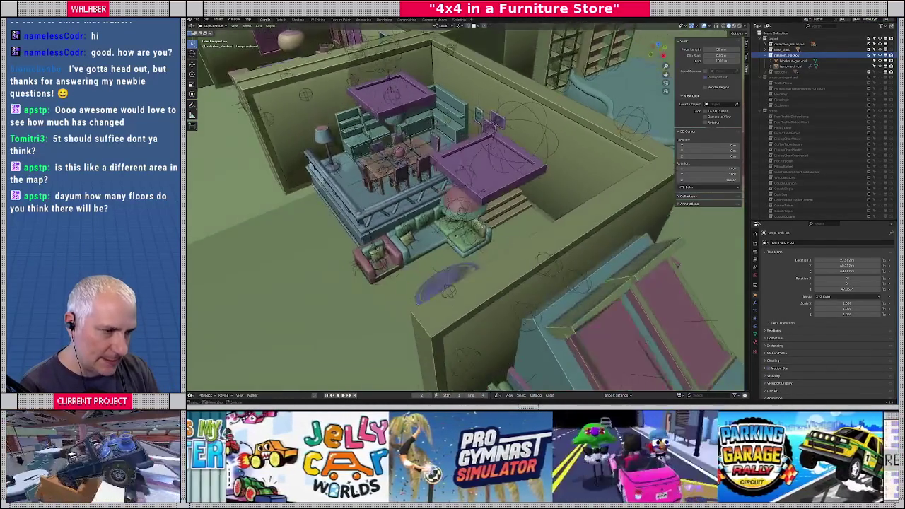
click(447, 189)
key(KP_Decimal)
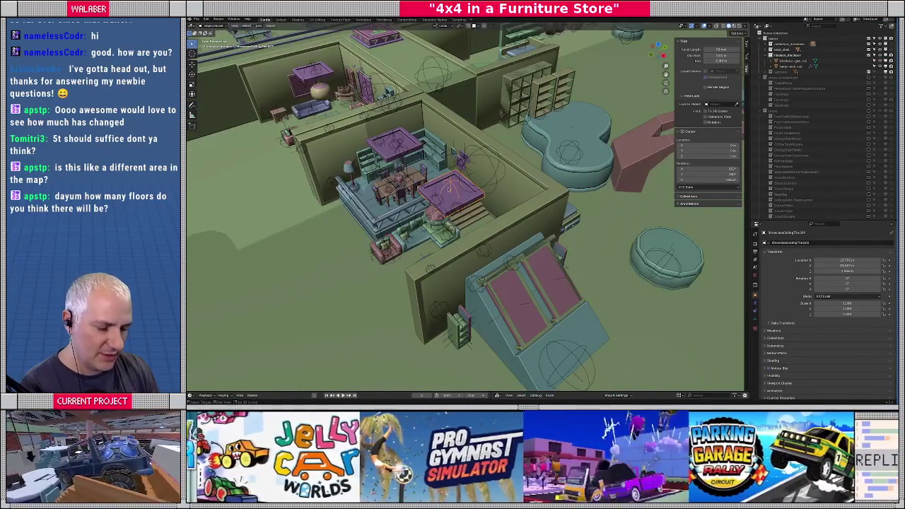
key(shift+s)
click(445, 219)
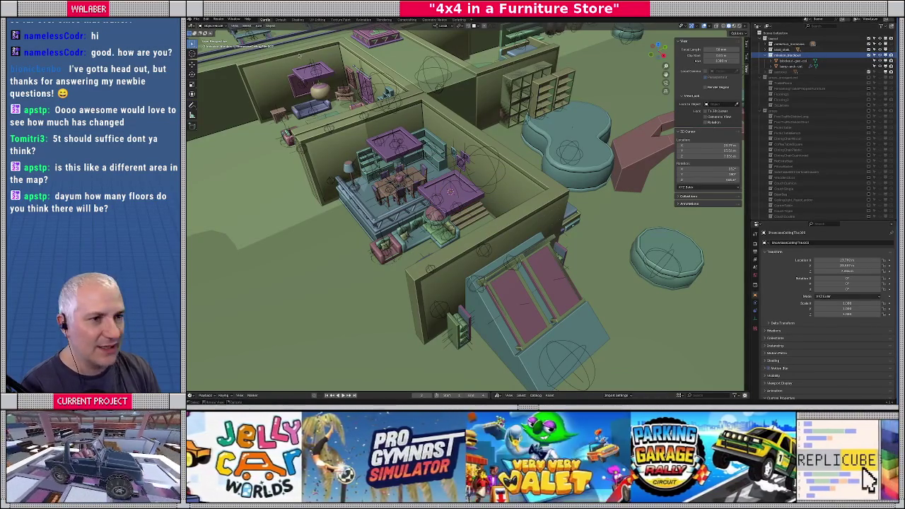
Add a cube at the 3D cursor, select it, and frame it from above.
click(260, 26)
mouse_move(267, 32)
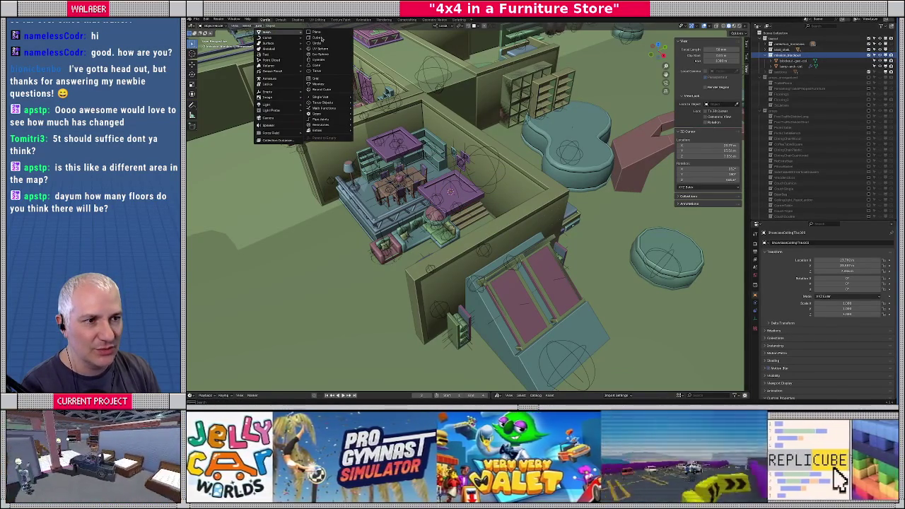
click(318, 38)
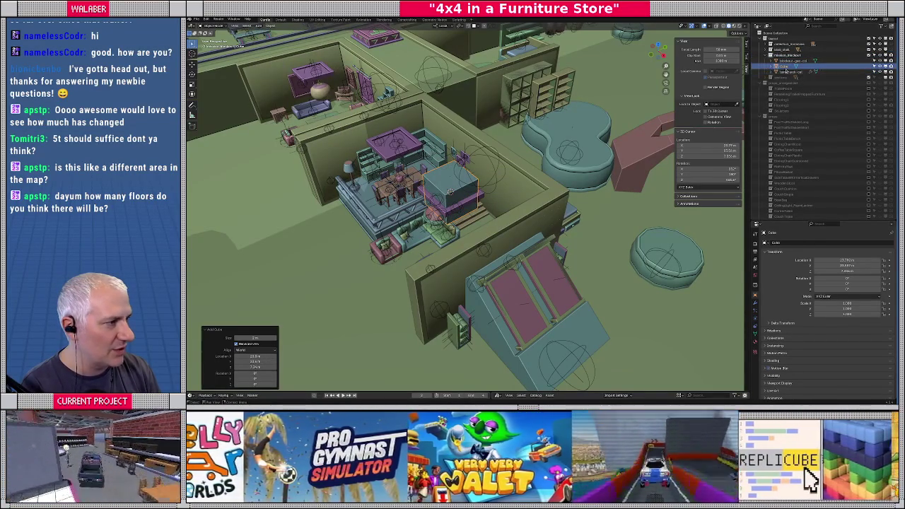
click(786, 67)
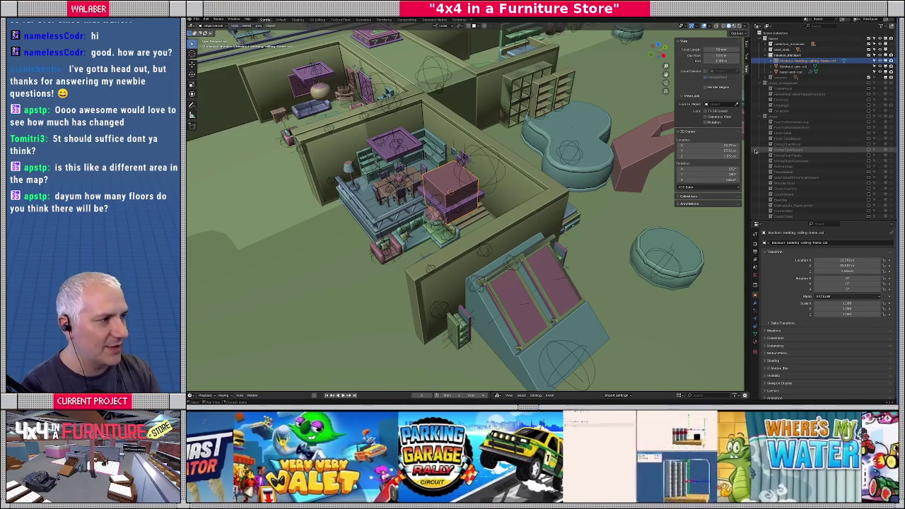
middle_drag(452, 212, 470, 220)
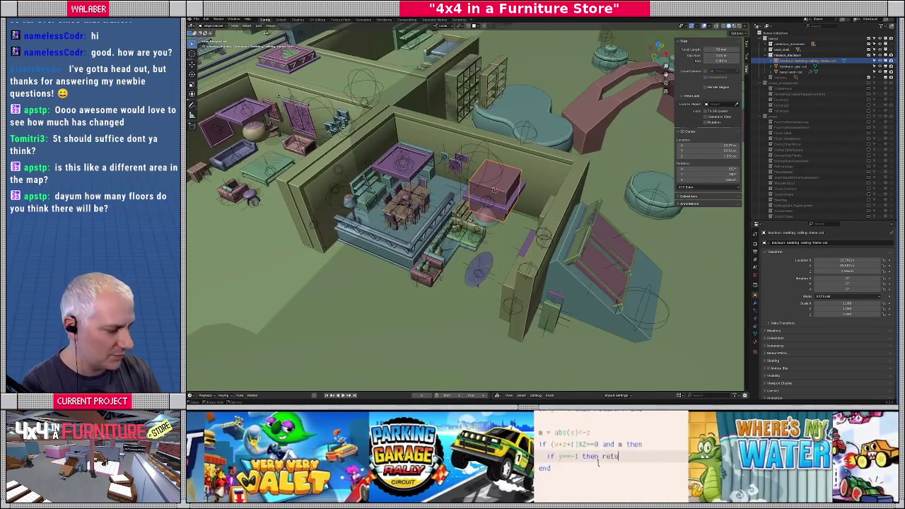
key(KP_Decimal)
scroll(530, 212, down, 1)
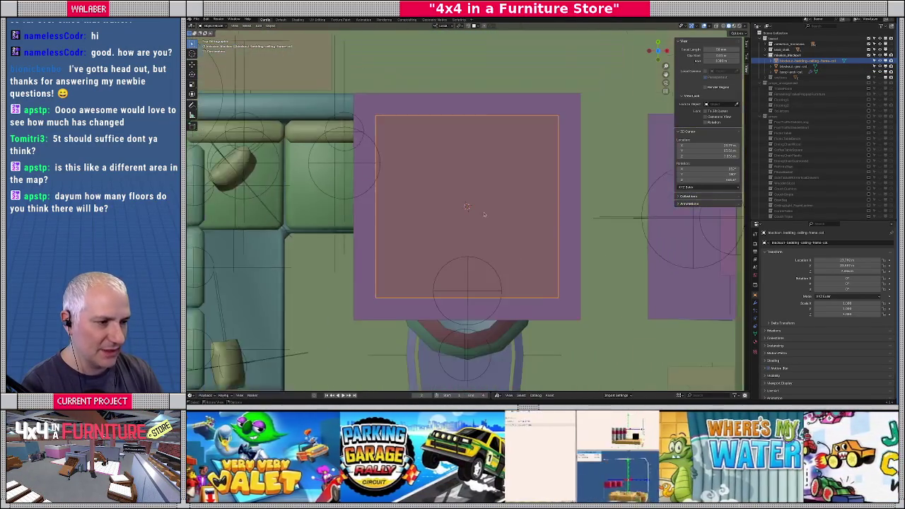
Scale the new cube to half size (0.5).
scroll(529, 212, down, 2)
scroll(529, 212, down, 2)
text(s0.25)
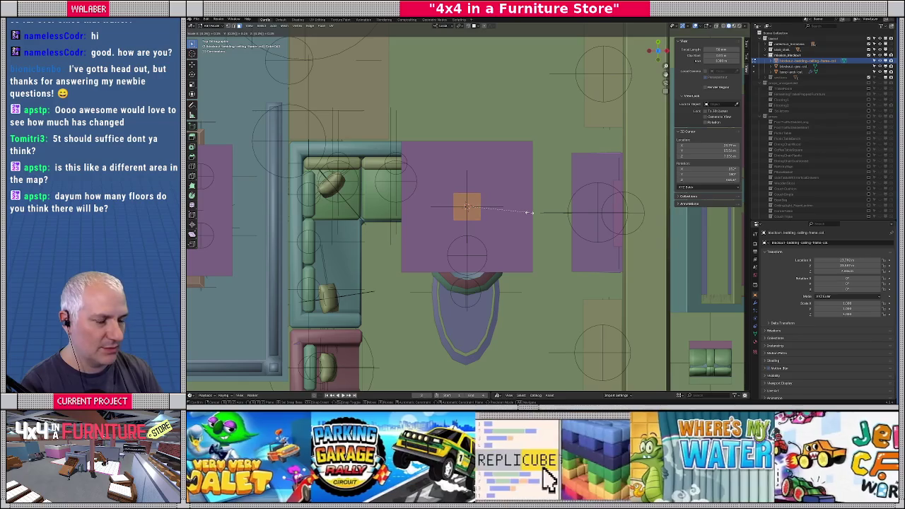
key(Escape)
text(s)
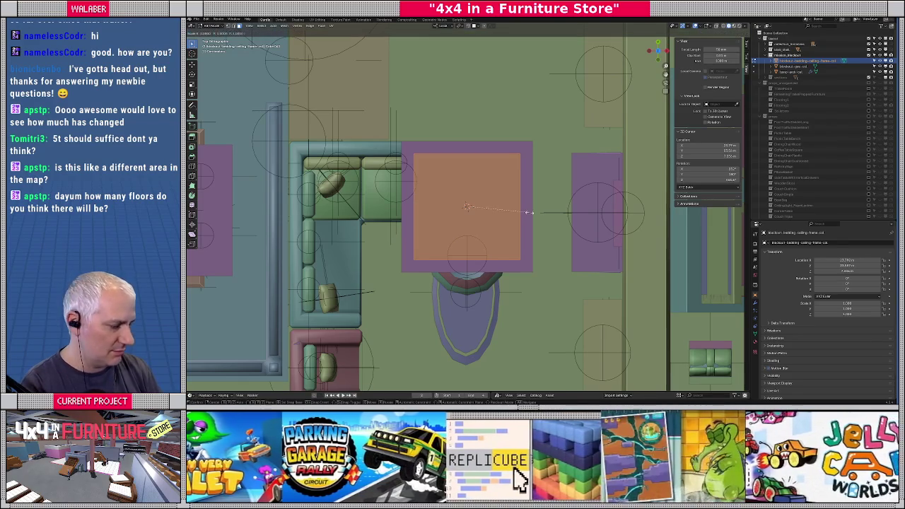
text(.5)
key(Return)
scroll(533, 218, down, 3)
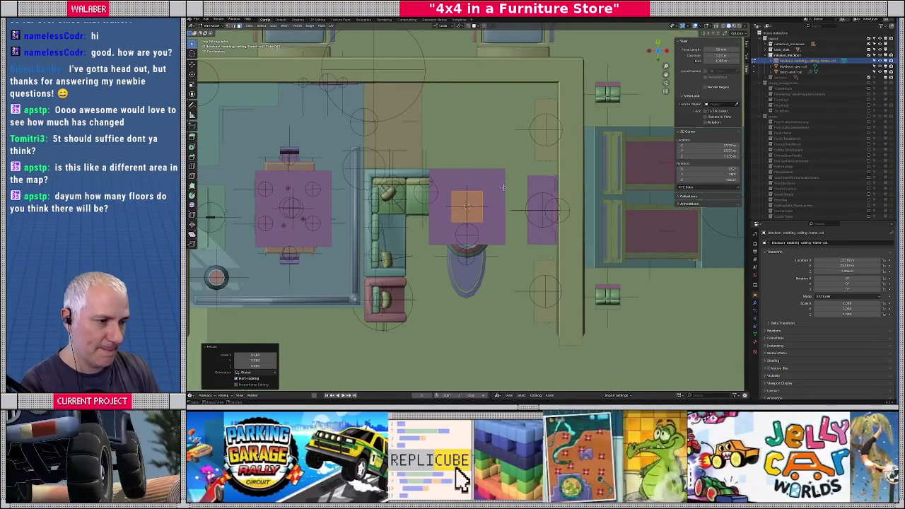
Move the cube vertically along Z up to the ceiling frame's height.
mouse_move(520, 206)
middle_down()
mouse_move(572, 177)
mouse_move(515, 150)
middle_up()
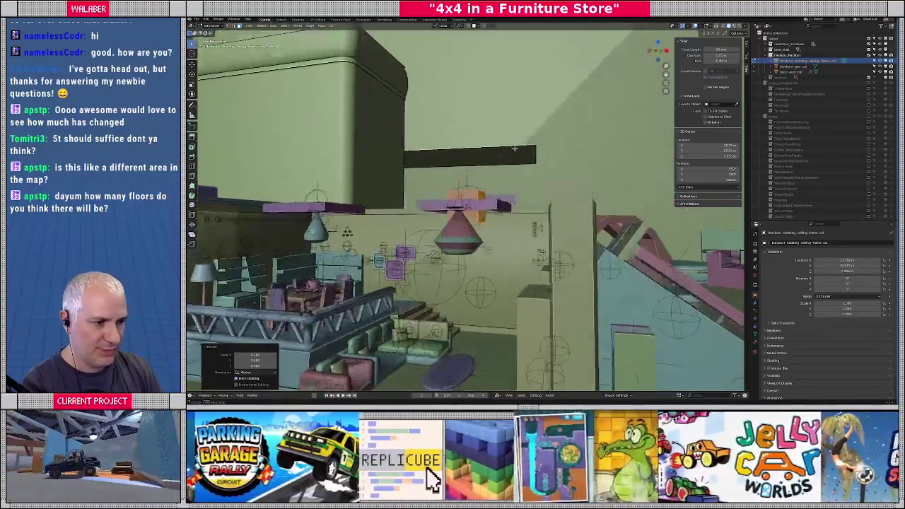
key(g)
key(z)
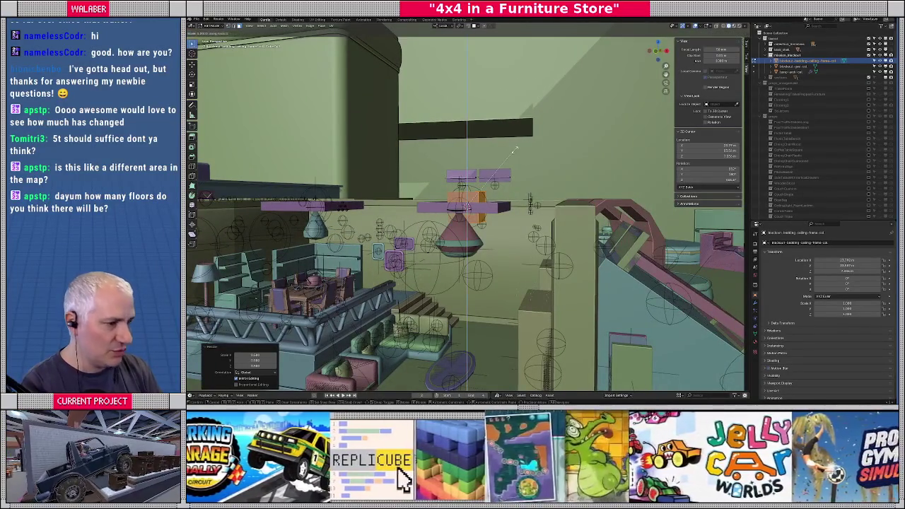
click(514, 149)
mouse_move(514, 151)
middle_down()
mouse_move(500, 155)
mouse_move(518, 183)
mouse_move(470, 193)
middle_up()
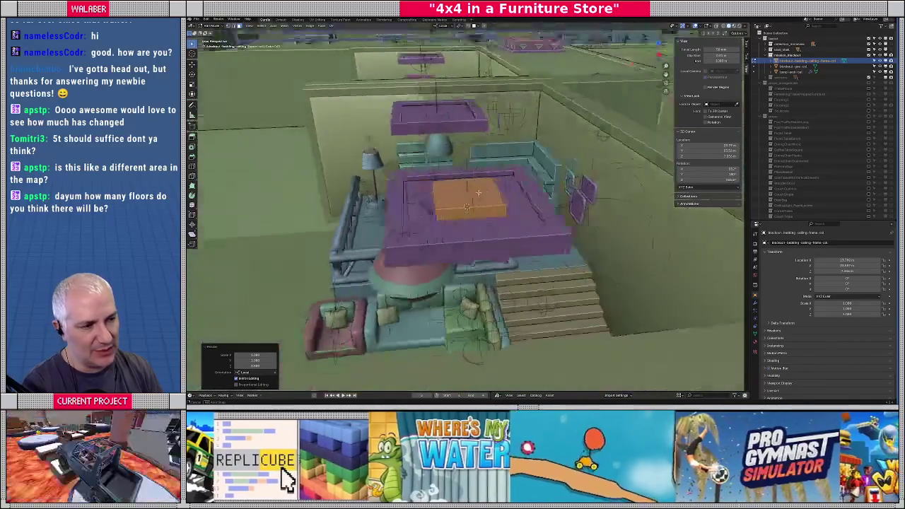
Slide the cube sideways so it sits flush against the ceiling frame's outer edge.
key(KP_7)
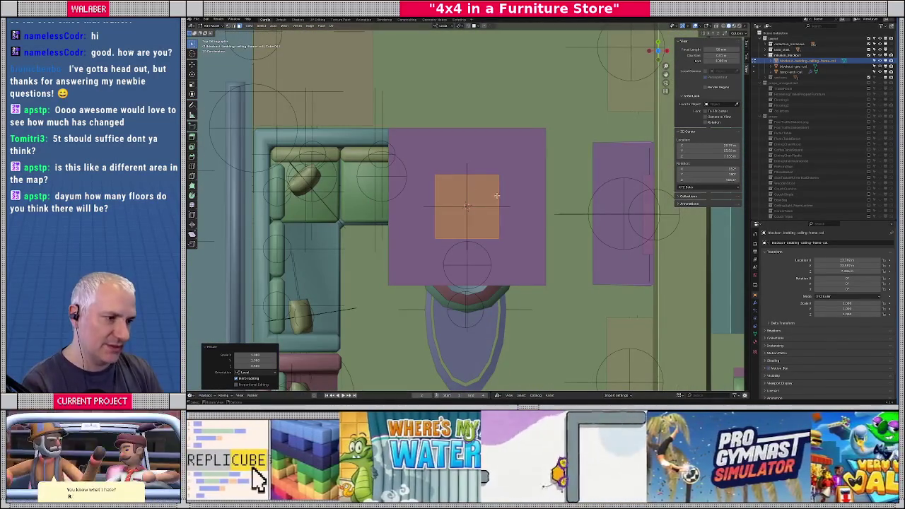
middle_drag(494, 230, 456, 222)
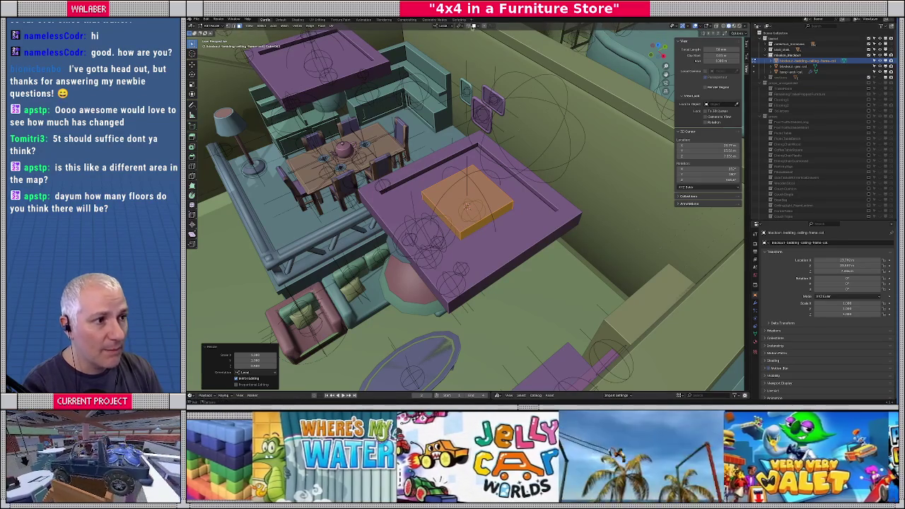
click(473, 26)
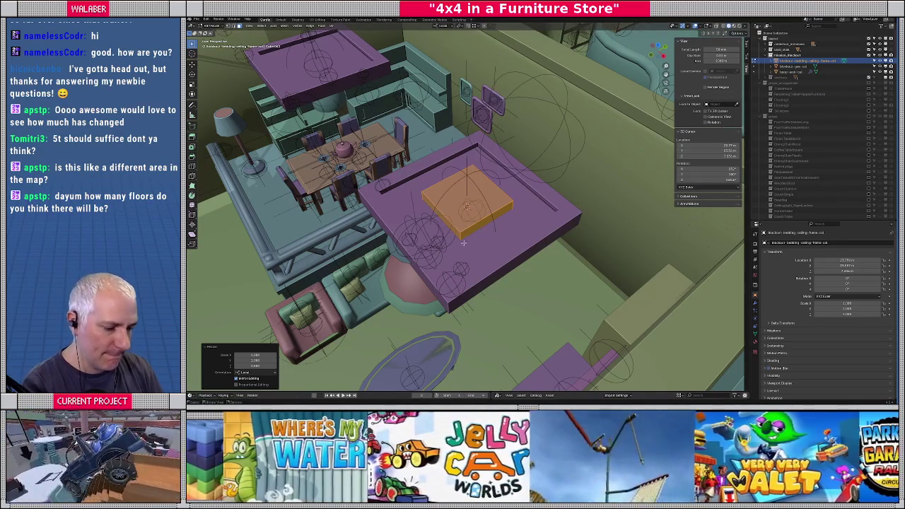
key(g)
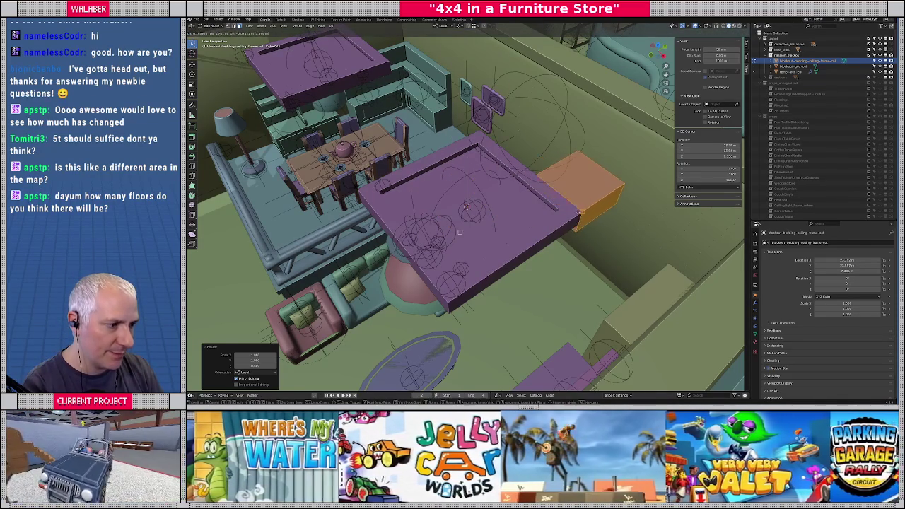
click(578, 211)
mouse_move(541, 175)
middle_down()
mouse_move(471, 180)
mouse_move(404, 210)
middle_up()
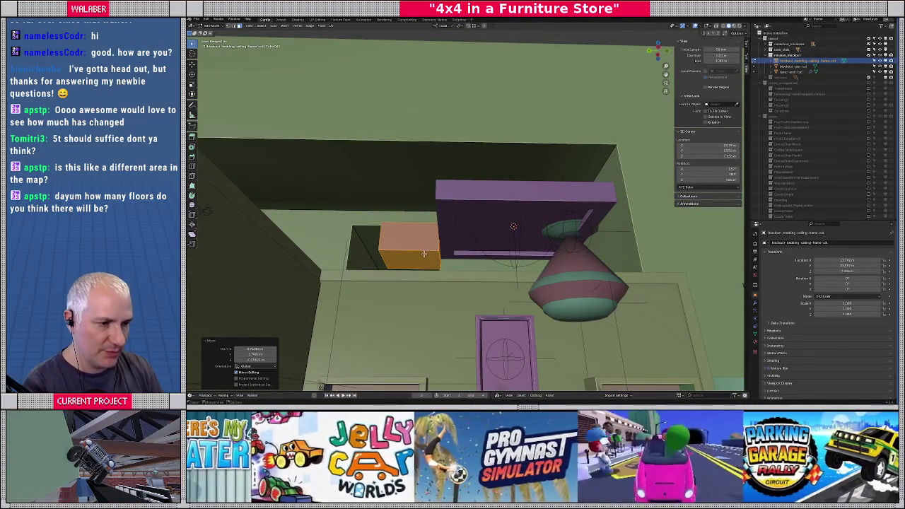
click(423, 253)
mouse_move(423, 253)
middle_down()
mouse_move(434, 252)
mouse_move(424, 258)
middle_up()
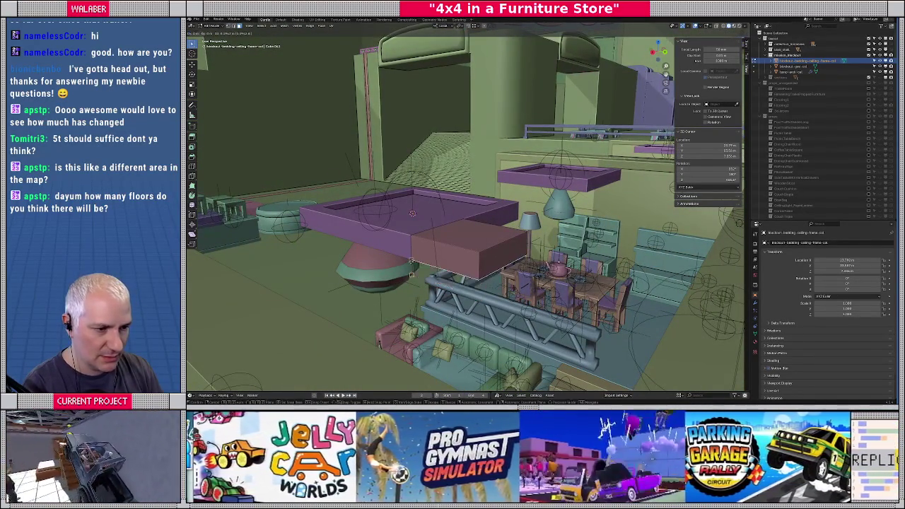
drag(410, 272, 410, 263)
middle_drag(411, 263, 447, 257)
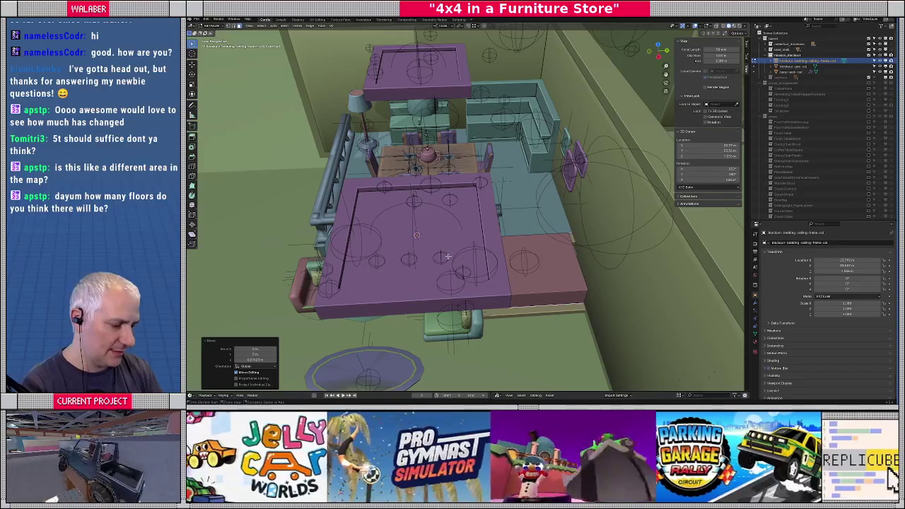
In a top wireframe view, move the orange box along X toward the wall.
key(shift+l)
key(KP_7)
key(shift+z)
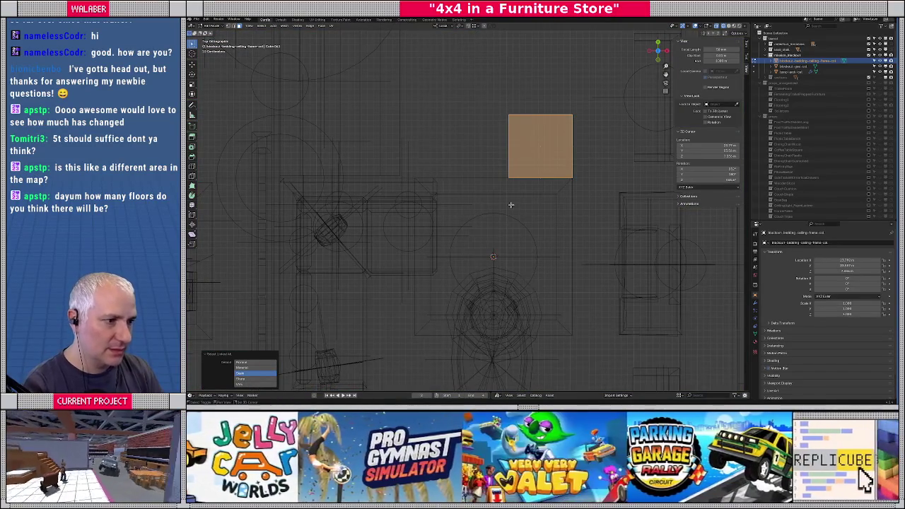
scroll(561, 188, up, 2)
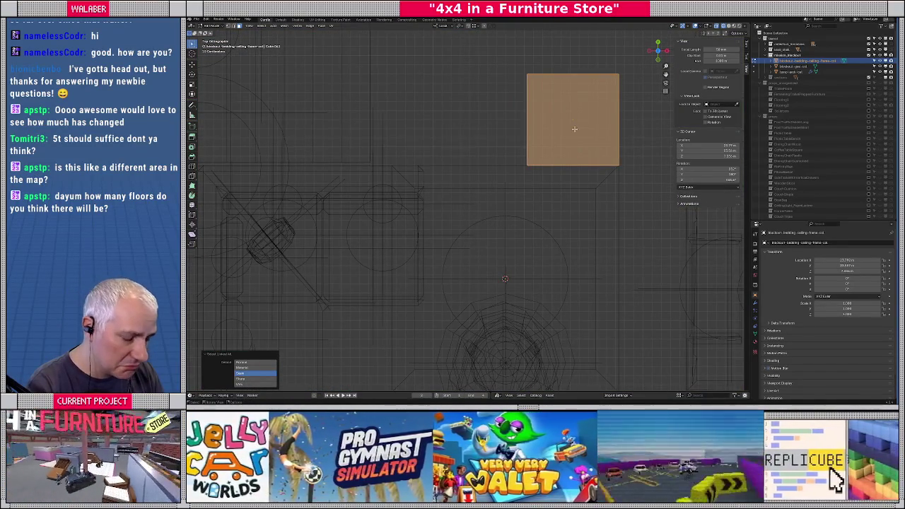
key(g)
key(x)
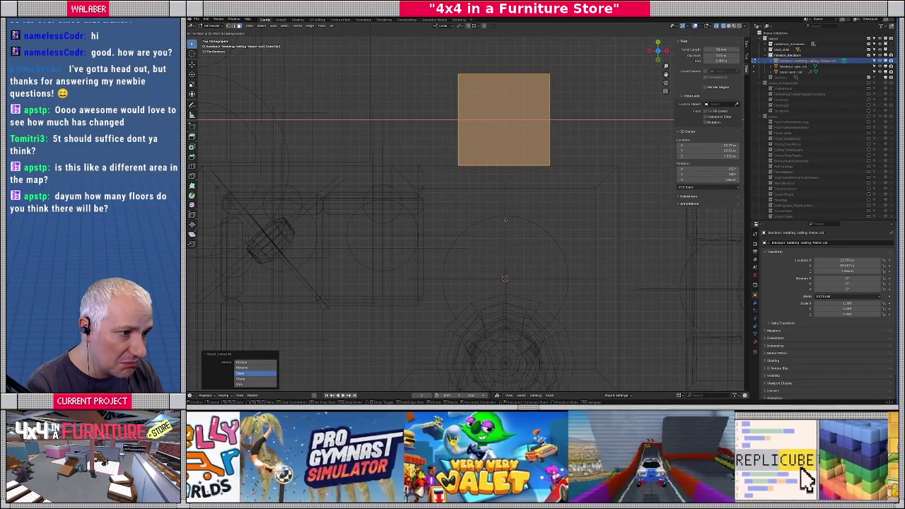
click(515, 227)
scroll(515, 226, down, 1)
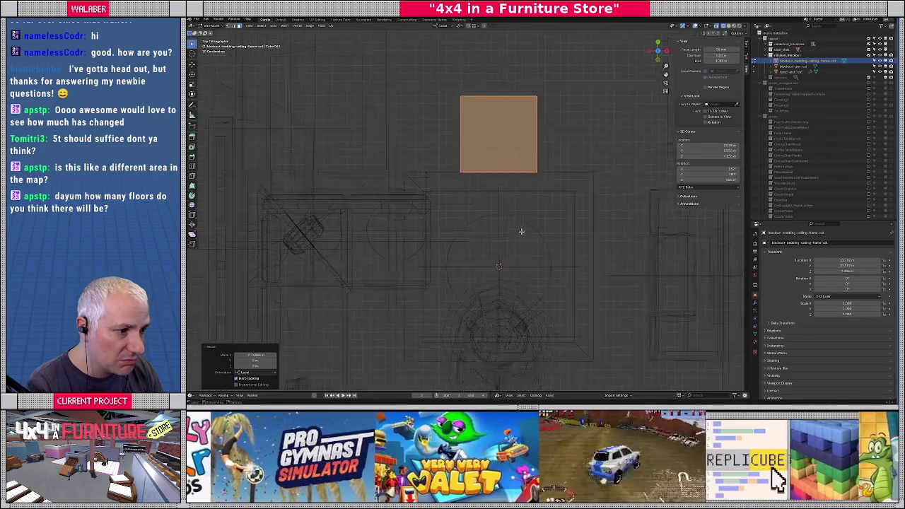
scroll(514, 226, down, 3)
key(shift+z)
Move the upper pink block along the Y axis in top view.
mouse_move(511, 221)
middle_down()
mouse_move(471, 233)
mouse_move(511, 255)
middle_up()
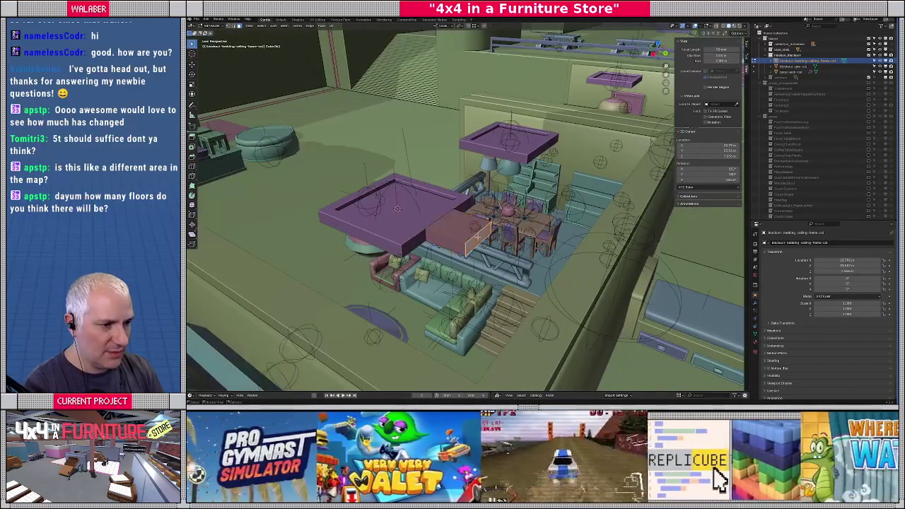
key(KP_7)
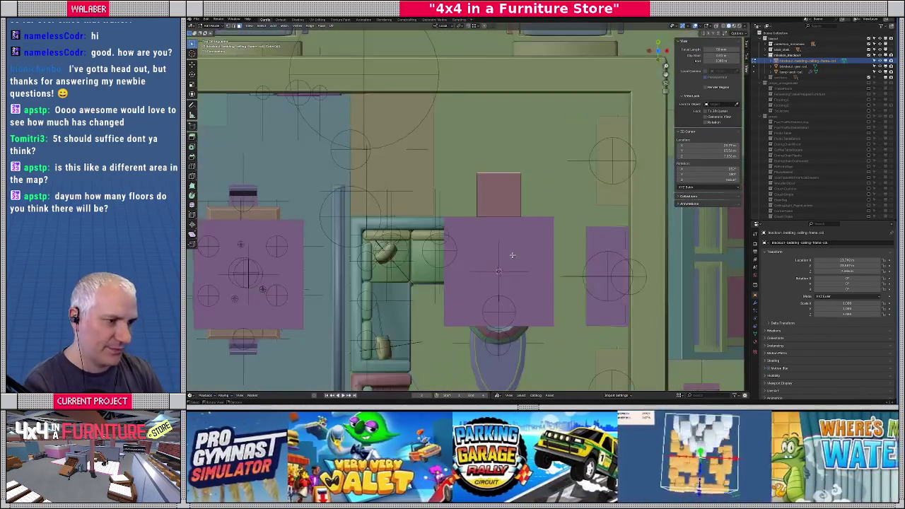
key(g)
key(y)
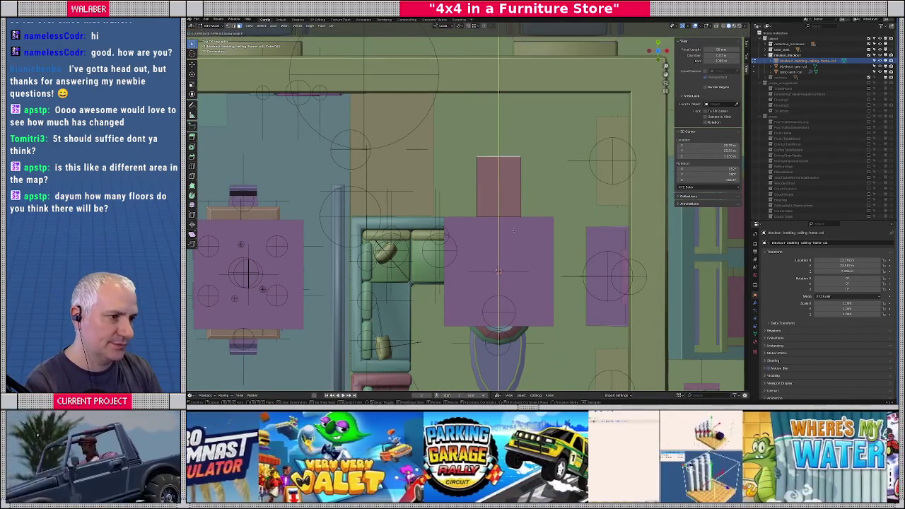
click(512, 173)
Select the pink ceiling beam over the seating area and view it from directly above.
mouse_move(512, 173)
middle_down()
mouse_move(495, 233)
mouse_move(529, 182)
middle_up()
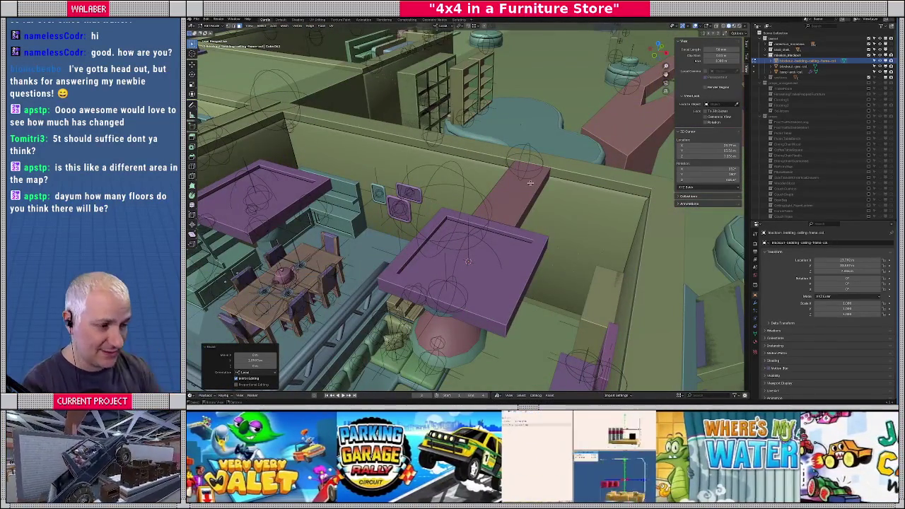
mouse_move(530, 182)
middle_down()
mouse_move(517, 223)
mouse_move(460, 243)
middle_up()
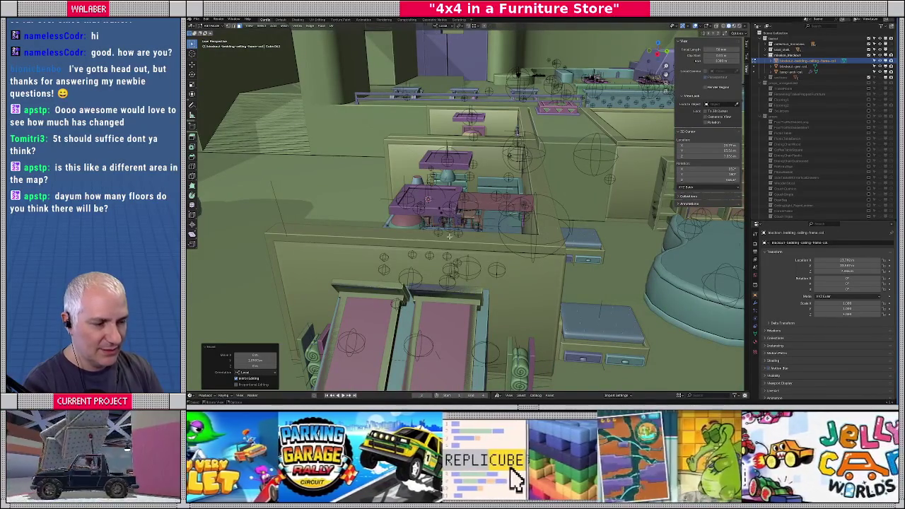
middle_drag(447, 237, 417, 246)
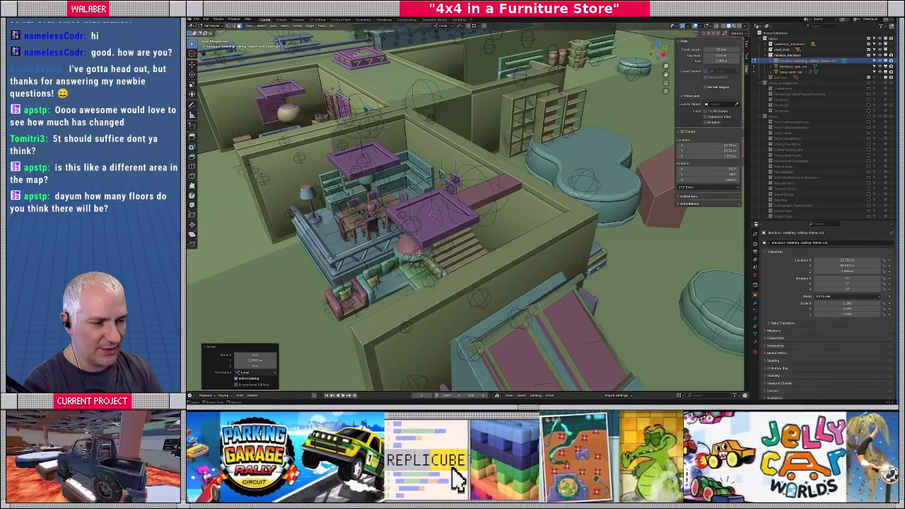
middle_drag(432, 215, 456, 212)
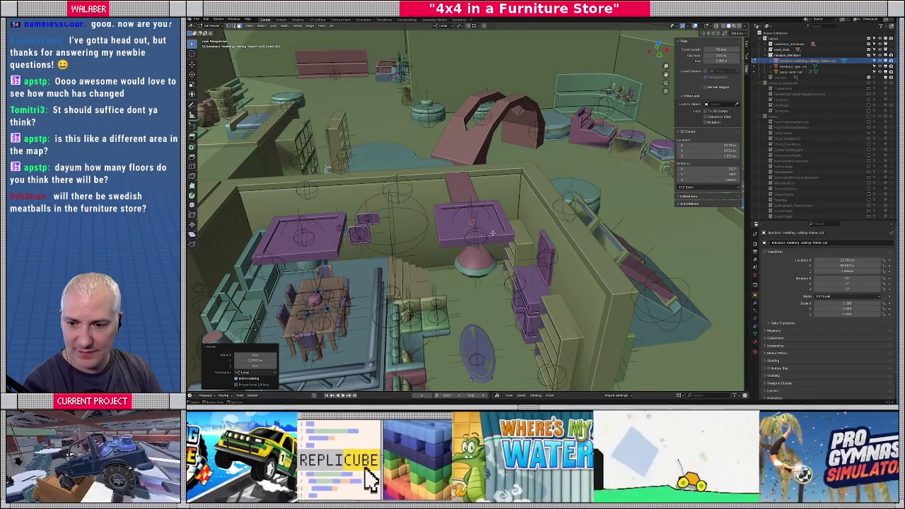
middle_drag(474, 230, 484, 236)
middle_drag(446, 201, 346, 94)
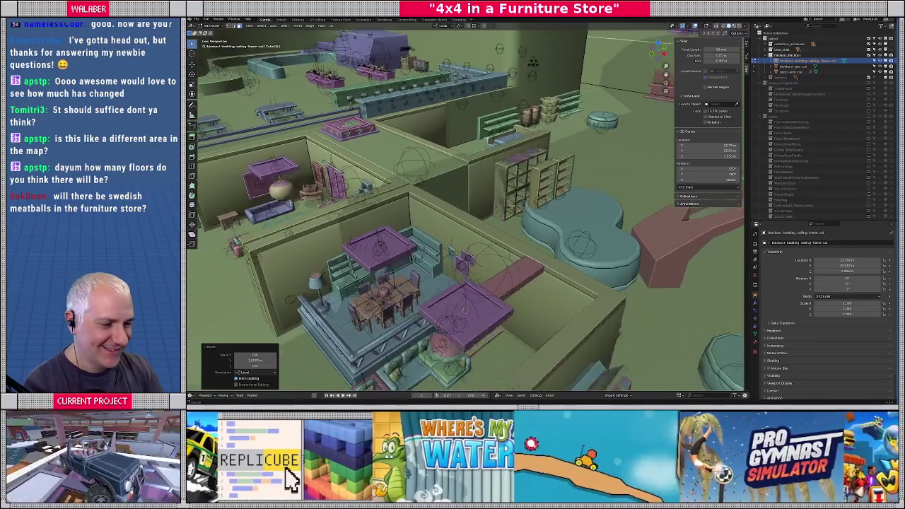
mouse_move(466, 205)
middle_down()
mouse_move(482, 212)
mouse_move(461, 216)
mouse_move(473, 224)
mouse_move(513, 199)
middle_up()
click(478, 208)
key(KP_7)
scroll(447, 217, down, 4)
scroll(513, 199, up, 3)
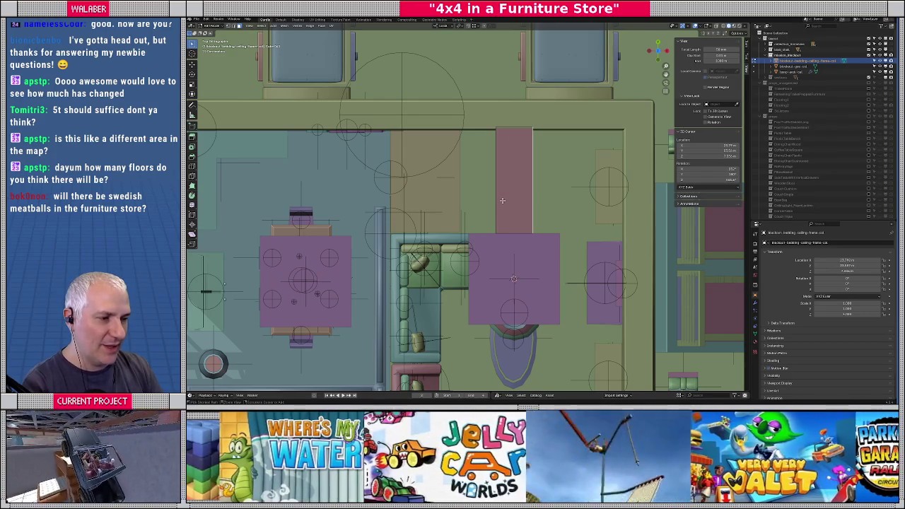
Select the whole pink beam in wireframe and duplicate it in place, changing the snap target.
key(ctrl+l)
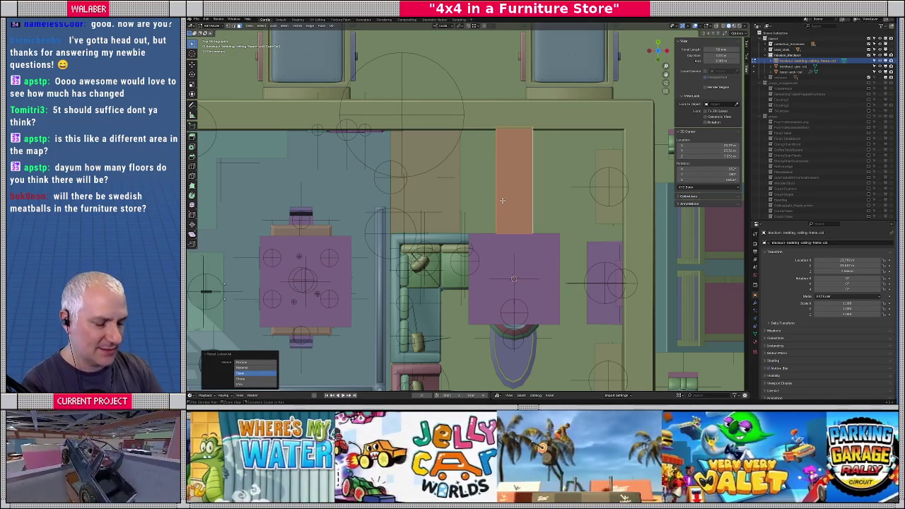
key(shift+z)
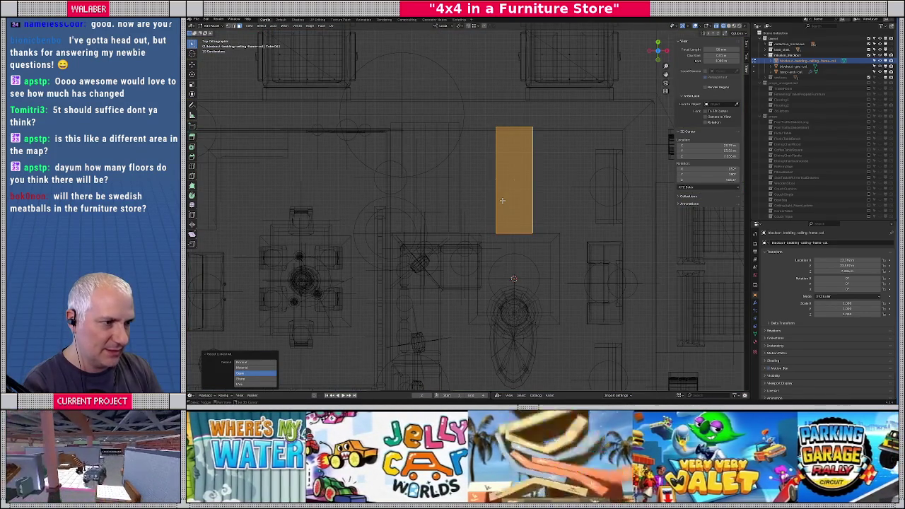
shift+middle_drag(601, 188, 538, 164)
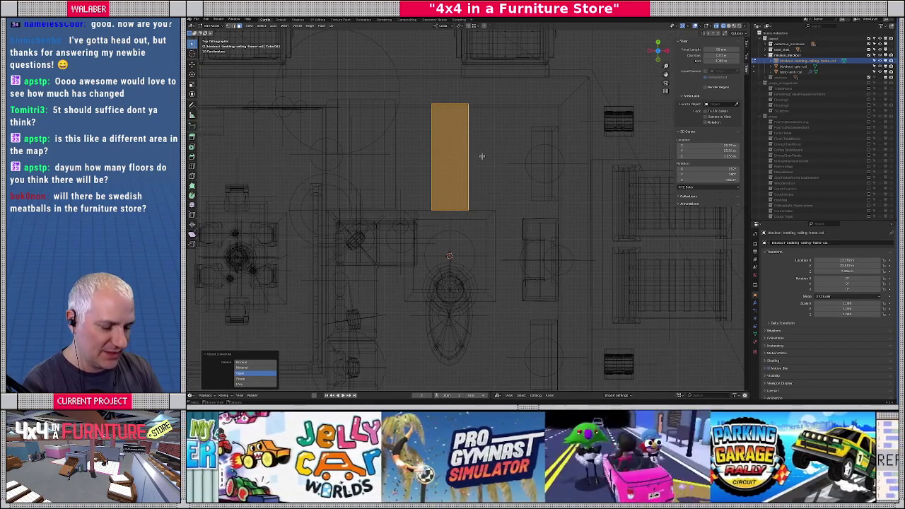
key(shift+d)
key(Escape)
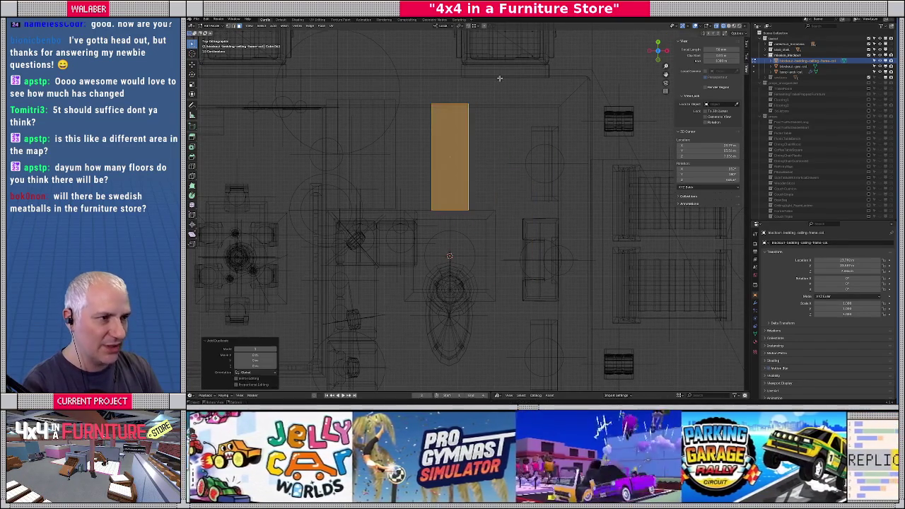
click(475, 29)
click(465, 58)
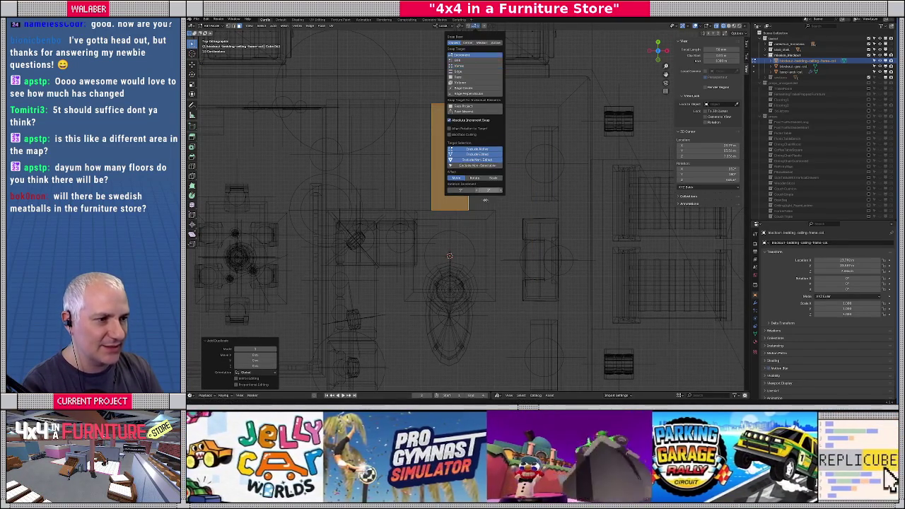
Move the duplicate beam aside and rotate it 90 degrees.
key(g)
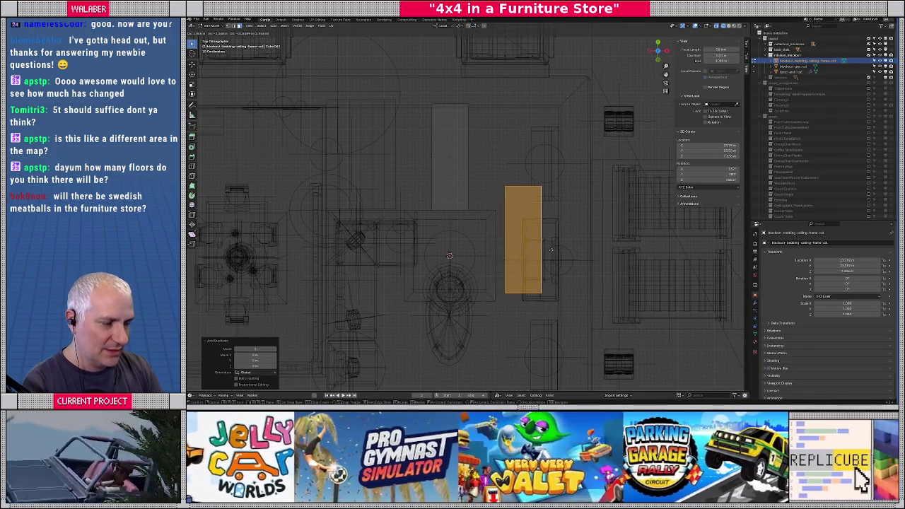
click(556, 266)
text(r90)
key(Return)
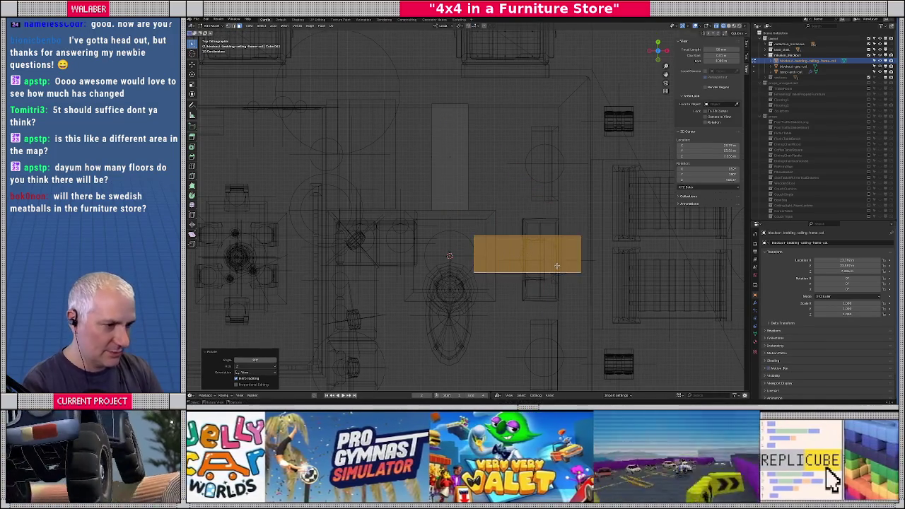
scroll(517, 272, up, 2)
Position the rotated beam beside the square ceiling frame, switching the snapping mode.
key(g)
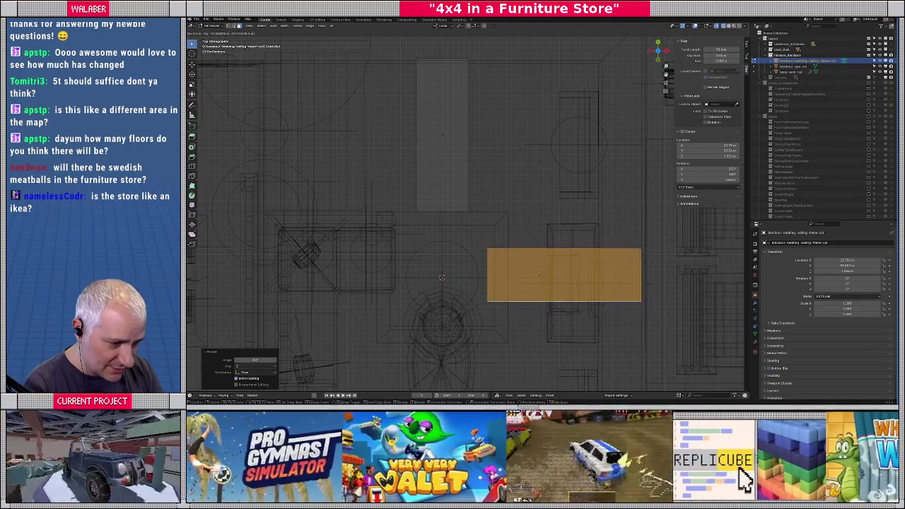
click(504, 274)
key(g)
key(y)
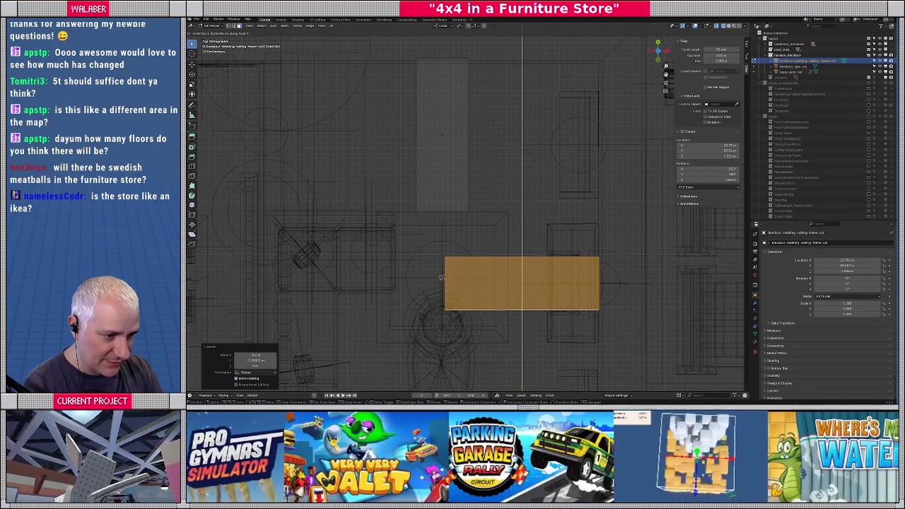
key(Escape)
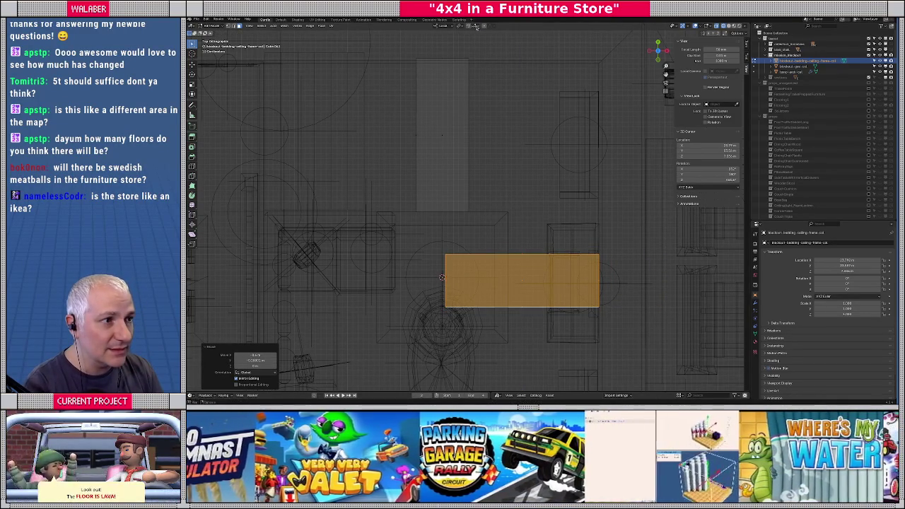
click(476, 26)
click(457, 71)
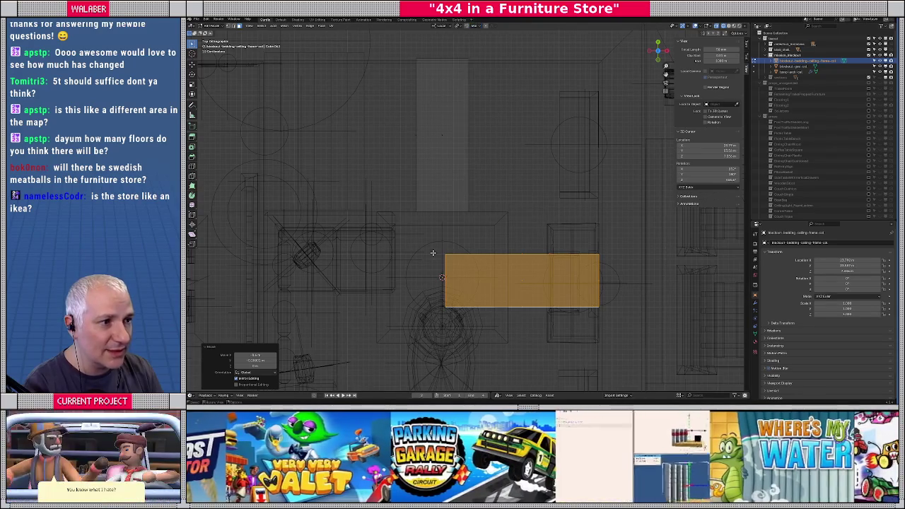
Nudge the rotated beam along Y, then slide it along X into place.
key(g)
key(y)
click(444, 268)
scroll(445, 265, down, 1)
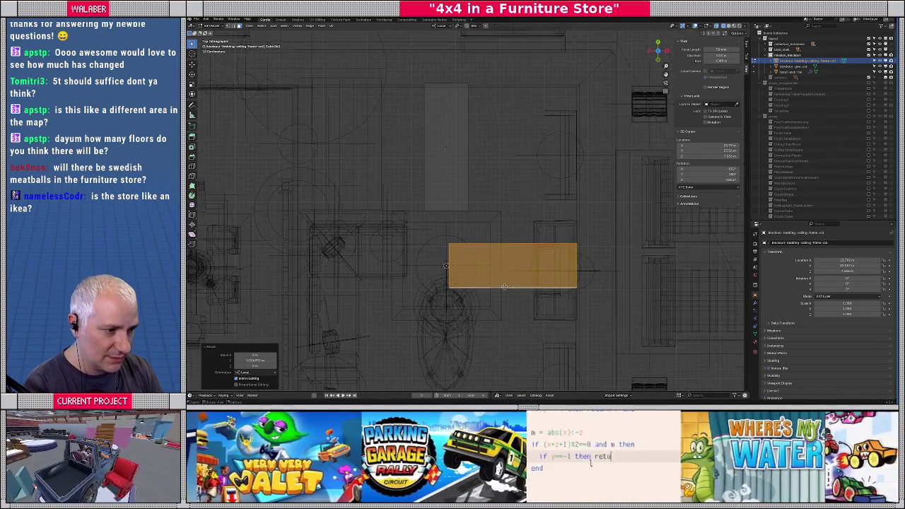
key(g)
key(x)
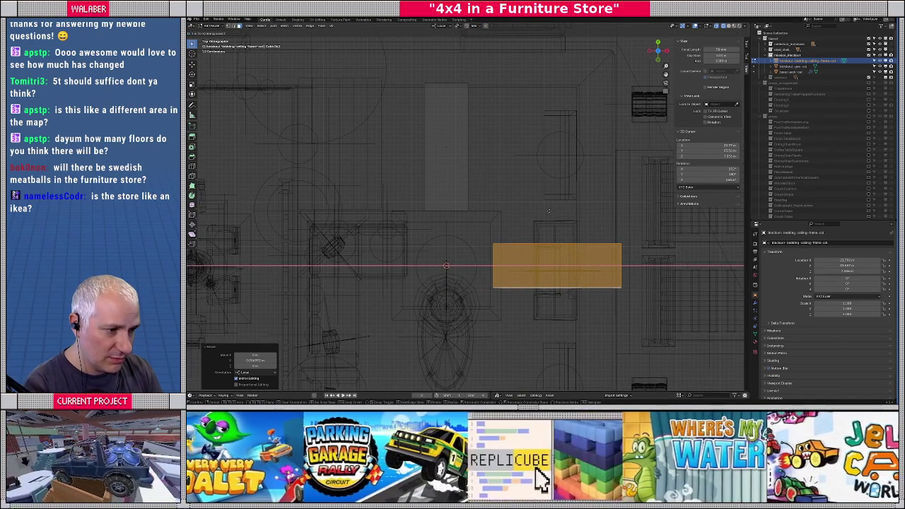
click(623, 266)
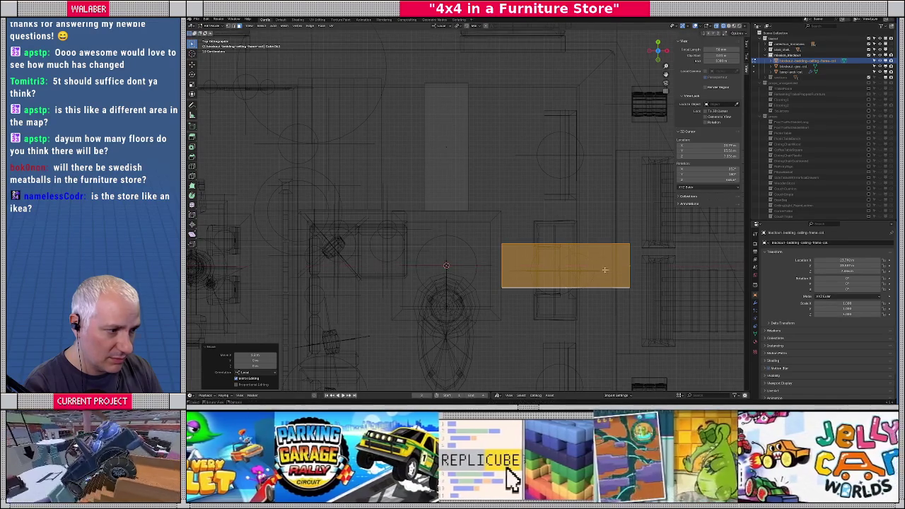
Trim the beam by moving its end edges along X, then return to solid shading.
key(alt+a)
key(g)
key(x)
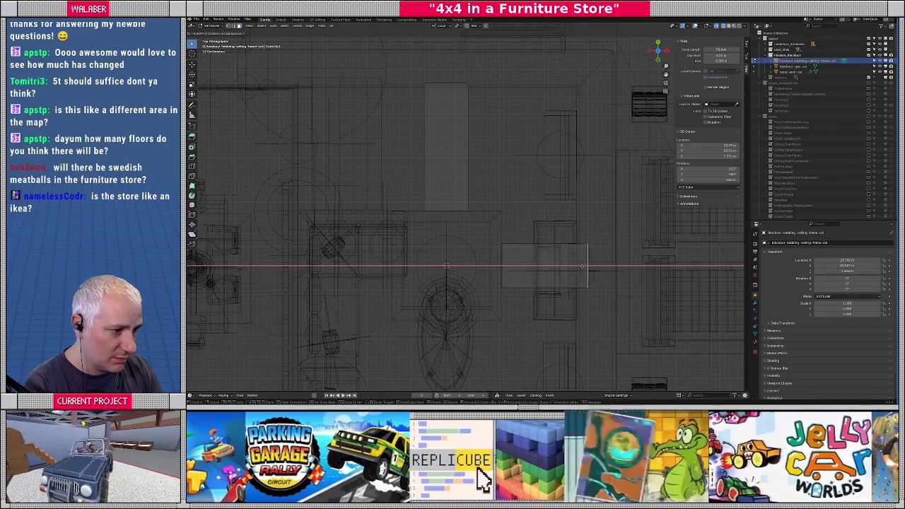
click(580, 209)
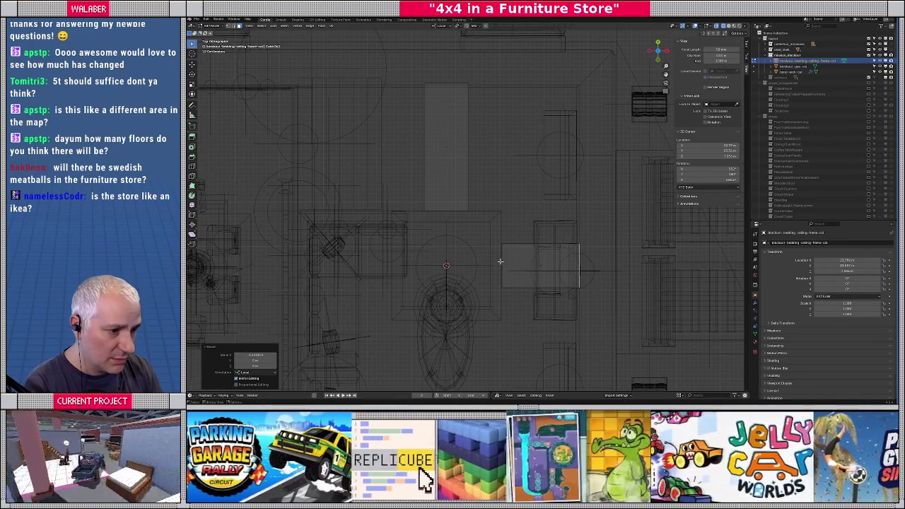
click(499, 261)
key(g)
key(x)
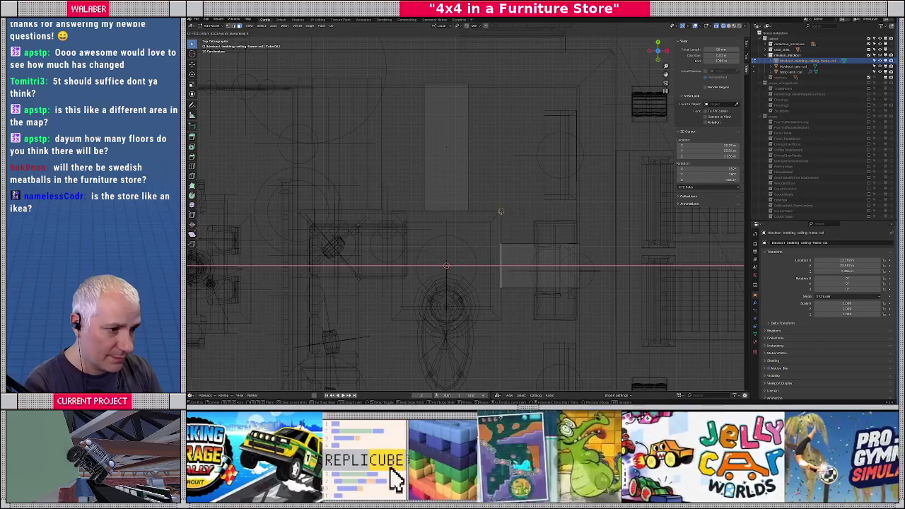
click(498, 254)
mouse_move(498, 254)
middle_down()
mouse_move(494, 271)
mouse_move(469, 255)
mouse_move(496, 263)
mouse_move(474, 267)
middle_up()
key(shift+z)
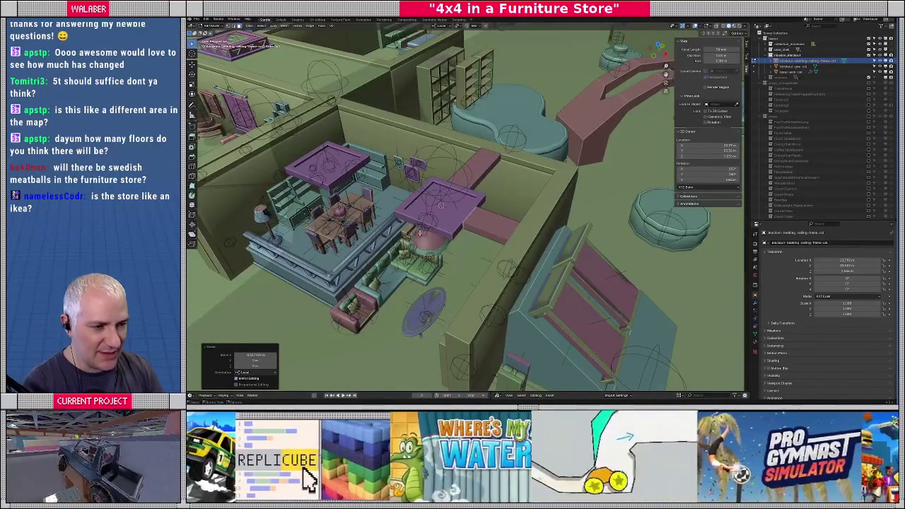
Select the whole pink ceiling plank with linked selection.
middle_drag(499, 297, 476, 284)
key(ctrl+l)
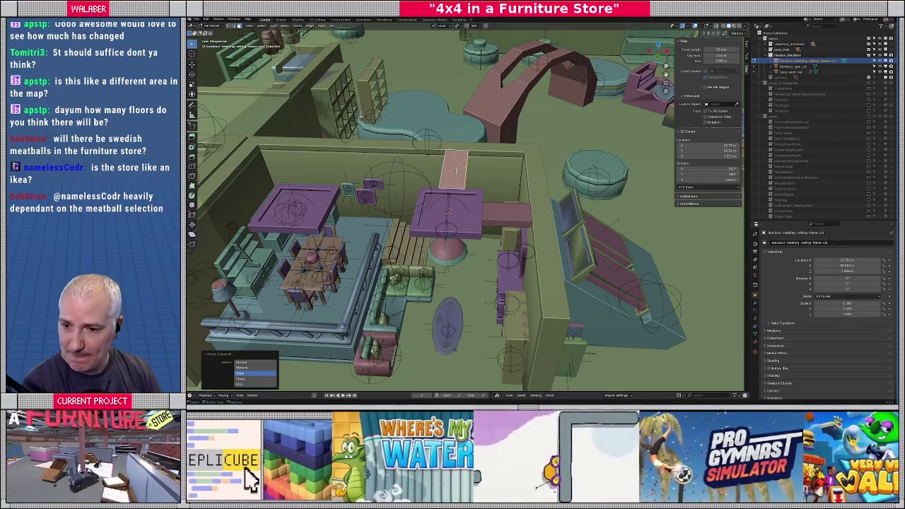
key(KP_7)
middle_drag(465, 192, 442, 226)
scroll(448, 181, down, 5)
mouse_move(448, 181)
middle_down()
mouse_move(467, 169)
mouse_move(481, 176)
mouse_move(523, 167)
middle_up()
mouse_move(465, 208)
middle_down()
mouse_move(474, 226)
mouse_move(480, 212)
middle_up()
scroll(465, 208, up, 3)
mouse_move(444, 272)
middle_down()
mouse_move(490, 233)
mouse_move(536, 245)
middle_up()
Move the plank along Y so it extends out from the square frame.
key(g)
key(y)
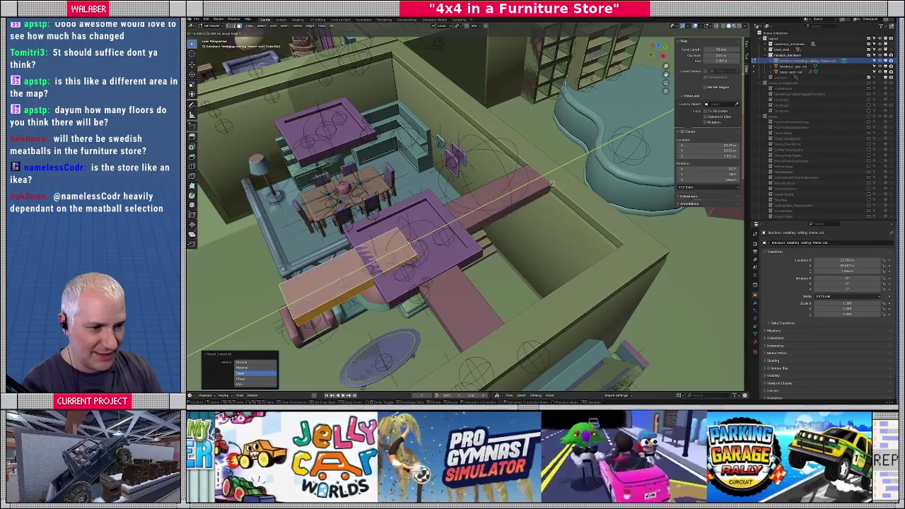
click(389, 302)
middle_drag(388, 302, 435, 248)
Add a loop cut across the plank in Edit Mode.
key(Tab)
key(ctrl+r)
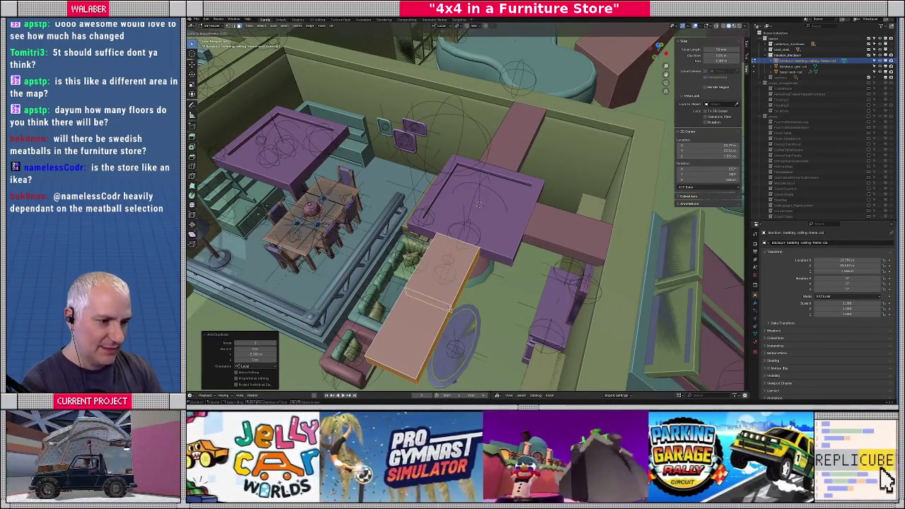
click(448, 309)
click(445, 307)
key(KP_7)
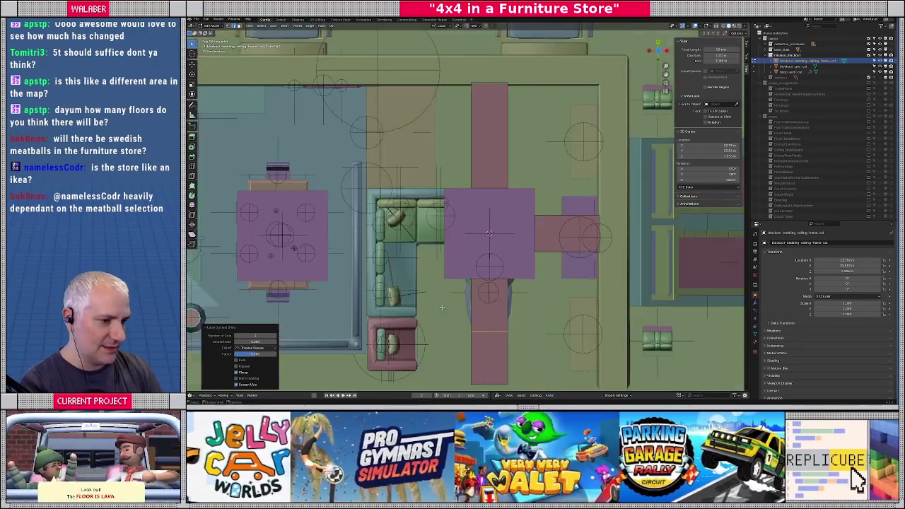
In wireframe view, stretch the ceiling plank's upper end further along the Y axis.
key(shift+z)
scroll(446, 180, up, 2)
scroll(446, 181, up, 2)
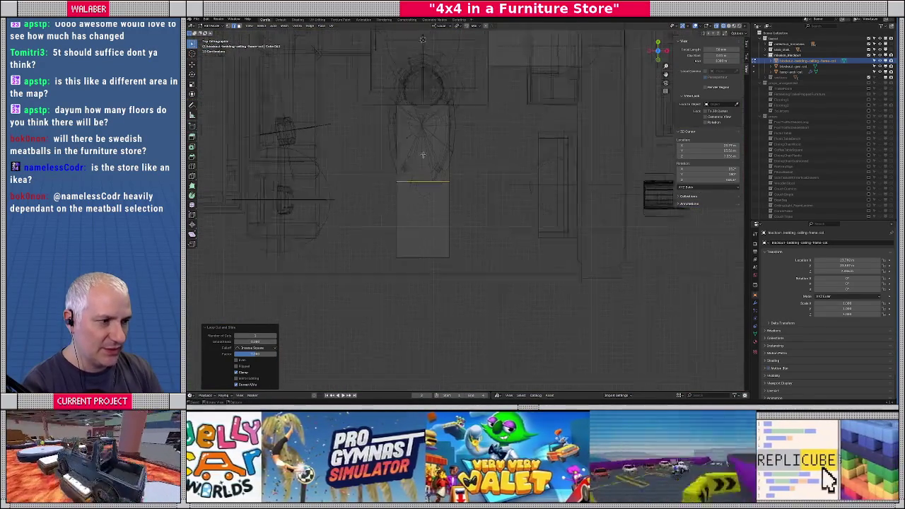
shift+middle_drag(446, 181, 444, 257)
scroll(443, 261, down, 2)
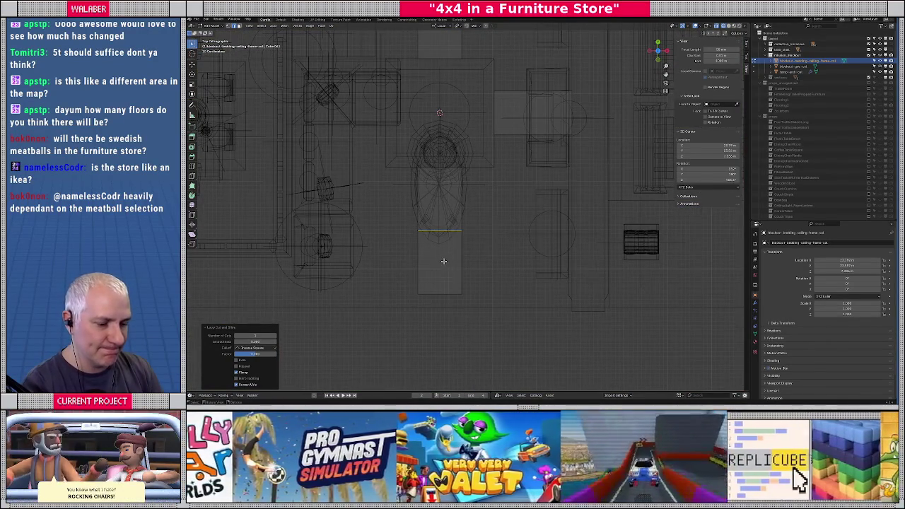
click(444, 261)
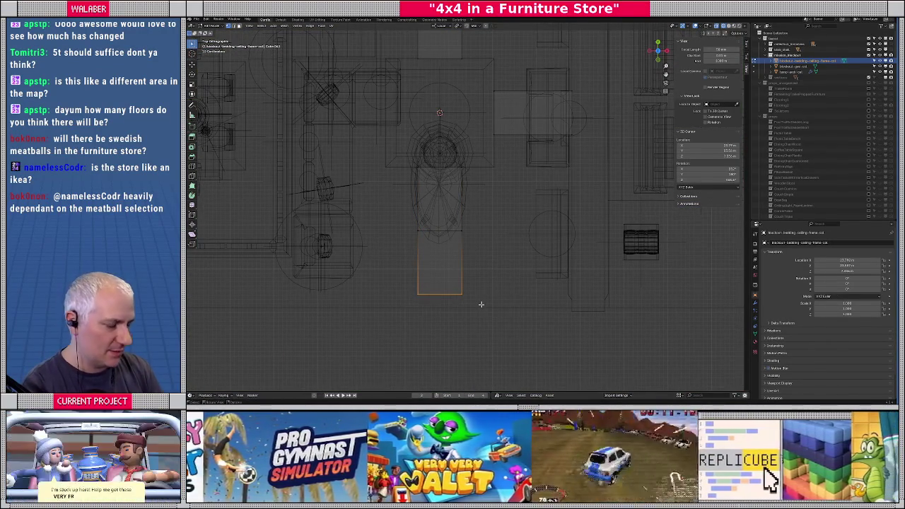
key(r)
key(Escape)
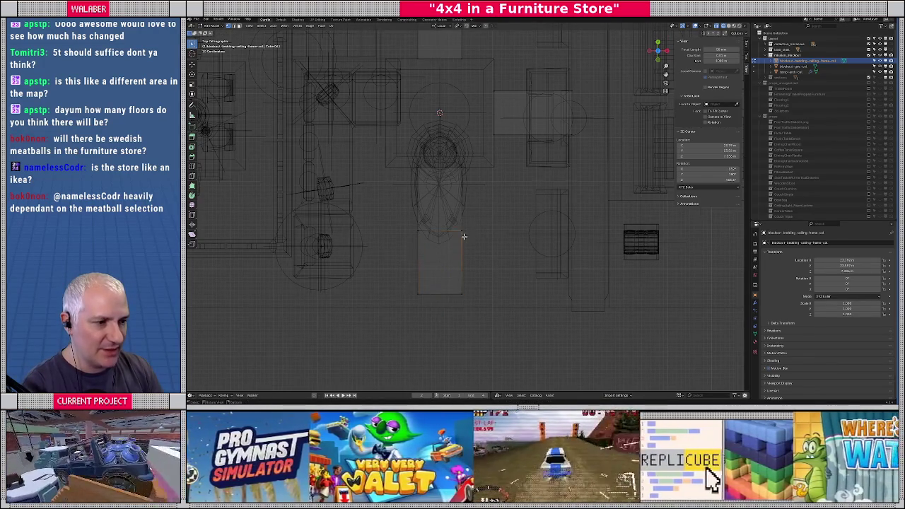
shift+drag(390, 216, 477, 242)
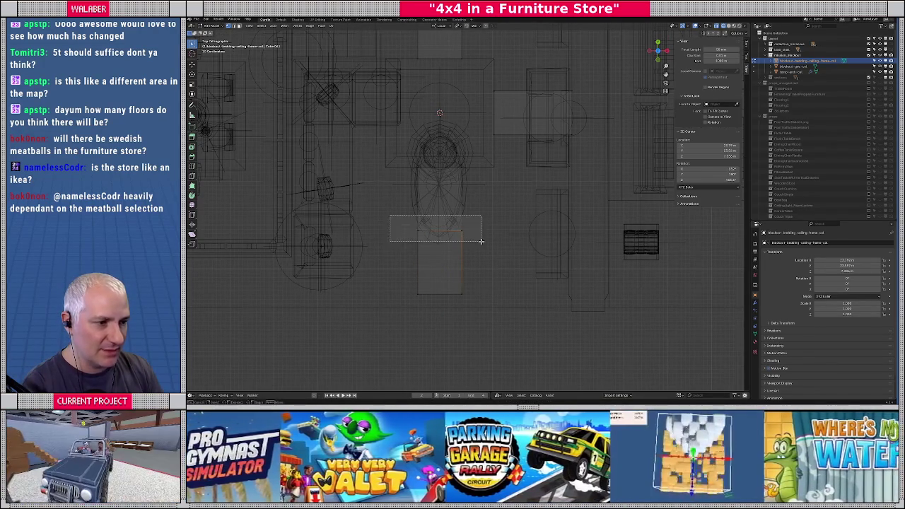
key(g)
key(y)
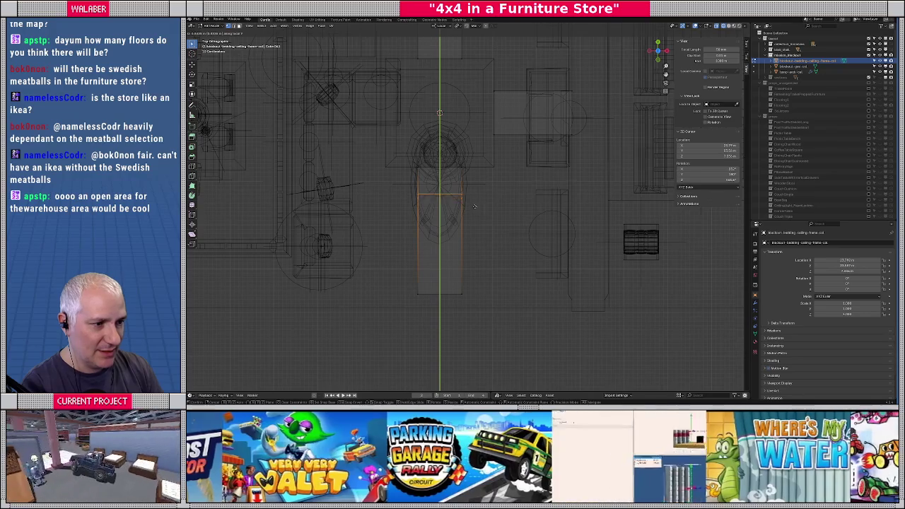
click(476, 210)
Snap the 3D cursor to the active plank and rotate the piece into an angle.
key(Tab)
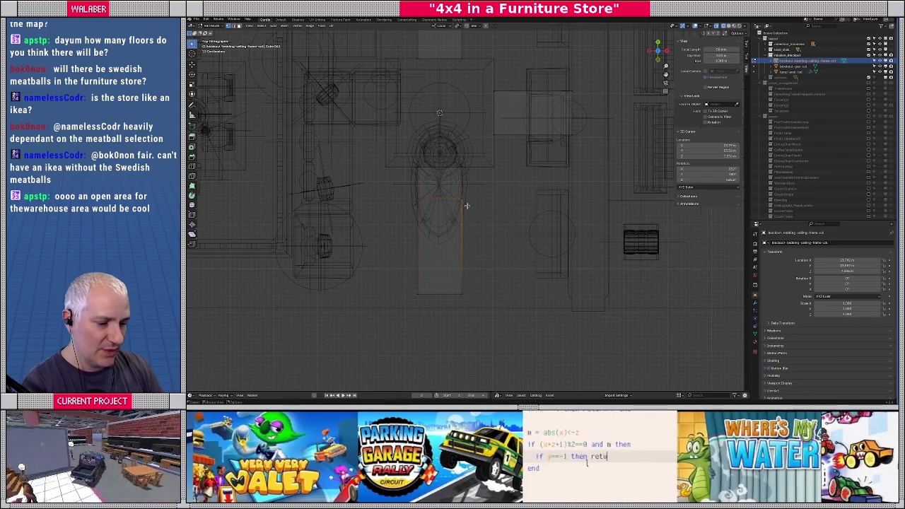
key(shift+s)
click(500, 219)
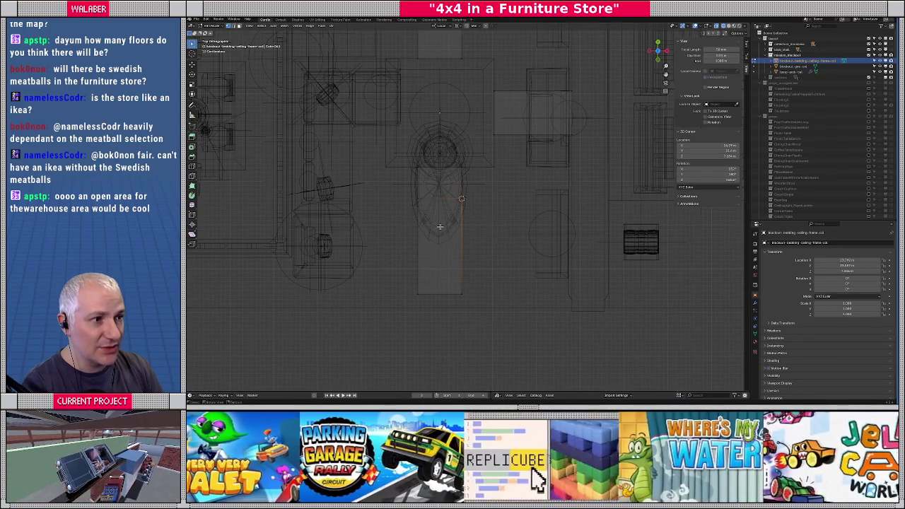
key(Tab)
key(r)
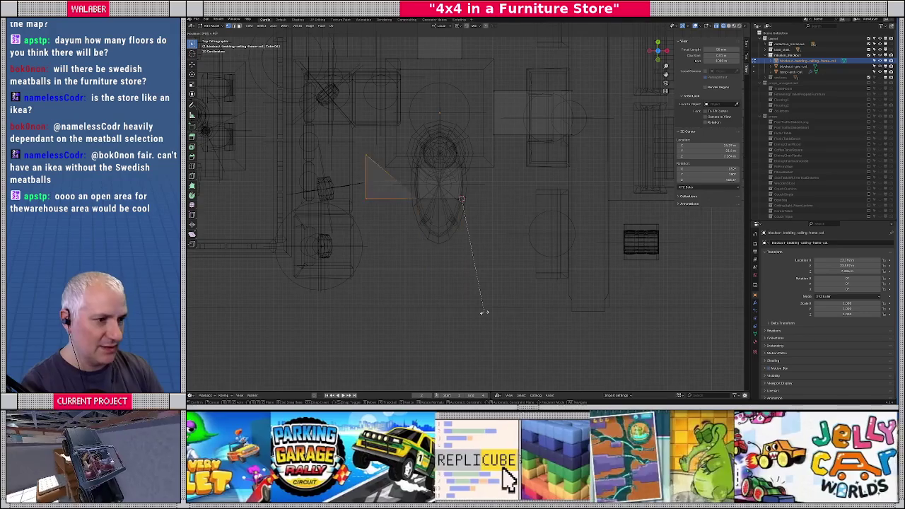
click(484, 312)
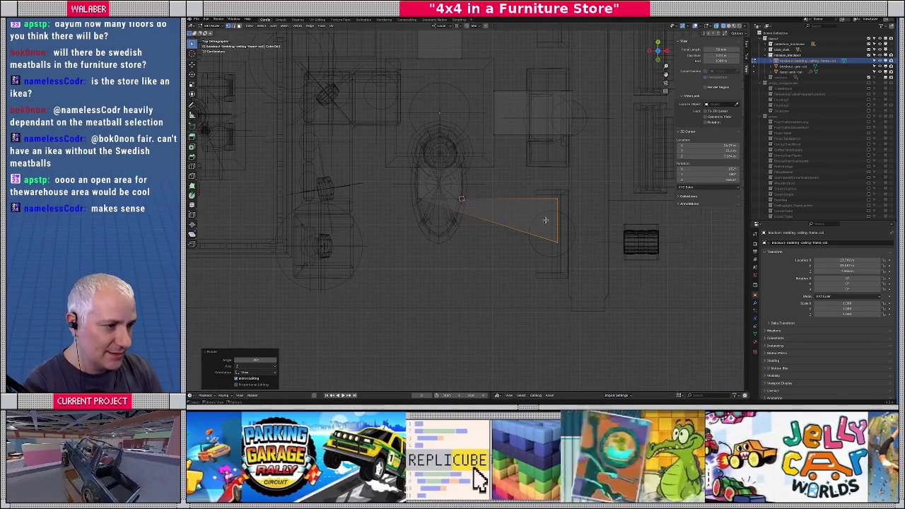
Shift the angled piece's far end along X and its end edges along Y, then view solid.
drag(542, 185, 558, 252)
key(g)
key(x)
click(571, 312)
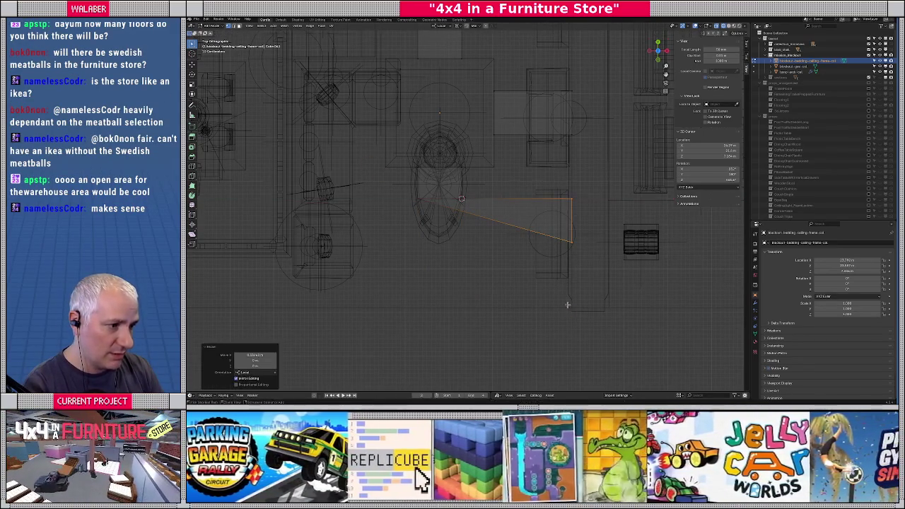
click(415, 200)
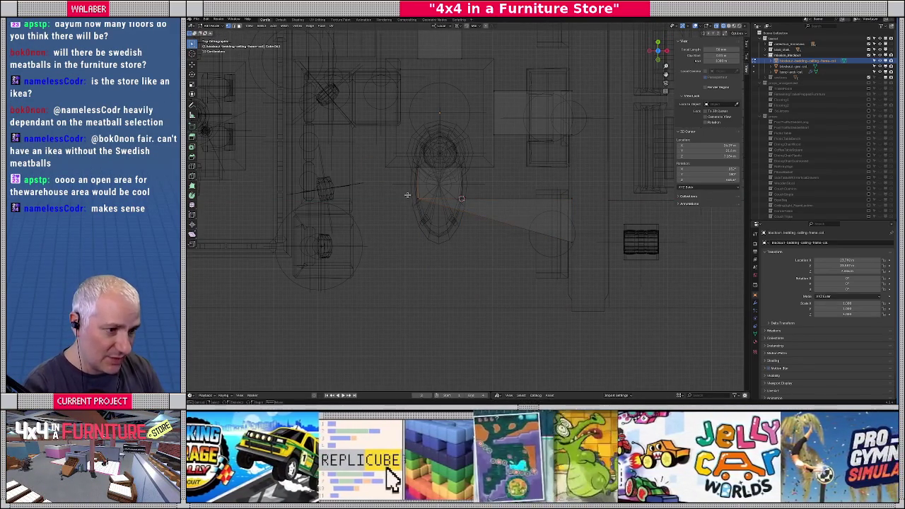
drag(423, 205, 424, 207)
key(g)
key(y)
click(571, 244)
mouse_move(531, 236)
middle_down()
mouse_move(477, 212)
mouse_move(418, 204)
mouse_move(466, 249)
mouse_move(495, 241)
middle_up()
key(shift+z)
Move the blue bed platform and the right bed frame left along the X axis.
click(445, 286)
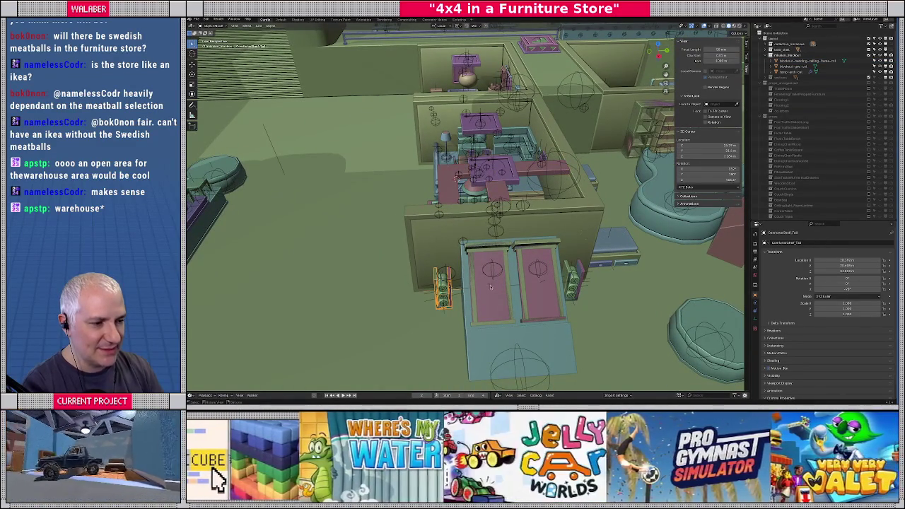
click(504, 340)
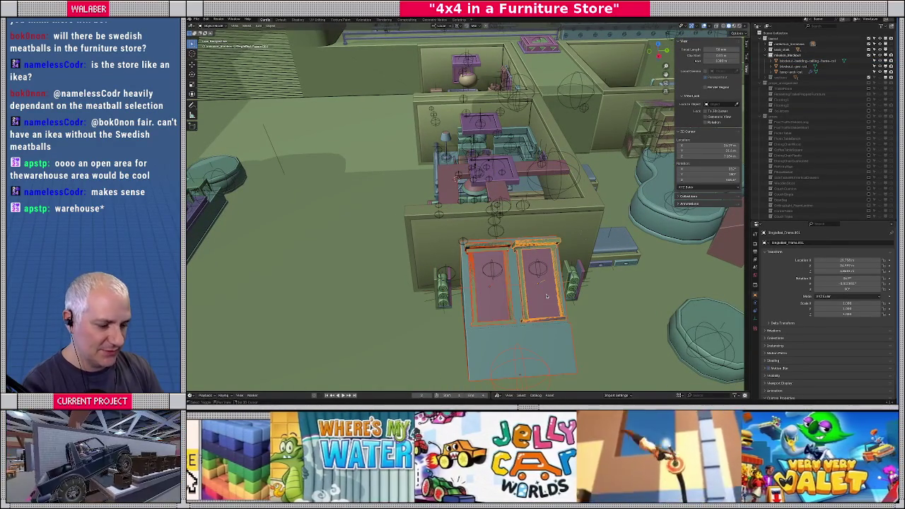
shift+click(537, 299)
key(g)
key(x)
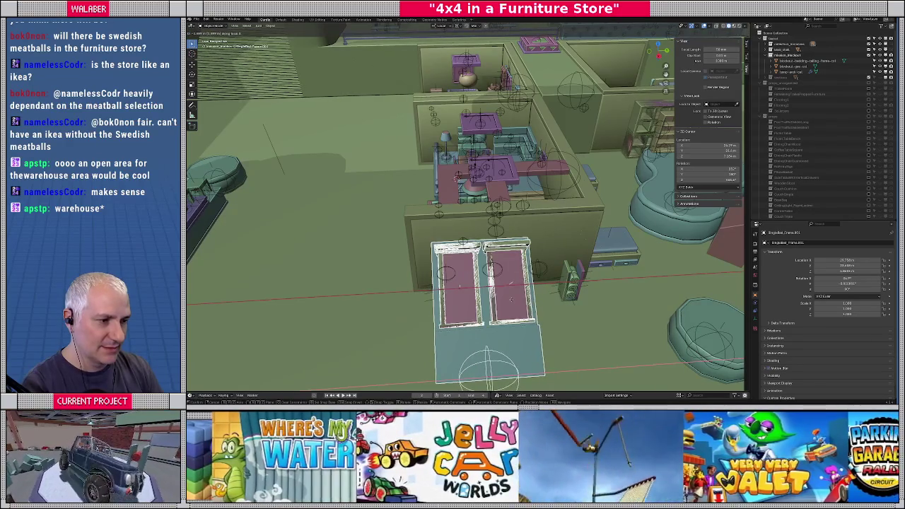
click(497, 270)
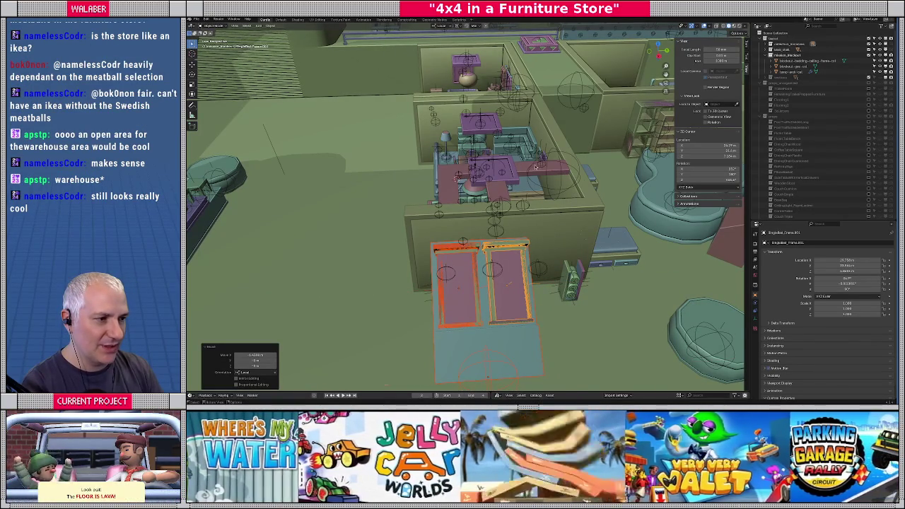
Select the small green unit beside the beds and frame it in top view.
middle_drag(498, 270, 525, 158)
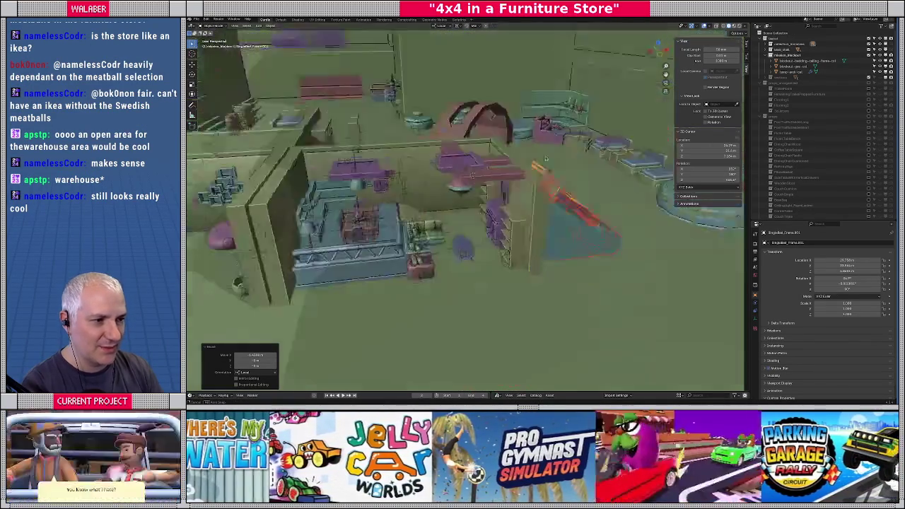
scroll(525, 158, down, 10)
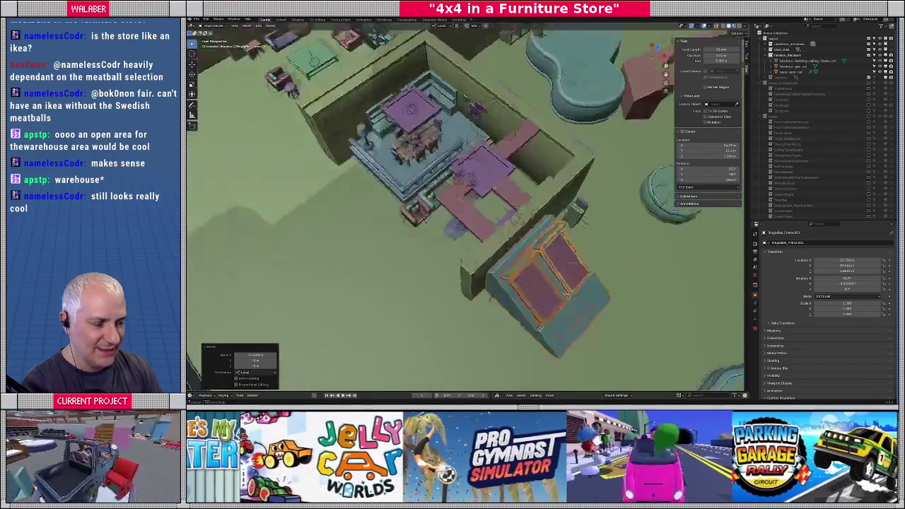
middle_drag(525, 158, 463, 254)
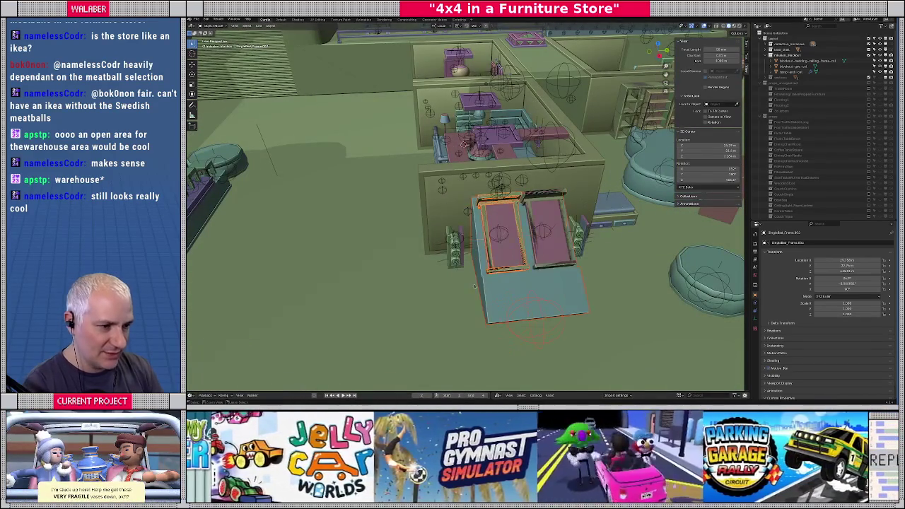
scroll(470, 283, up, 2)
click(450, 296)
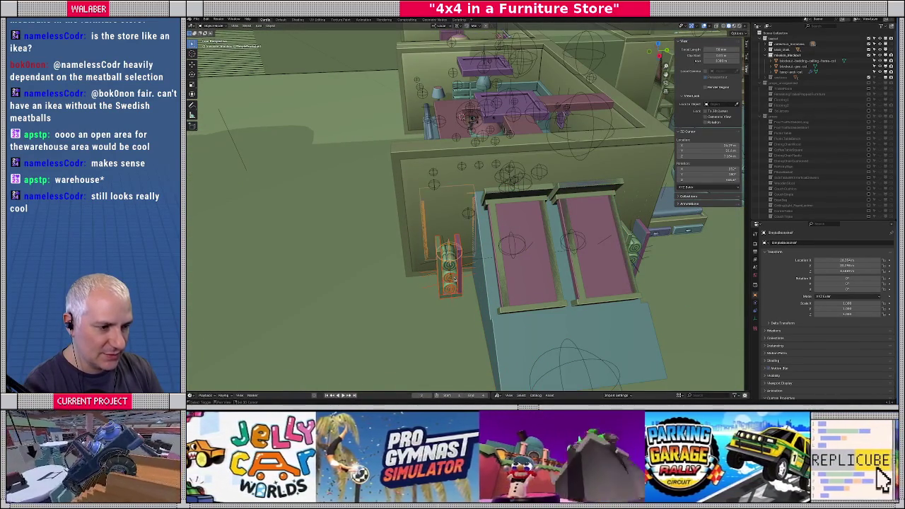
click(448, 250)
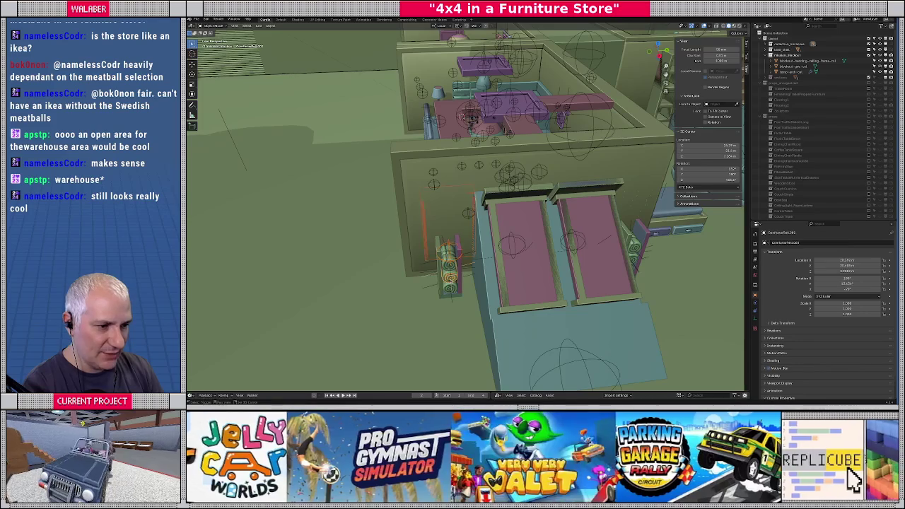
scroll(459, 216, up, 4)
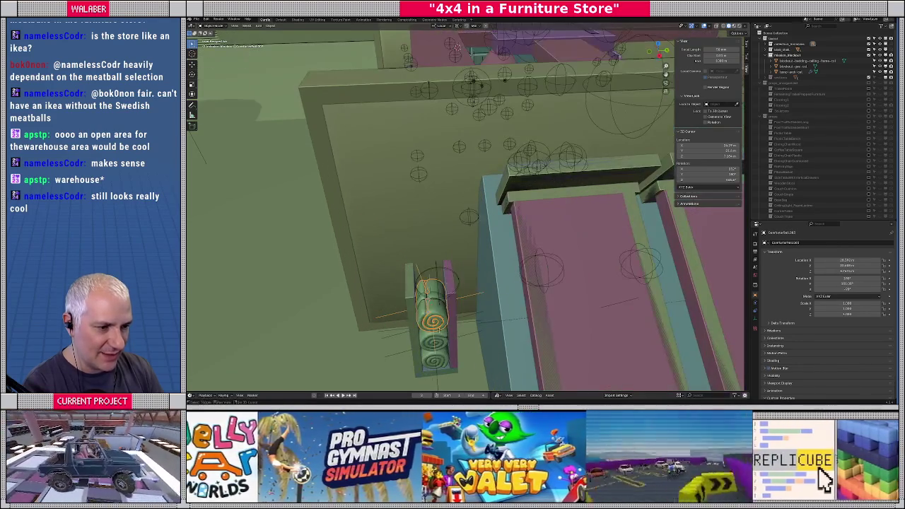
key(KP_7)
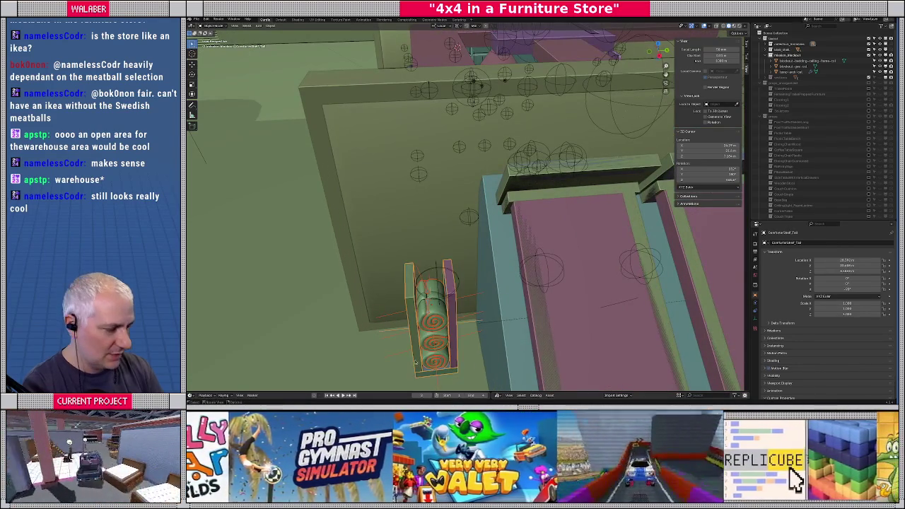
scroll(414, 359, down, 3)
scroll(507, 301, down, 1)
shift+middle_drag(460, 260, 497, 254)
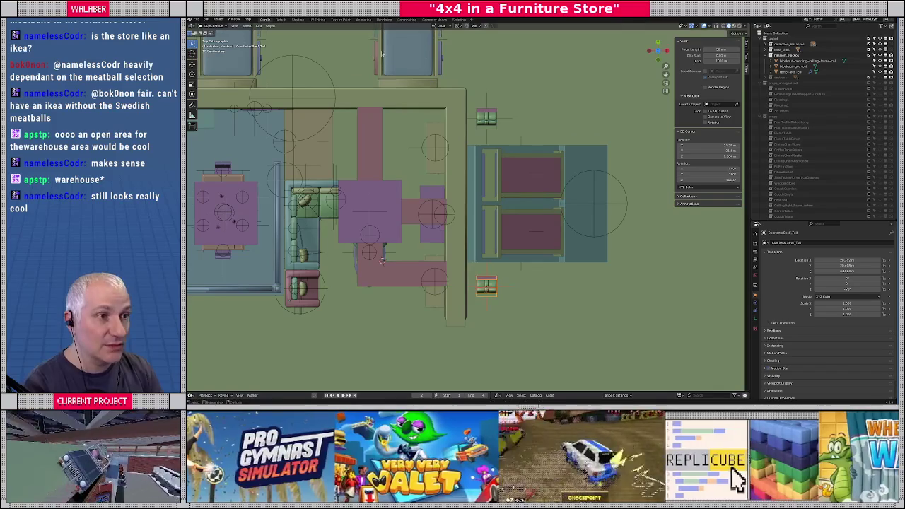
Move the small green unit up along Y beside its neighbour.
click(441, 26)
click(437, 47)
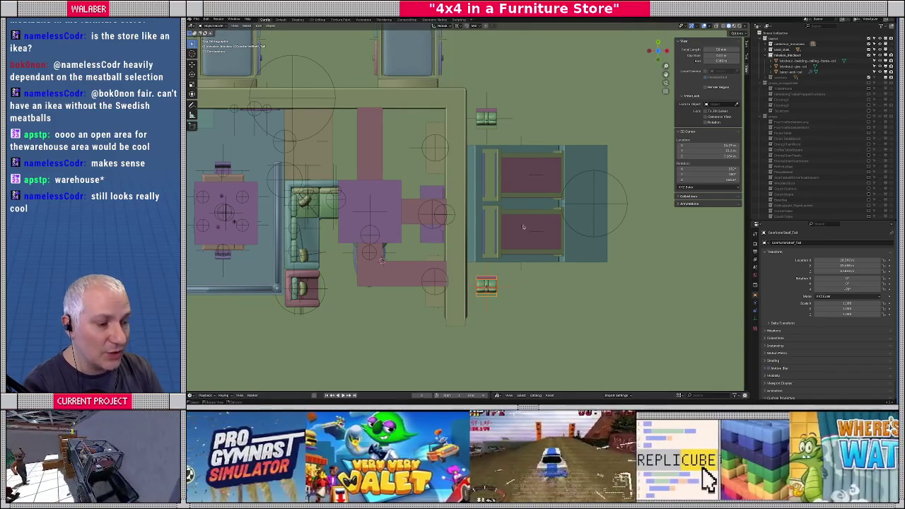
key(g)
key(y)
click(522, 113)
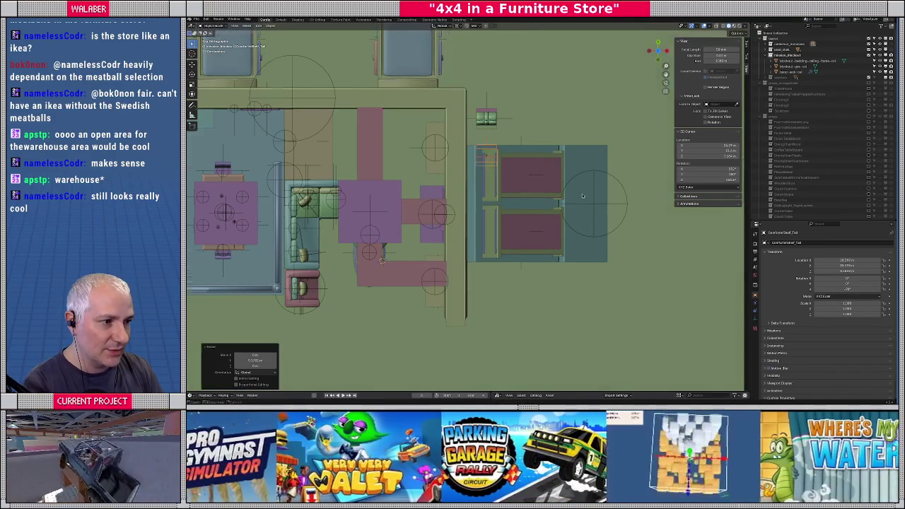
In top view, move the bed frame and blue bed base down along the Y axis.
middle_drag(523, 113, 559, 261)
click(562, 272)
shift+click(582, 262)
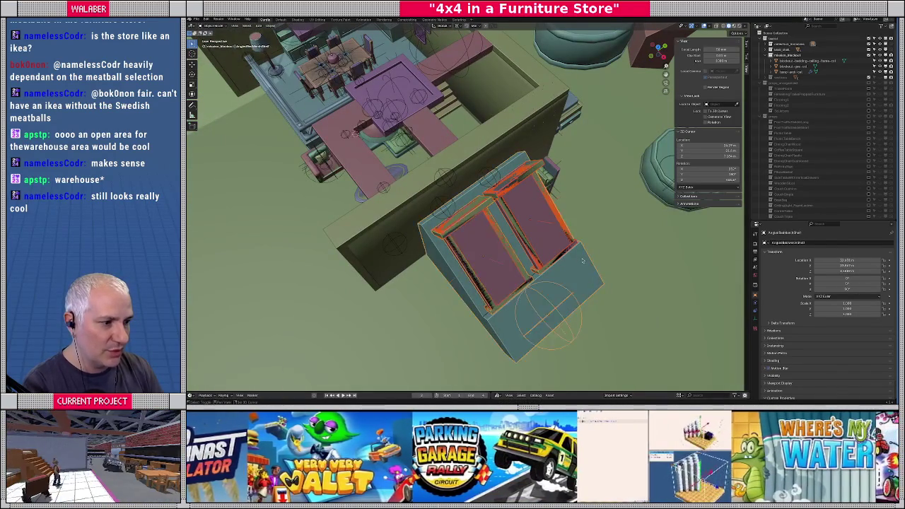
key(KP_7)
key(g)
key(y)
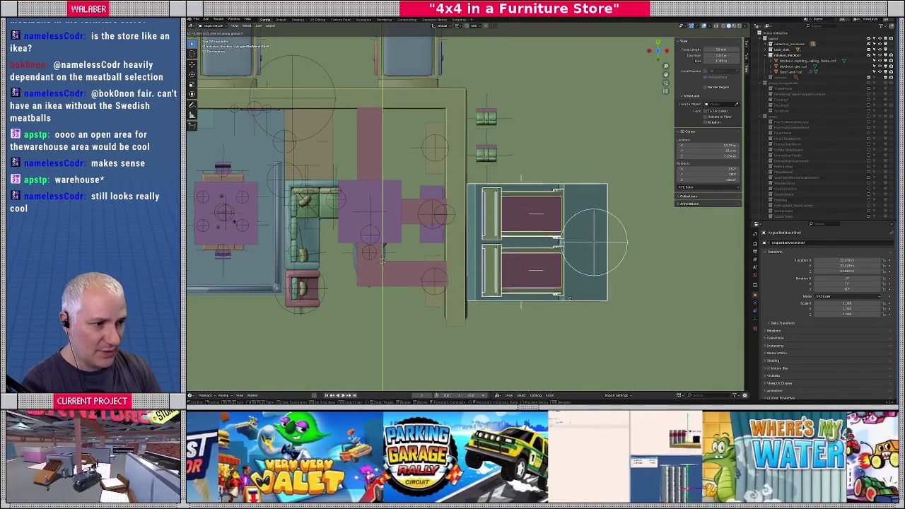
click(570, 298)
Select the whole vertical piece of the pink ceiling frame in Edit Mode.
mouse_move(569, 298)
middle_down()
mouse_move(405, 111)
mouse_move(465, 178)
mouse_move(502, 149)
mouse_move(468, 145)
middle_up()
scroll(503, 149, down, 5)
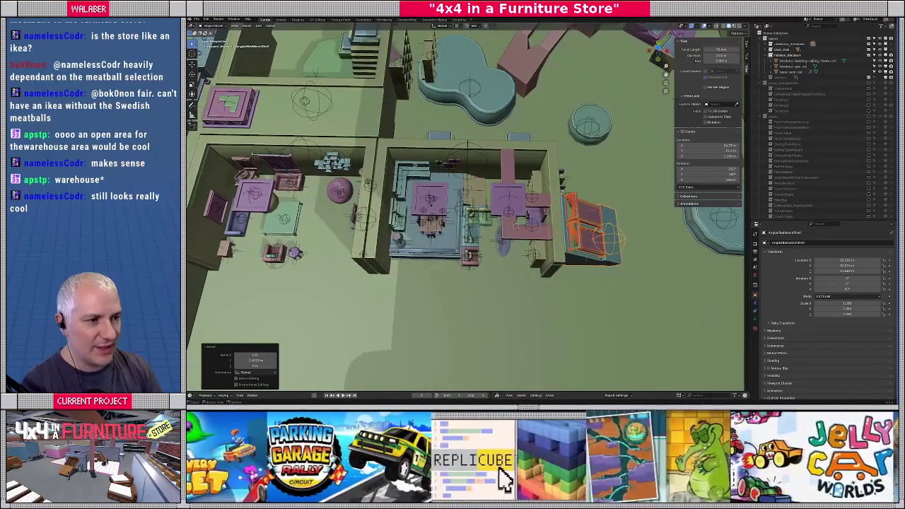
scroll(437, 194, up, 4)
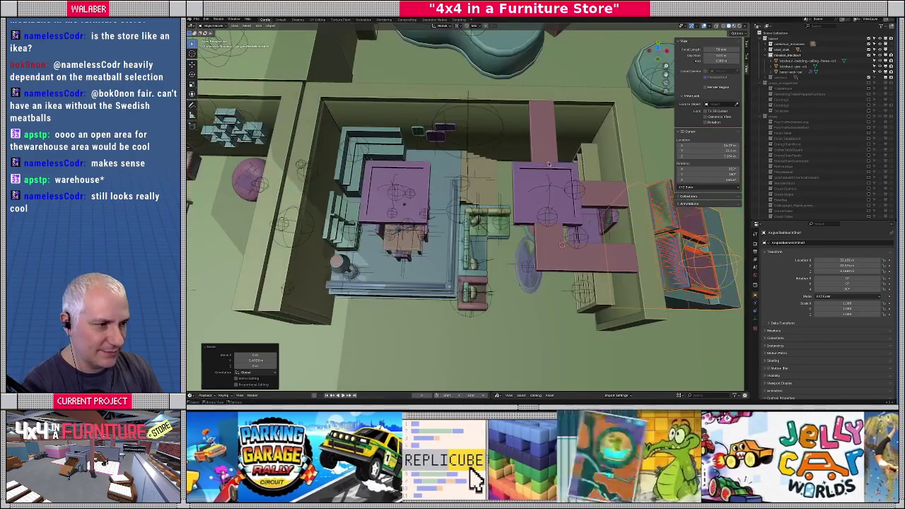
click(546, 150)
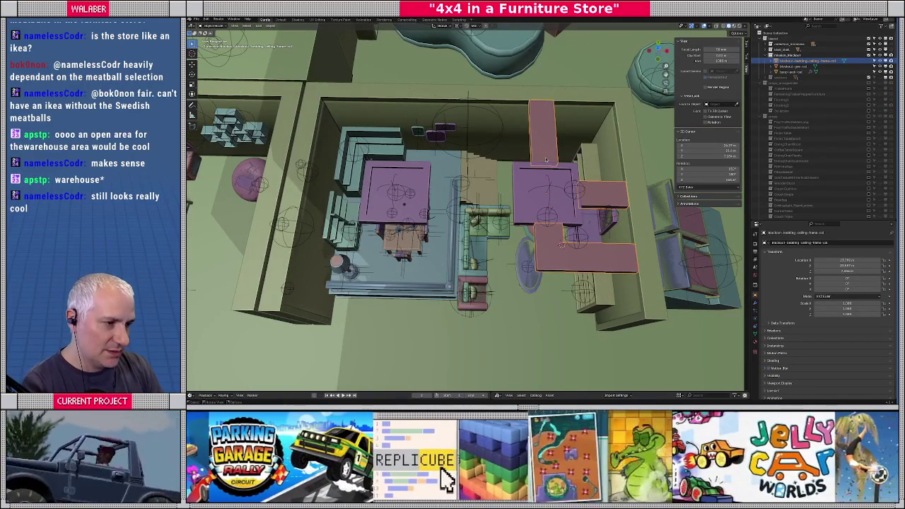
key(Tab)
key(ctrl+l)
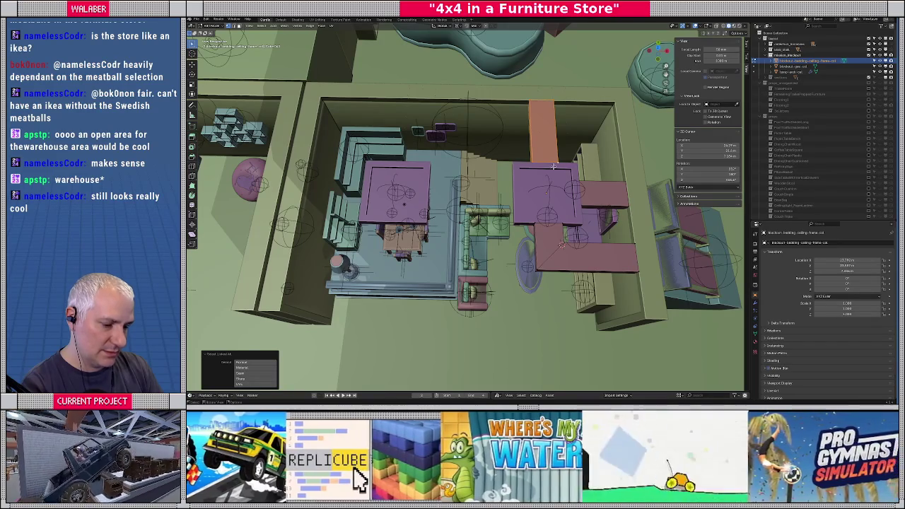
Shift the vertical ceiling piece along X over the left display, then view the four-chair table from above.
key(g)
key(x)
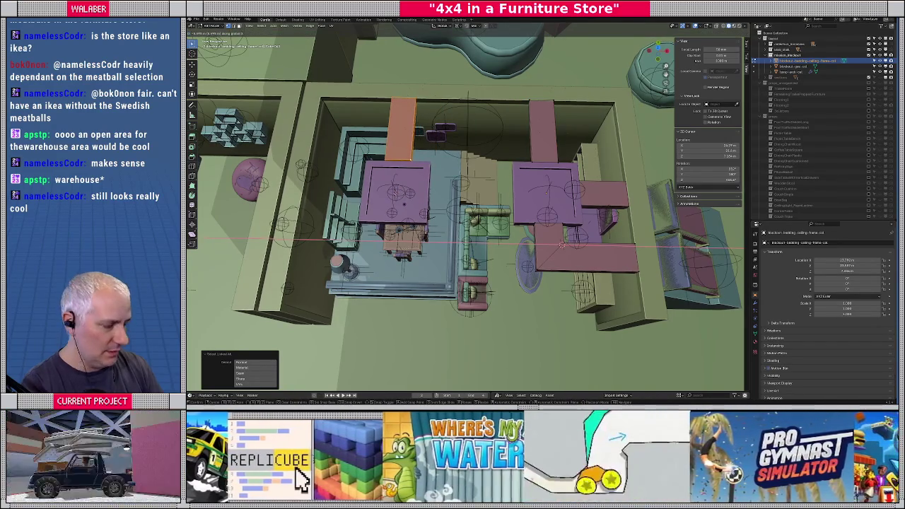
key(Return)
key(KP_7)
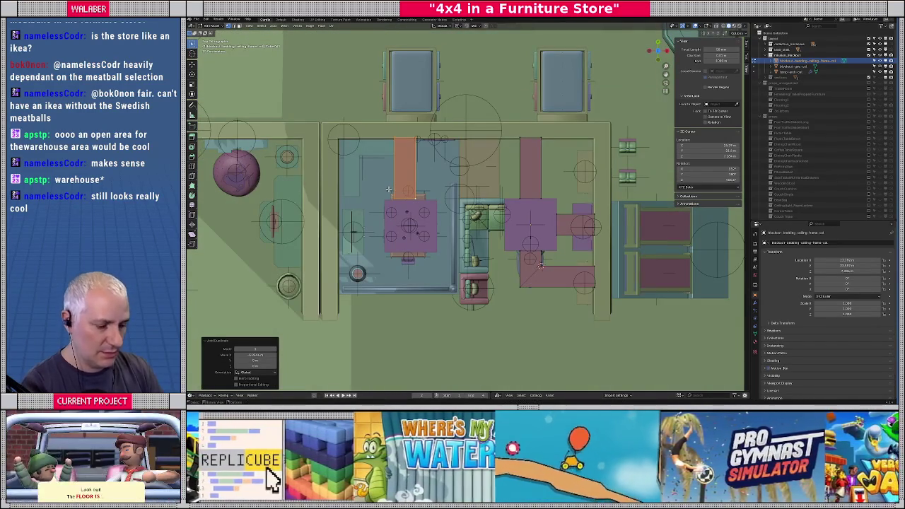
key(shift+z)
scroll(388, 189, up, 4)
mouse_move(388, 189)
shift+middle_down()
mouse_move(478, 146)
mouse_move(467, 160)
mouse_move(495, 166)
shift+middle_up()
scroll(478, 146, up, 3)
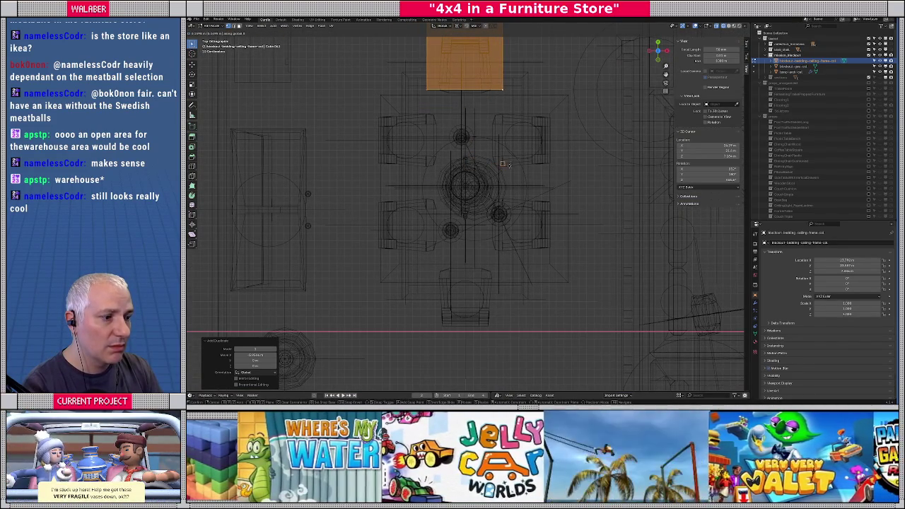
Inspect the four-chair table area in solid shading and select the purple table square.
key(g)
key(Escape)
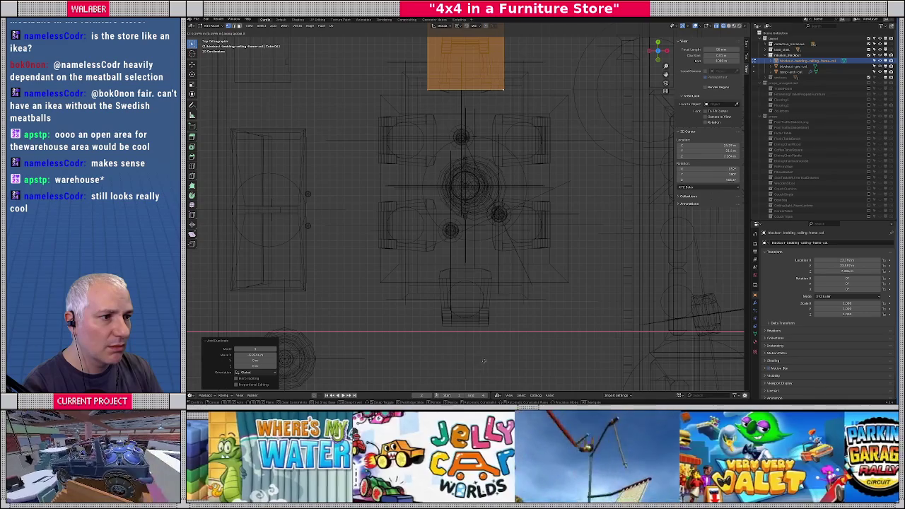
key(shift+z)
scroll(521, 259, up, 3)
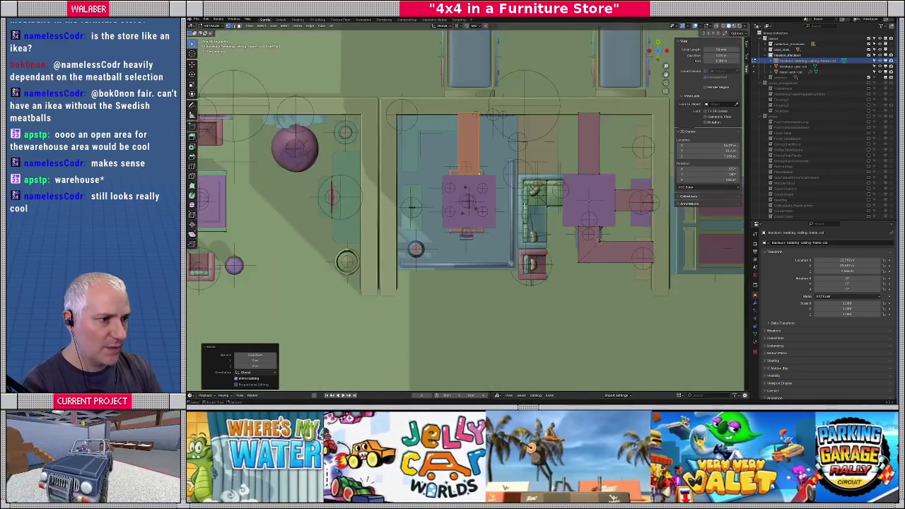
scroll(470, 202, up, 3)
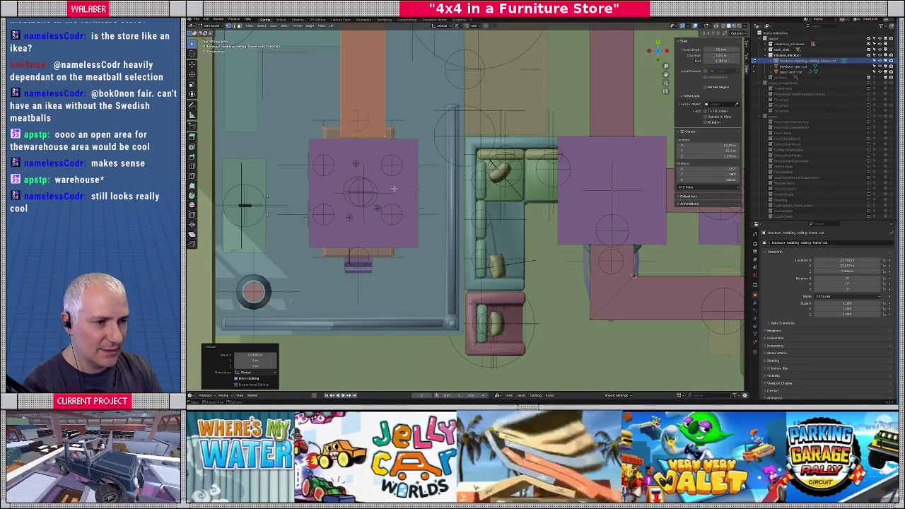
click(393, 188)
scroll(388, 191, down, 3)
scroll(424, 192, down, 5)
scroll(450, 193, up, 3)
scroll(456, 192, up, 4)
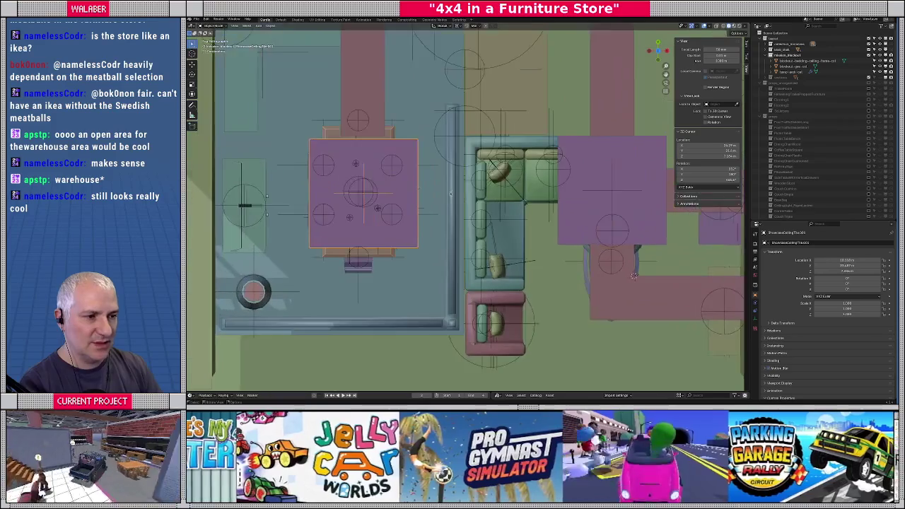
scroll(464, 192, up, 2)
Move the orange ceiling piece's geometry along Y in Edit Mode to align with the table.
click(424, 104)
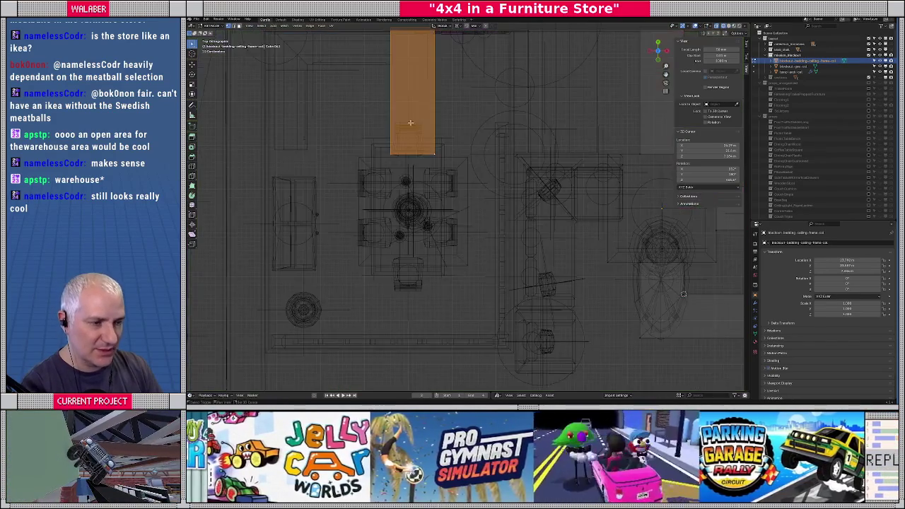
key(Tab)
key(g)
key(y)
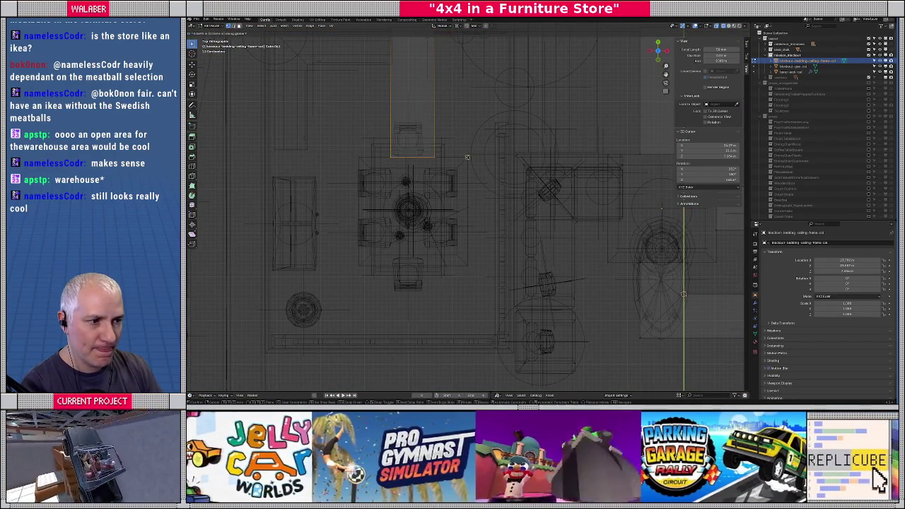
click(467, 157)
scroll(465, 165, down, 2)
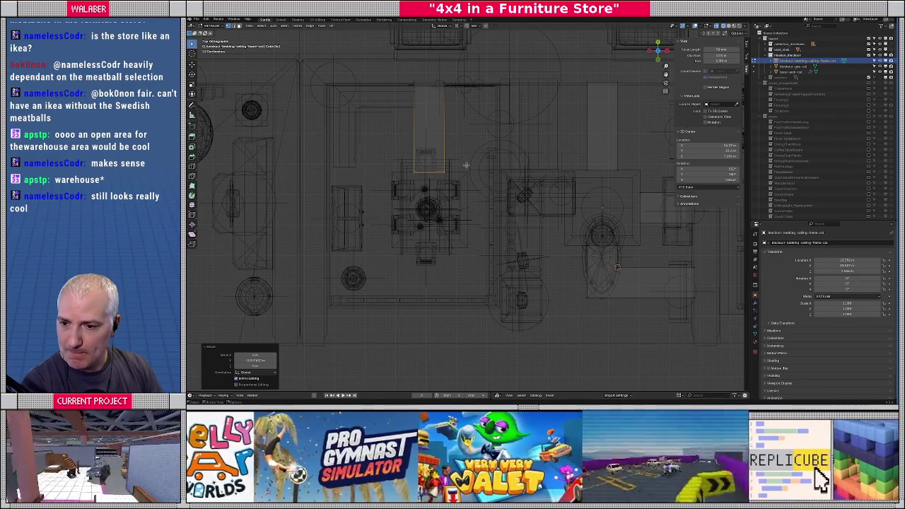
key(Tab)
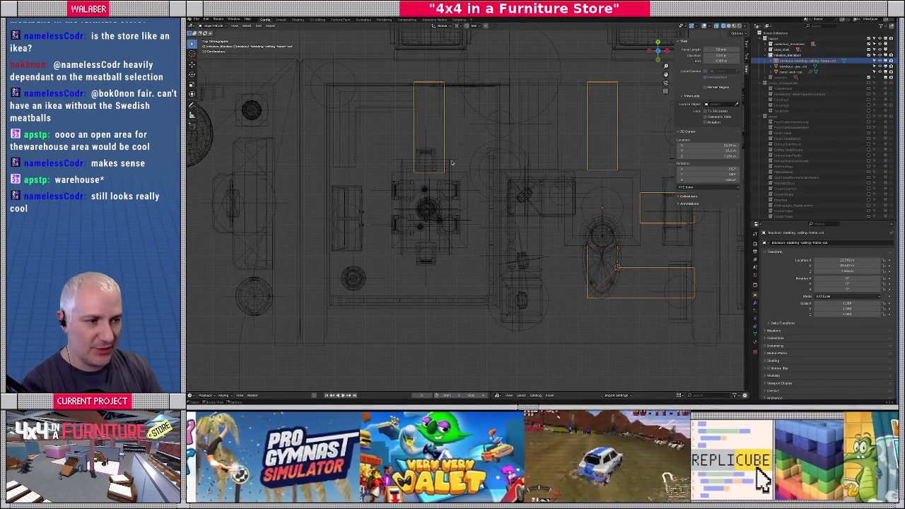
key(shift+z)
mouse_move(452, 163)
shift+middle_down()
mouse_move(473, 190)
mouse_move(424, 190)
mouse_move(415, 211)
mouse_move(517, 187)
shift+middle_up()
shift+scroll(486, 203, up, 4)
shift+scroll(486, 203, up, 5)
scroll(487, 200, up, 2)
scroll(487, 197, up, 2)
scroll(438, 204, down, 5)
scroll(438, 205, down, 3)
scroll(516, 187, up, 4)
scroll(495, 187, up, 4)
middle_drag(459, 187, 410, 188)
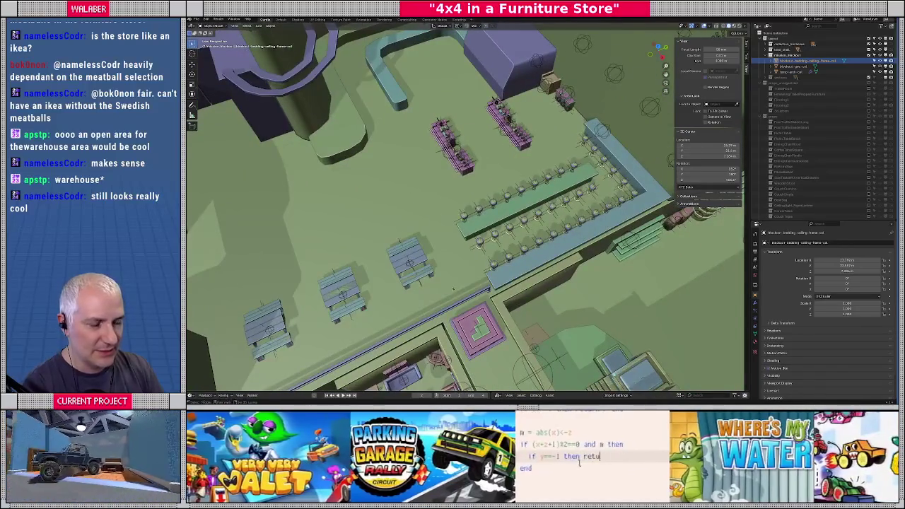
scroll(450, 276, down, 3)
mouse_move(450, 275)
middle_down()
mouse_move(340, 247)
mouse_move(339, 258)
mouse_move(452, 300)
mouse_move(403, 318)
mouse_move(476, 242)
middle_up()
scroll(298, 243, up, 3)
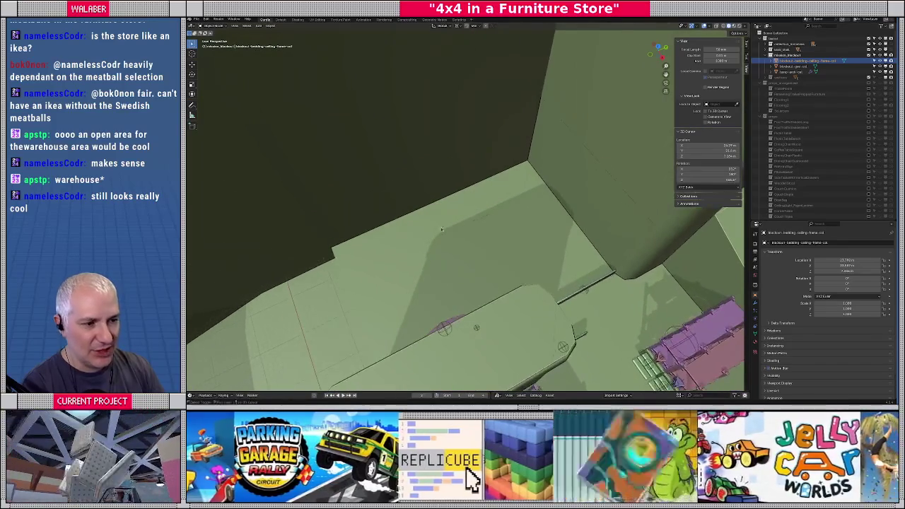
mouse_move(379, 275)
middle_down()
mouse_move(432, 147)
mouse_move(408, 211)
mouse_move(445, 190)
mouse_move(478, 210)
mouse_move(501, 149)
middle_up()
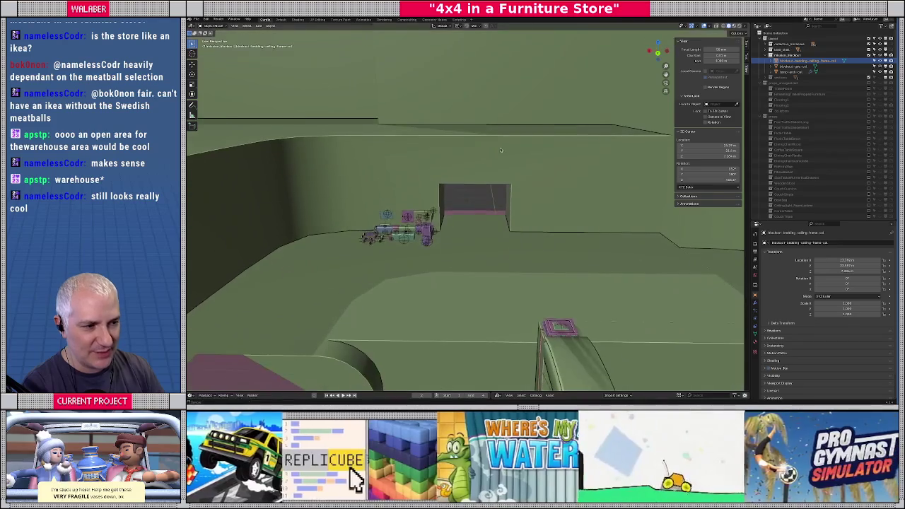
mouse_move(486, 231)
middle_down()
mouse_move(523, 243)
mouse_move(479, 221)
middle_up()
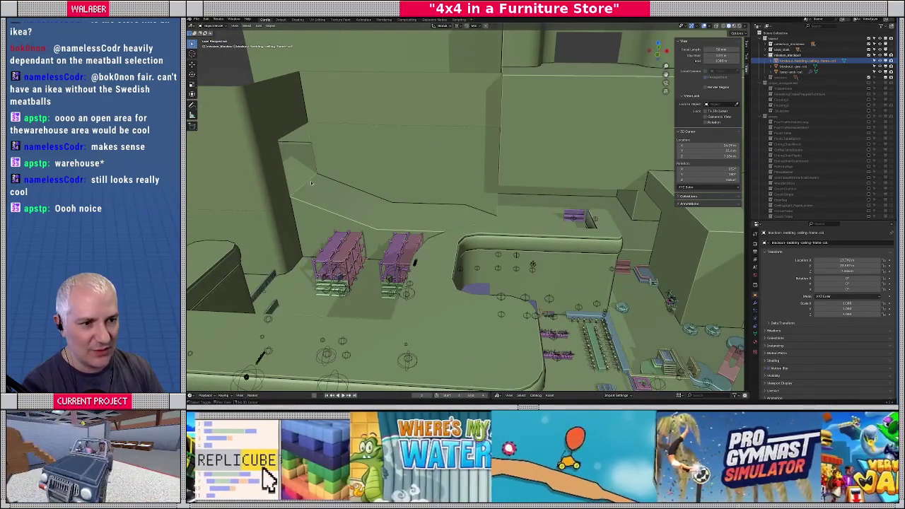
click(301, 140)
mouse_move(484, 187)
middle_down()
mouse_move(499, 196)
mouse_move(480, 170)
mouse_move(444, 193)
mouse_move(431, 223)
mouse_move(480, 173)
mouse_move(422, 195)
mouse_move(380, 257)
mouse_move(376, 294)
mouse_move(464, 131)
middle_up()
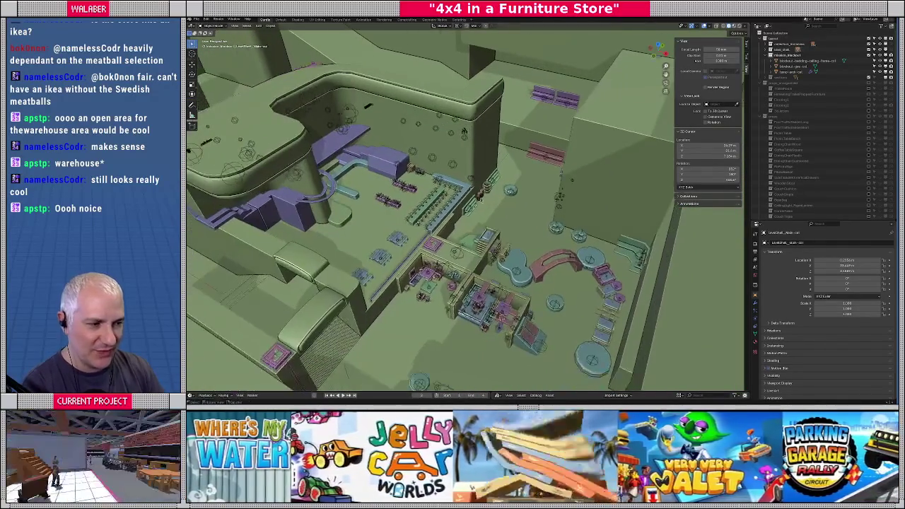
scroll(463, 131, up, 2)
scroll(462, 93, up, 2)
scroll(526, 197, down, 3)
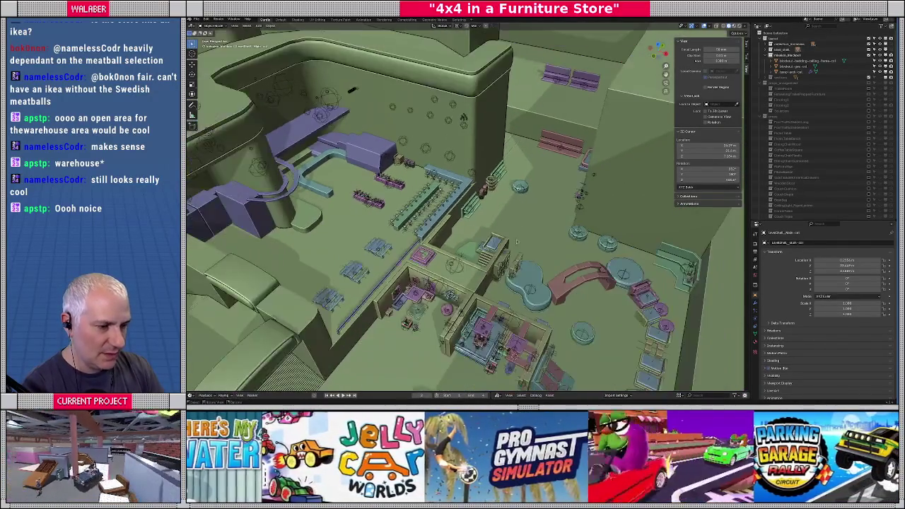
middle_drag(526, 197, 509, 212)
scroll(509, 212, up, 3)
key(KP_Decimal)
scroll(539, 115, down, 4)
middle_drag(539, 115, 552, 212)
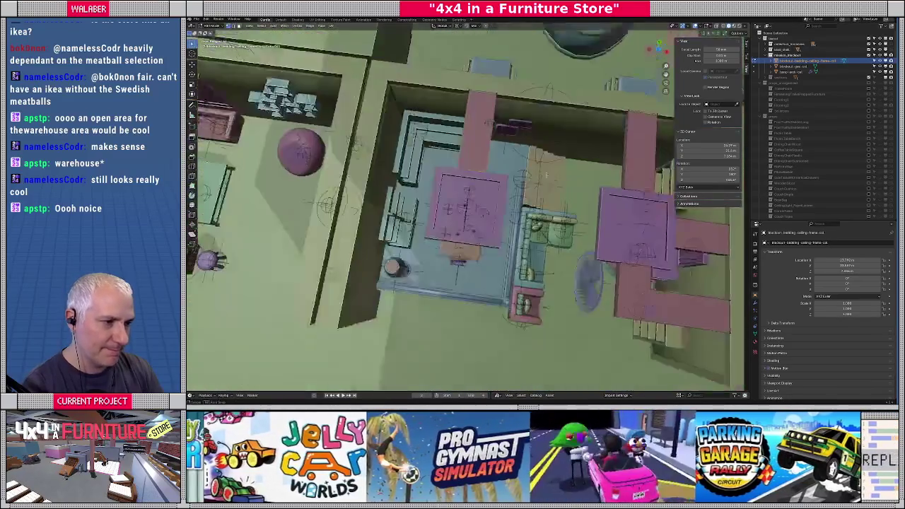
Select the whole L-shaped ceiling frame and place its copy further left.
scroll(551, 212, up, 3)
click(567, 243)
mouse_move(568, 243)
middle_down()
mouse_move(547, 247)
mouse_move(484, 213)
middle_up()
key(ctrl+l)
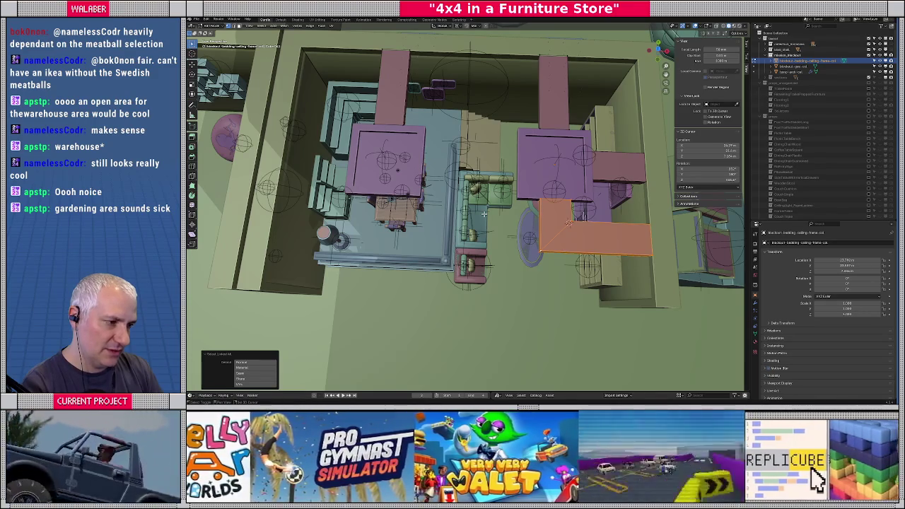
key(g)
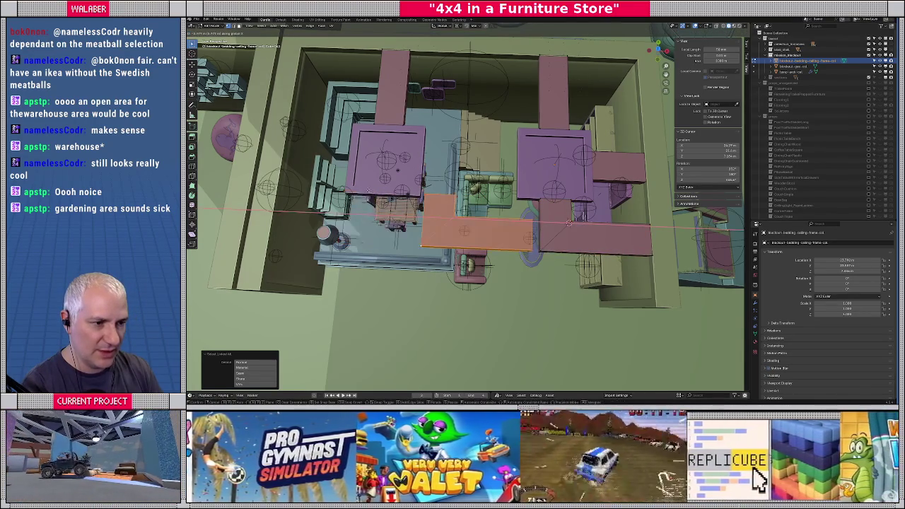
click(331, 332)
mouse_move(446, 282)
middle_down()
mouse_move(481, 220)
mouse_move(447, 217)
middle_up()
click(422, 208)
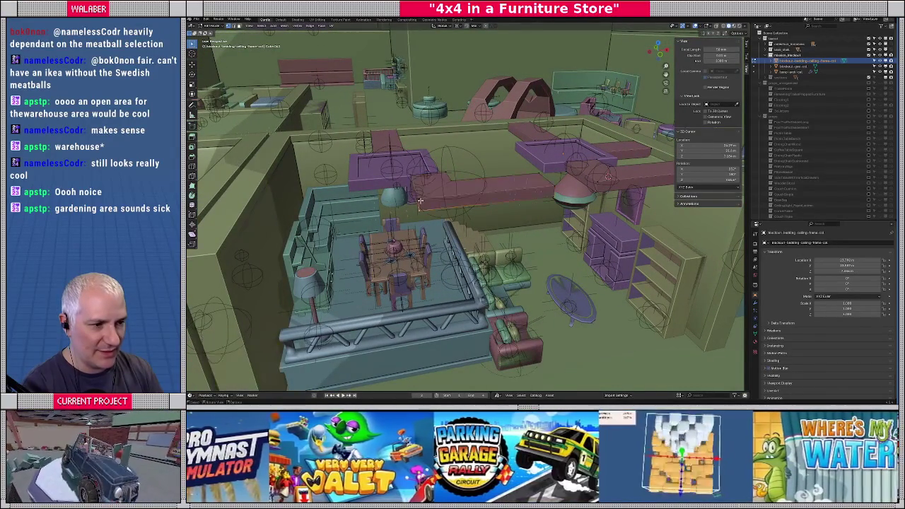
Snap the 3D cursor to the active object, then to the selected beam, and select the connected beam.
key(shift+s)
click(432, 213)
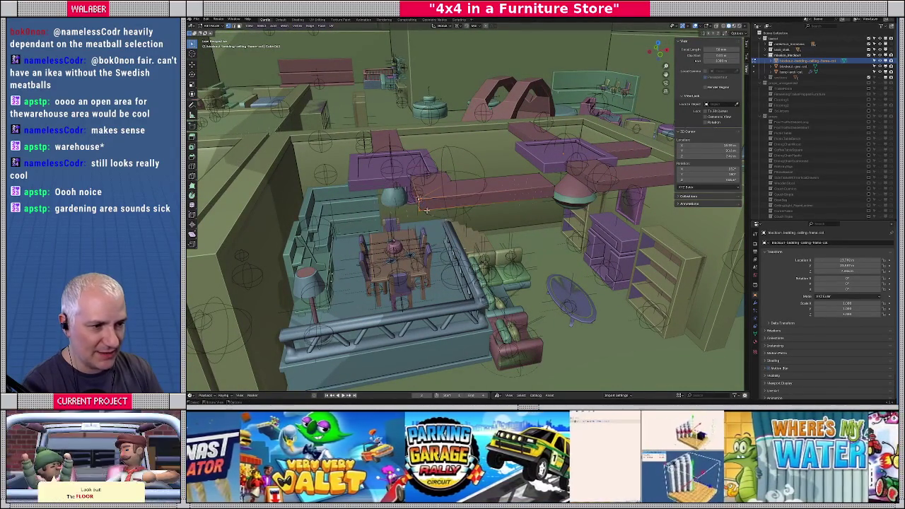
key(shift+s)
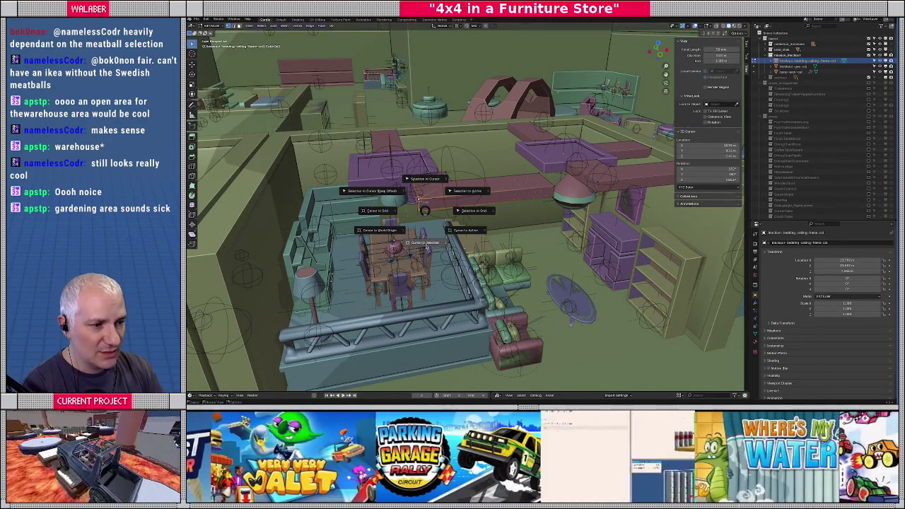
click(423, 243)
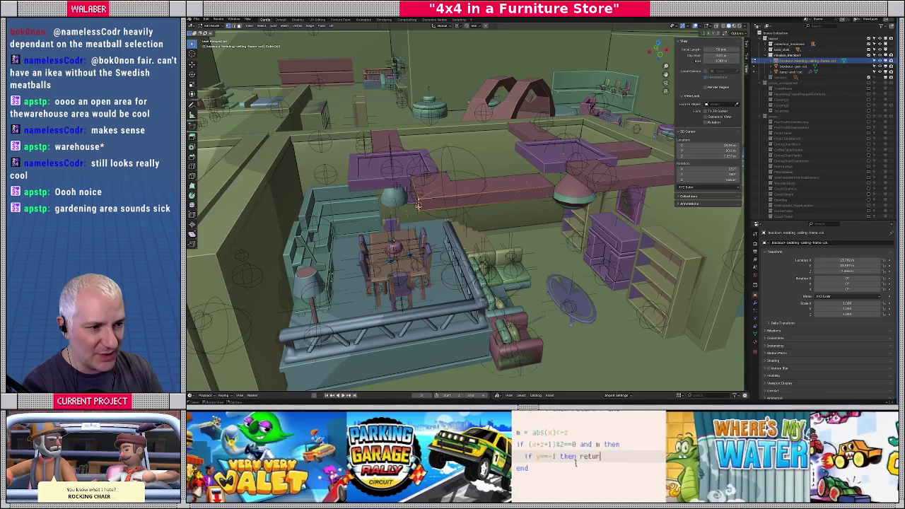
key(ctrl+l)
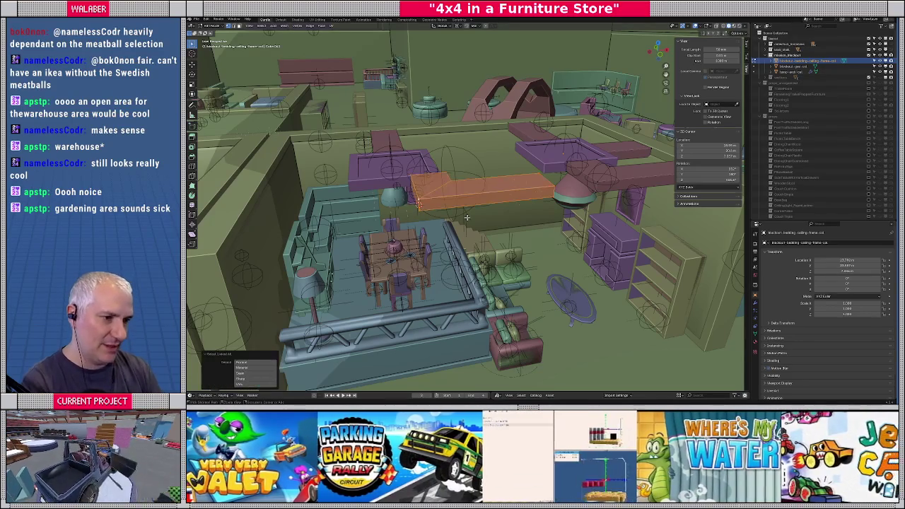
Rotate the selected beam 90 degrees around Z and slide it along X.
key(r)
key(z)
key(9)
key(0)
key(Return)
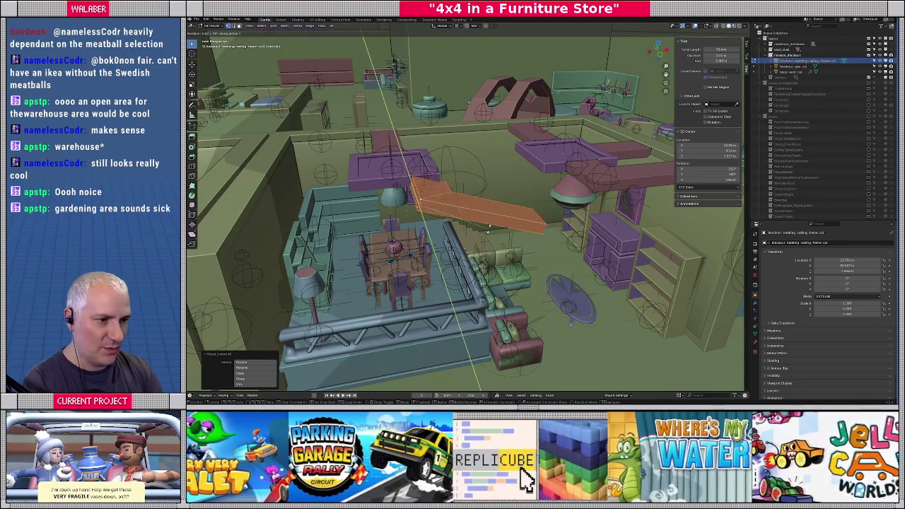
key(KP_7)
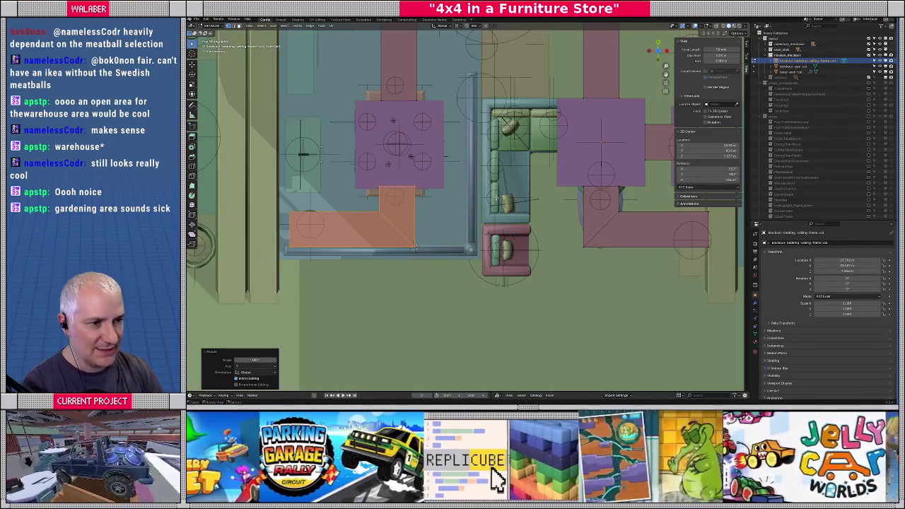
shift+middle_drag(442, 154, 459, 165)
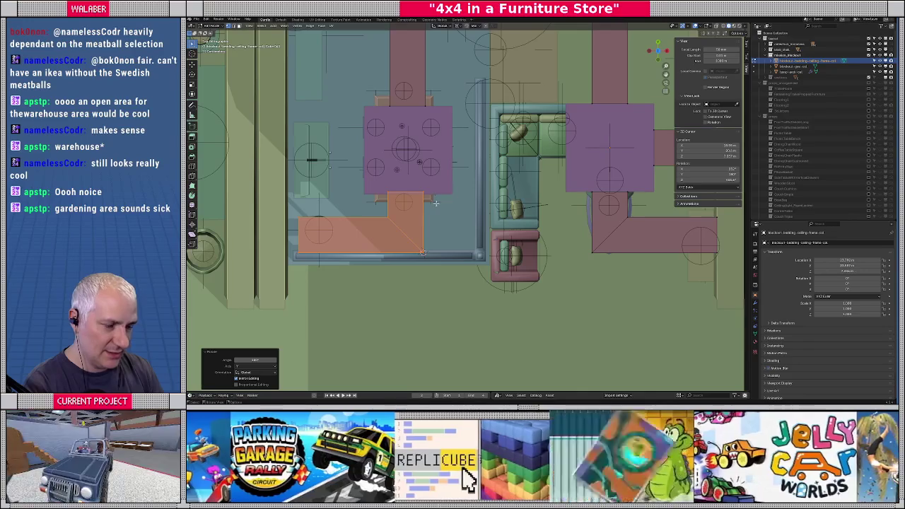
key(g)
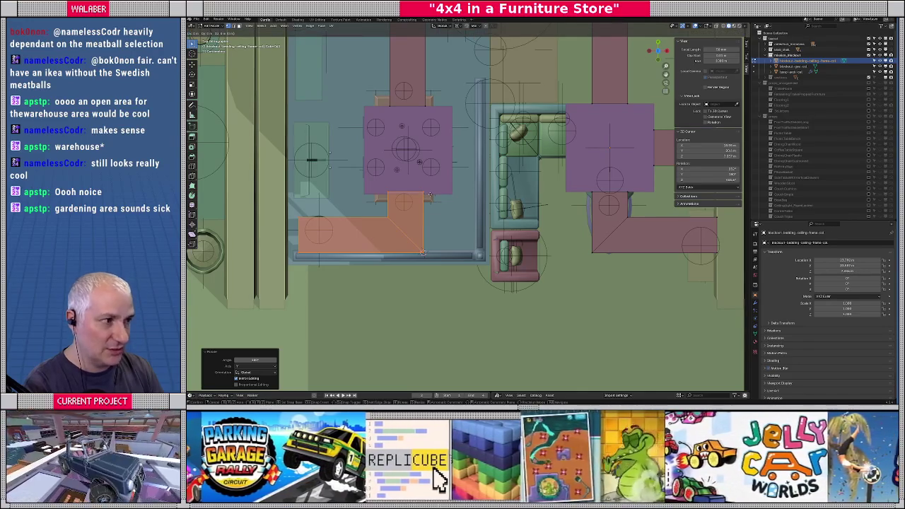
key(x)
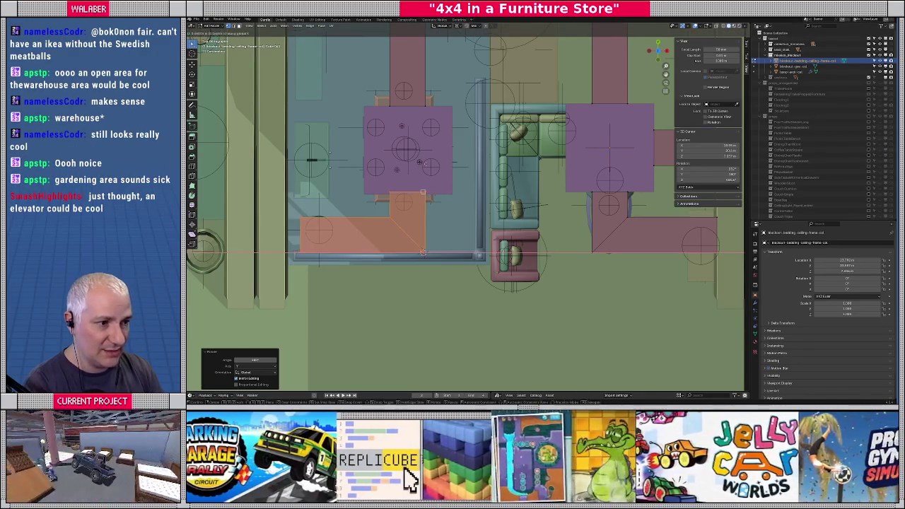
click(344, 188)
In wireframe, slide the copied piece along X, then reposition another ceiling frame piece along X.
key(shift+z)
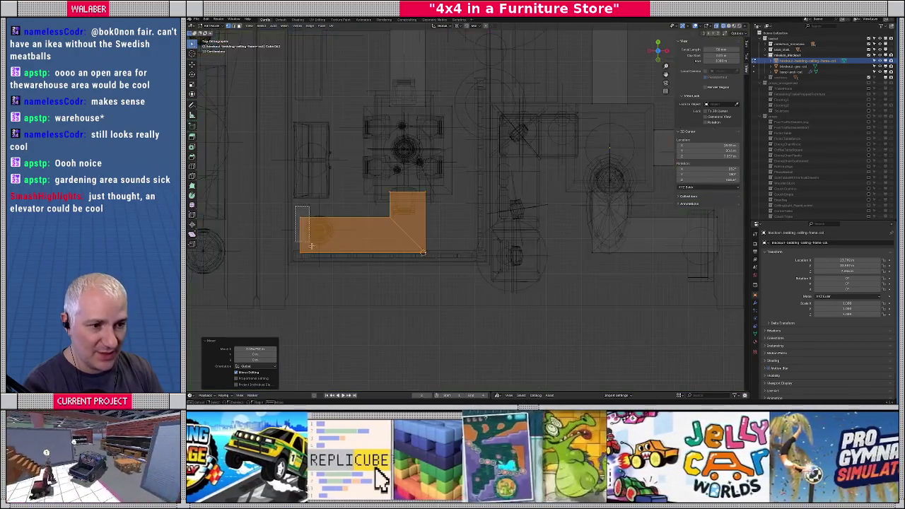
key(g)
key(x)
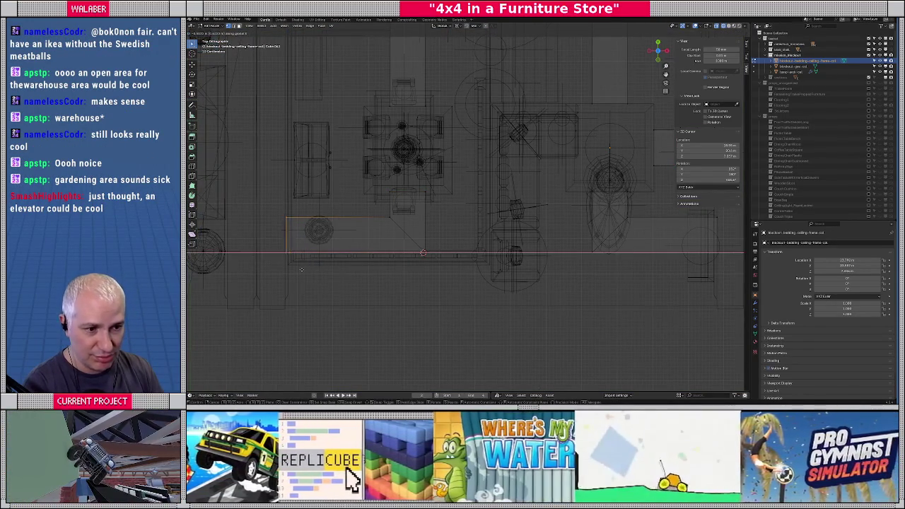
click(301, 270)
scroll(505, 223, down, 3)
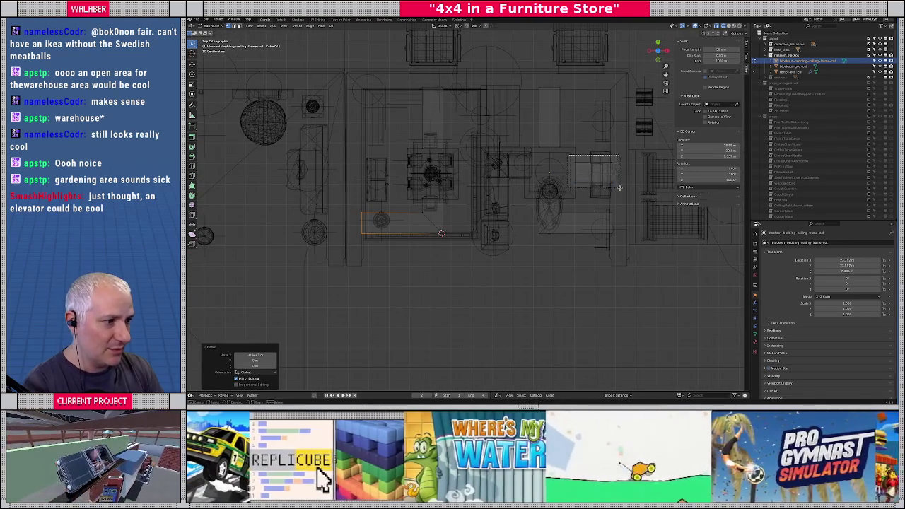
click(596, 172)
key(g)
key(x)
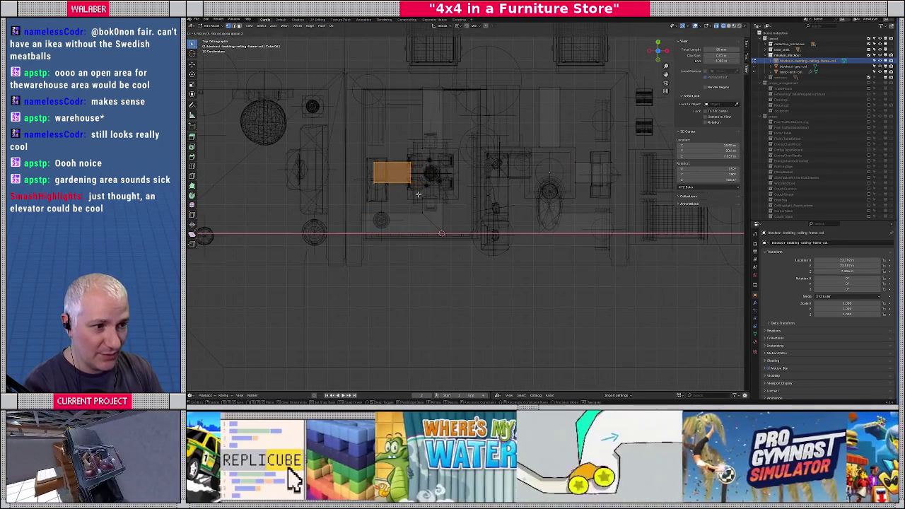
click(403, 193)
Stretch the orange frame piece further to the left.
scroll(460, 194, up, 3)
key(shift+z)
scroll(515, 196, up, 2)
shift+middle_drag(515, 196, 558, 205)
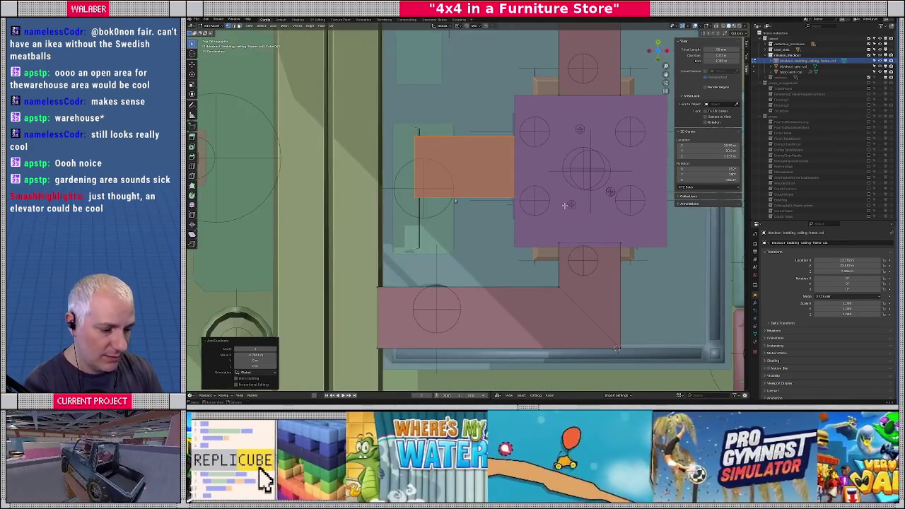
key(g)
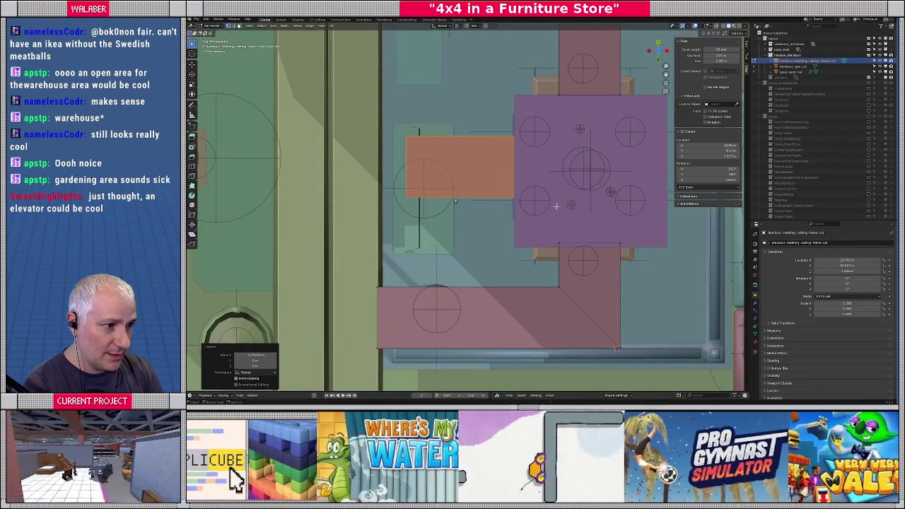
key(shift+z)
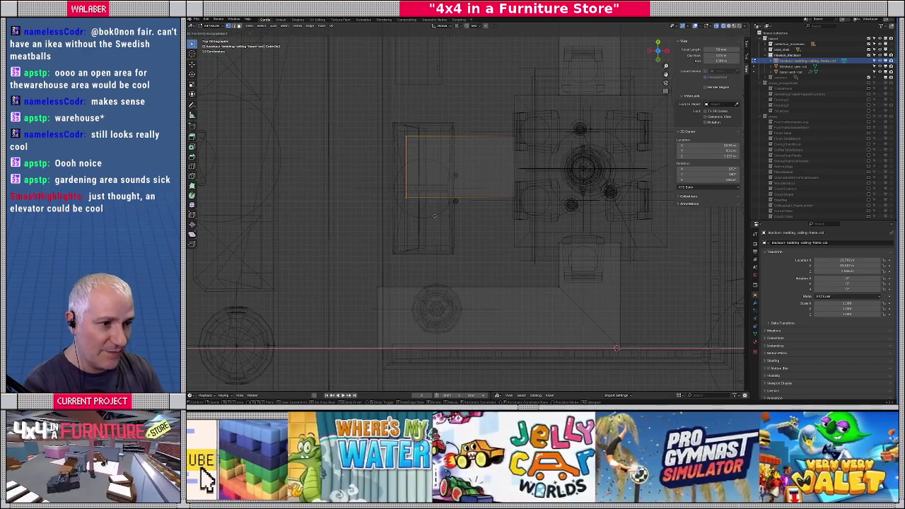
drag(434, 215, 413, 216)
click(407, 215)
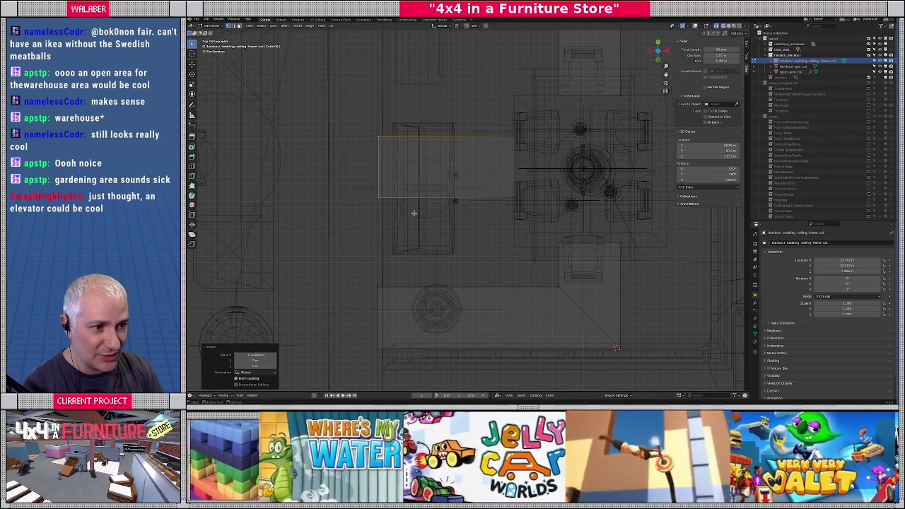
In Edit Mode, select the whole ceiling beam and duplicate it.
scroll(424, 226, down, 3)
scroll(459, 233, down, 2)
key(shift+z)
mouse_move(528, 243)
middle_down()
mouse_move(485, 230)
mouse_move(492, 222)
middle_up()
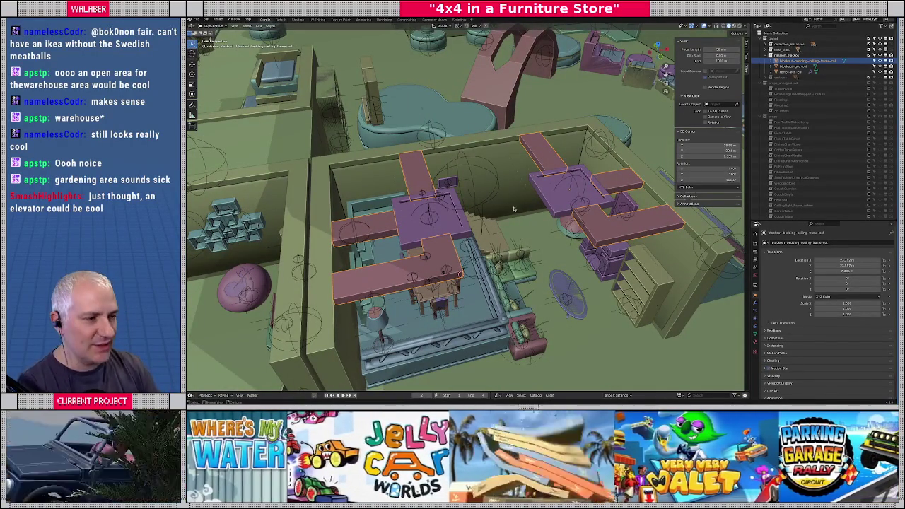
mouse_move(492, 222)
middle_down()
mouse_move(459, 226)
mouse_move(470, 218)
middle_up()
scroll(464, 223, up, 3)
key(Tab)
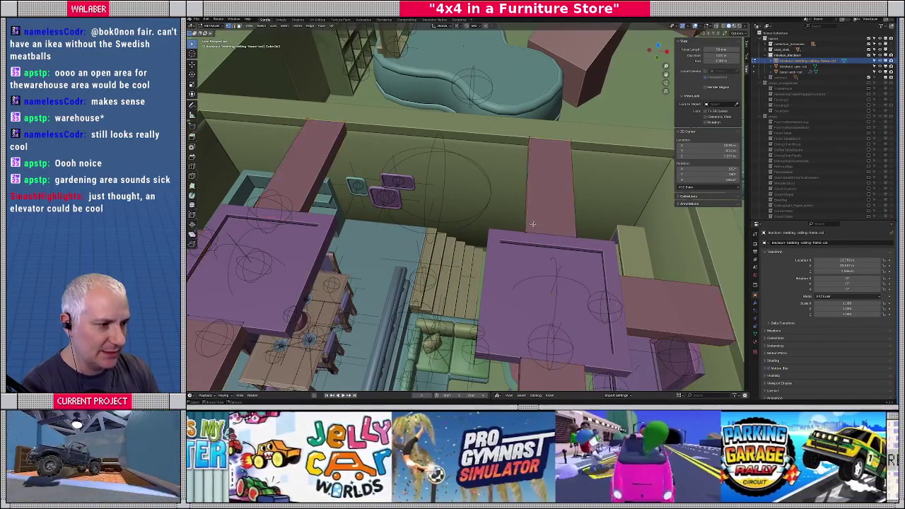
key(l)
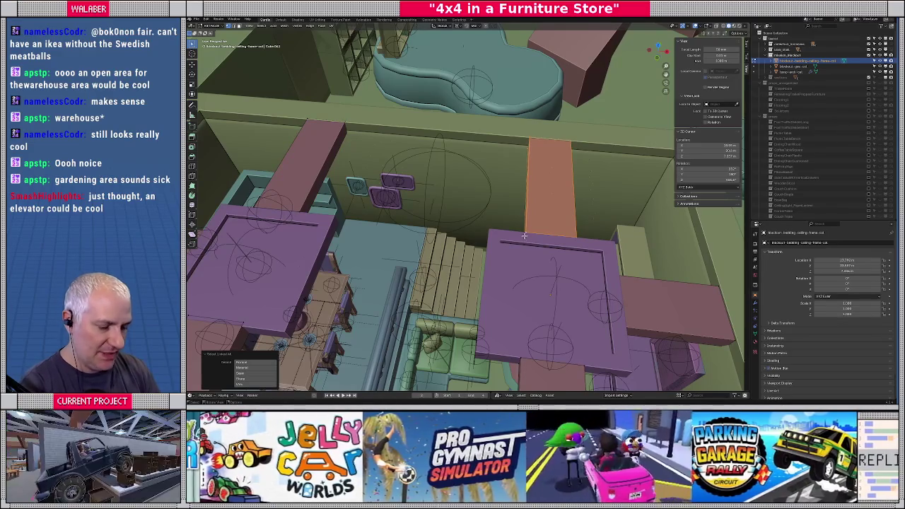
scroll(524, 238, down, 2)
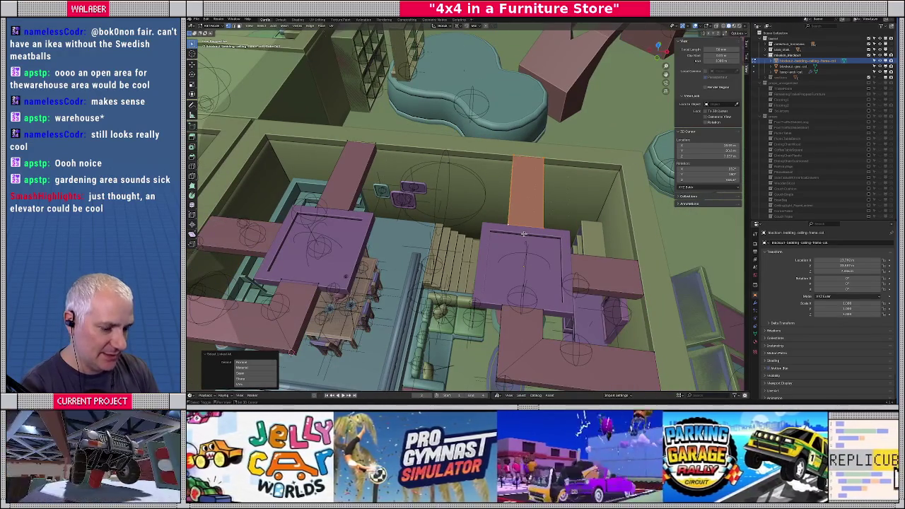
key(shift+d)
click(411, 224)
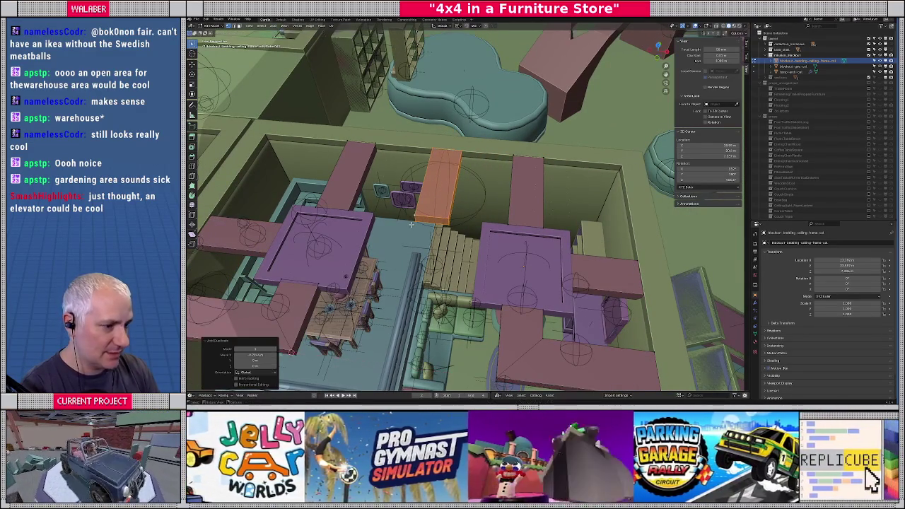
Move the duplicated beam -8 along X into the gap between the frames.
key(g)
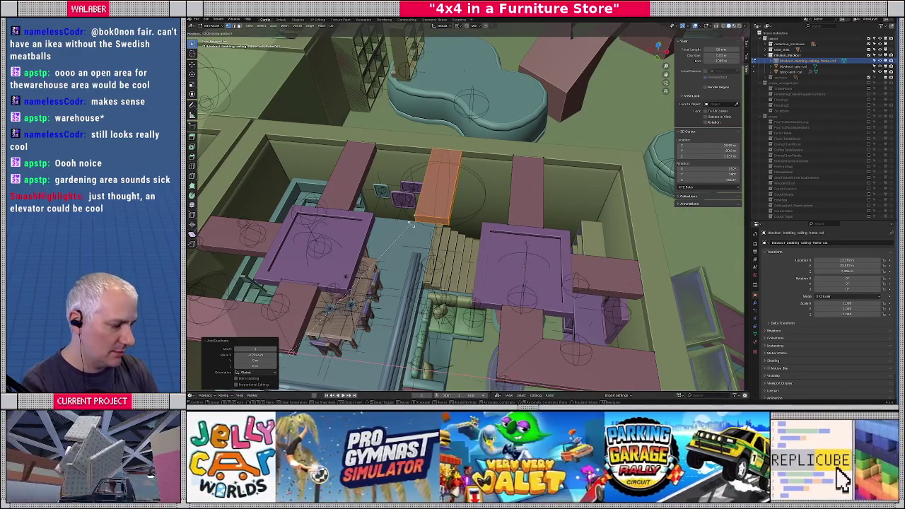
key(x)
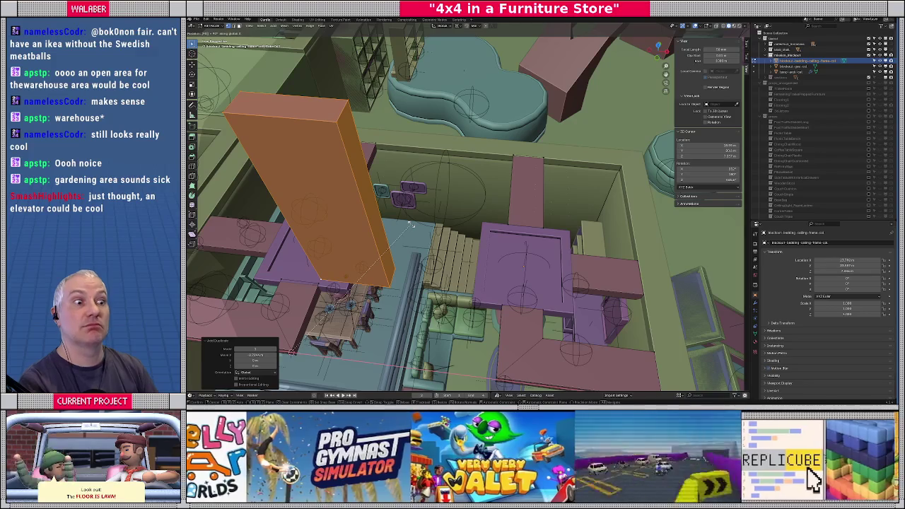
key(Escape)
middle_drag(411, 224, 420, 228)
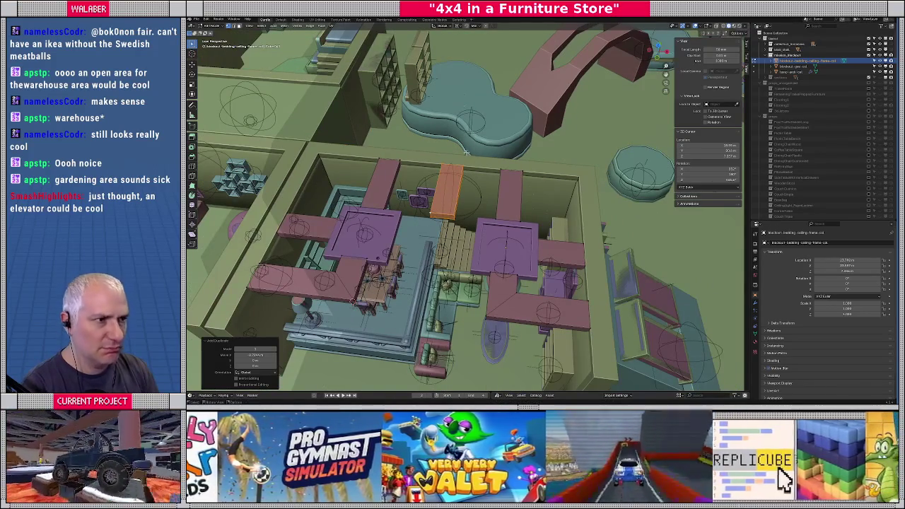
key(g)
text(x)
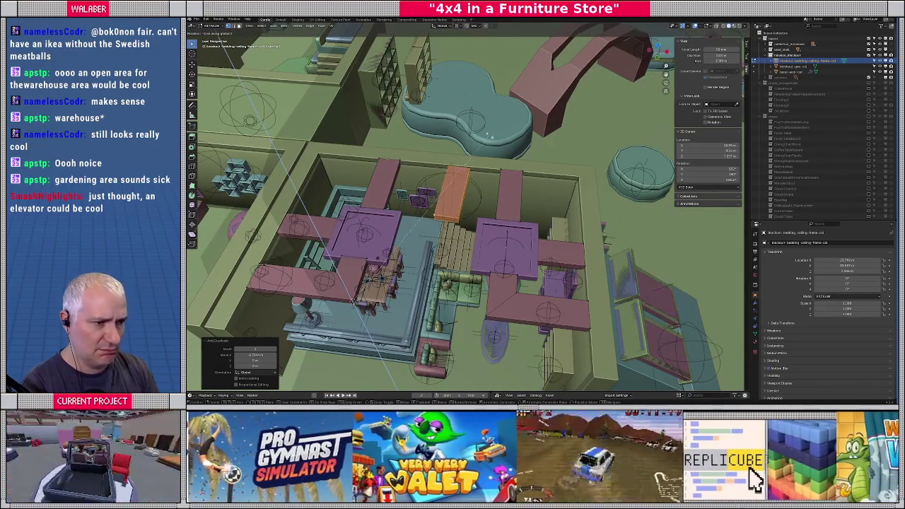
text(-8)
key(Return)
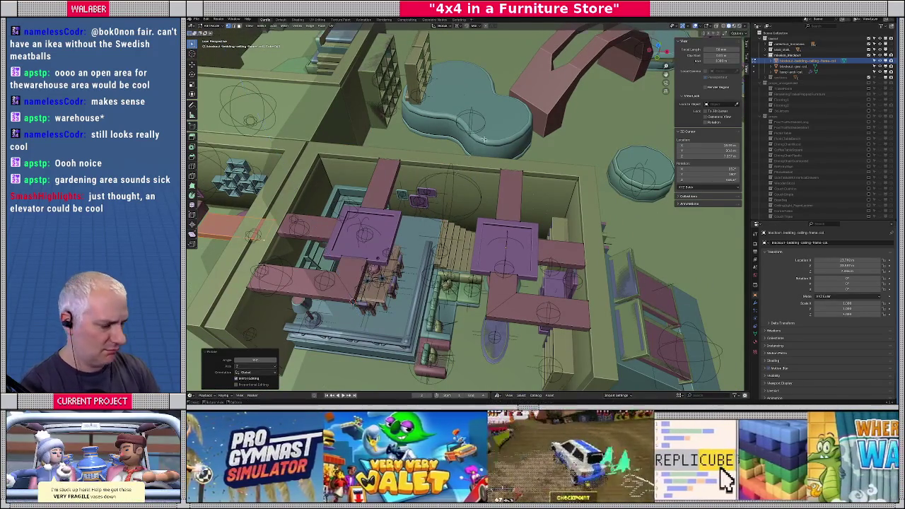
key(KP_7)
key(g)
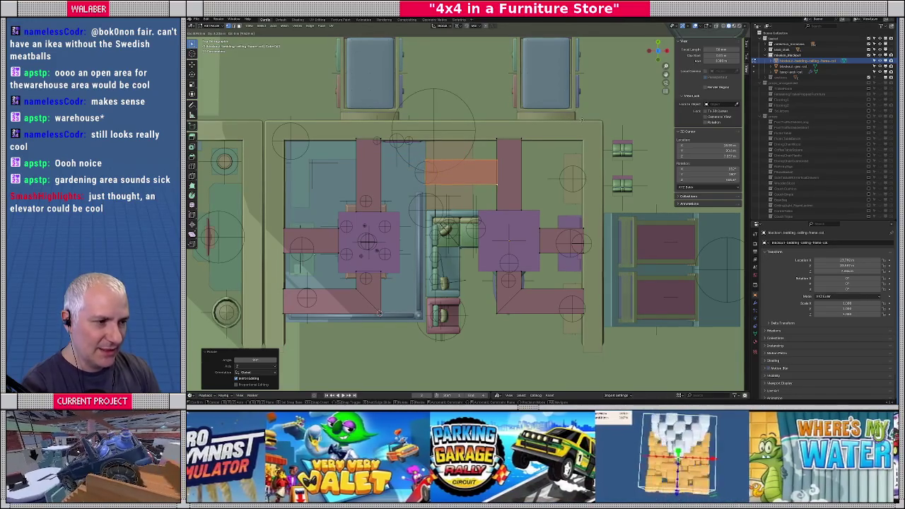
key(Return)
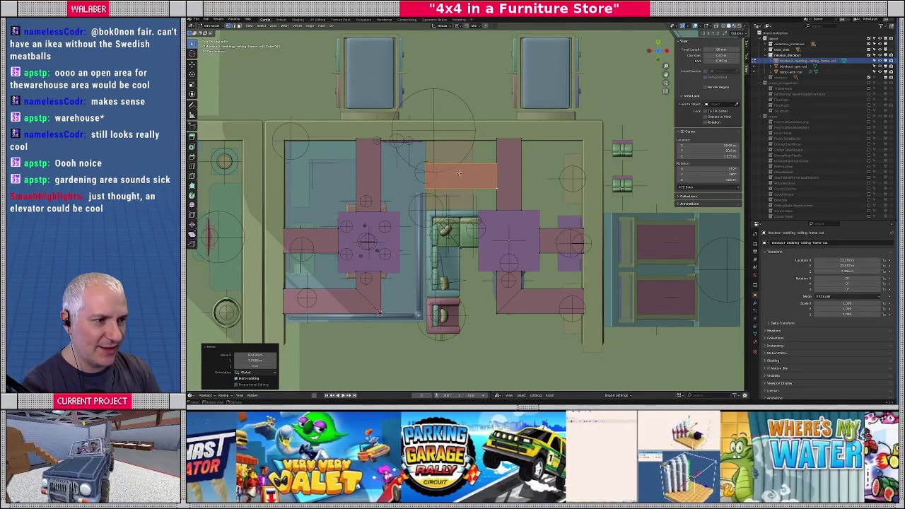
key(g)
key(Return)
Stretch the new crossbeam along X so it joins both ceiling frames.
key(shift+z)
key(Tab)
key(g)
key(x)
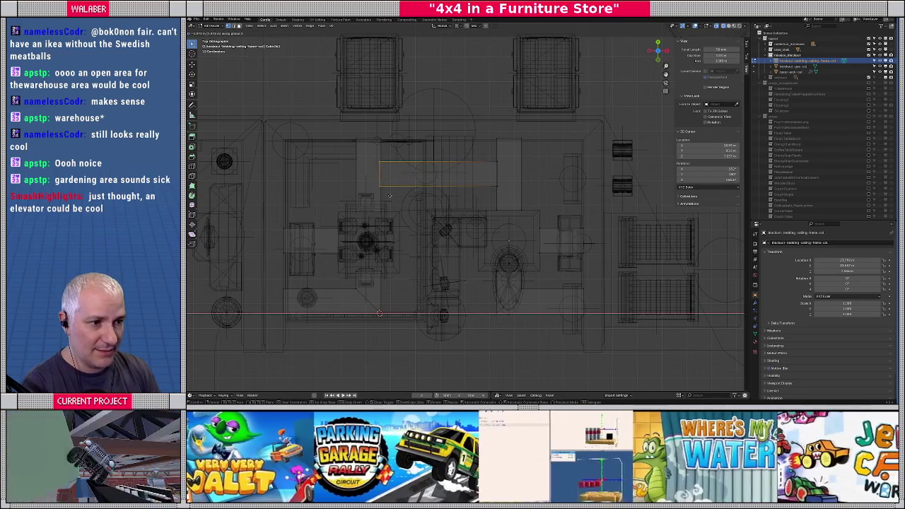
click(388, 196)
key(Tab)
mouse_move(397, 200)
middle_down()
mouse_move(385, 204)
mouse_move(396, 197)
middle_up()
key(shift+z)
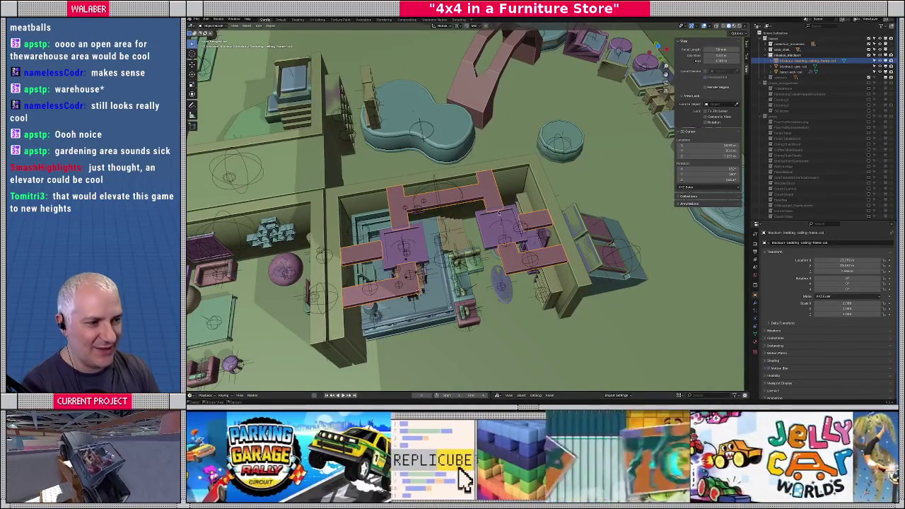
Select the pink ceiling tile in the seating room and view it from straight above.
middle_drag(412, 251, 567, 258)
mouse_move(505, 269)
middle_down()
mouse_move(486, 236)
mouse_move(488, 212)
mouse_move(459, 195)
middle_up()
scroll(488, 212, down, 3)
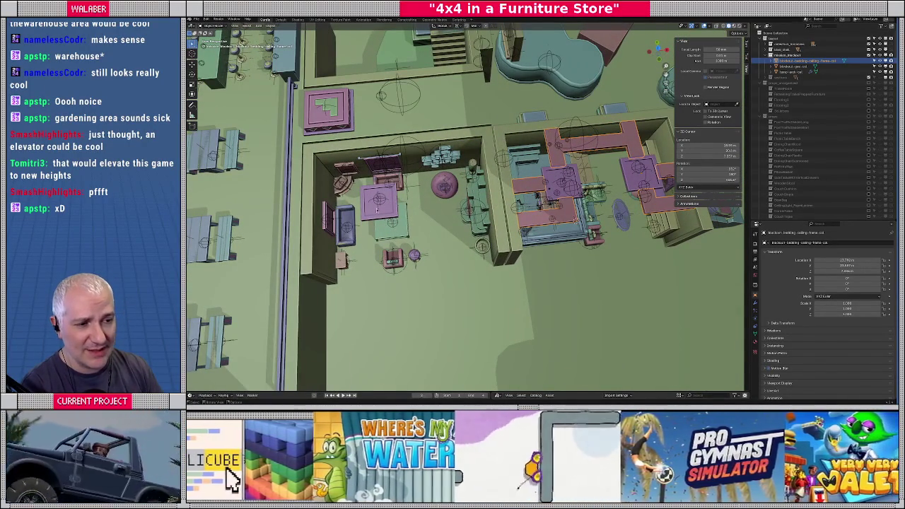
mouse_move(354, 125)
middle_down()
mouse_move(482, 148)
mouse_move(479, 205)
mouse_move(477, 183)
mouse_move(459, 187)
middle_up()
click(408, 242)
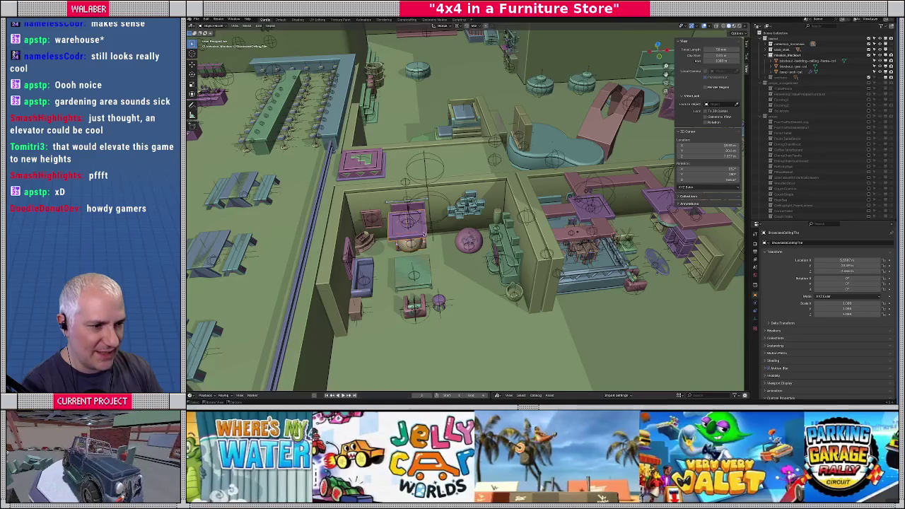
scroll(422, 234, up, 5)
mouse_move(408, 247)
middle_down()
mouse_move(585, 242)
mouse_move(587, 212)
mouse_move(418, 190)
middle_up()
key(KP_7)
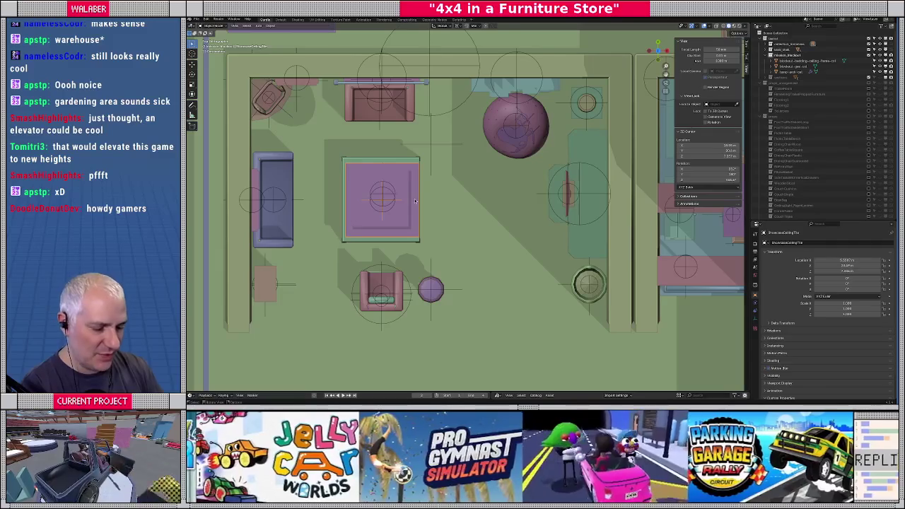
Shift the pink box along X and place the round ceiling light inside it.
key(g)
key(x)
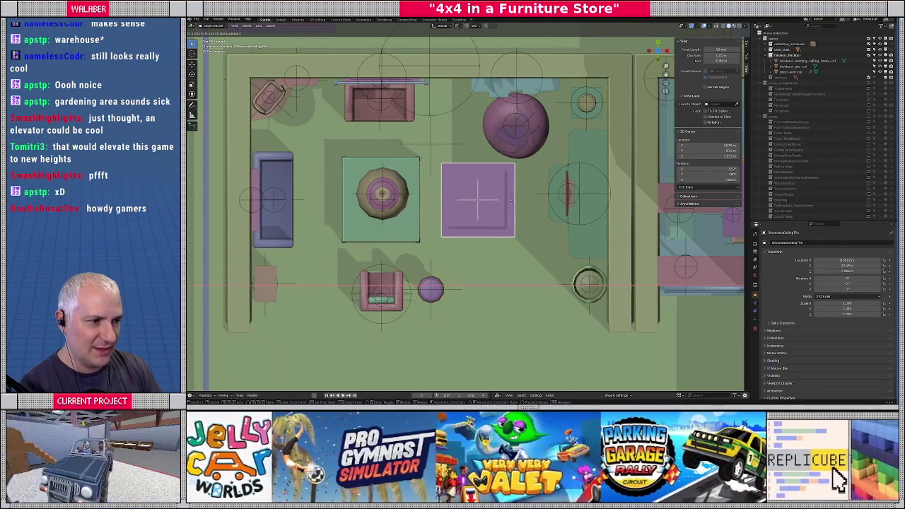
click(512, 201)
click(387, 207)
key(g)
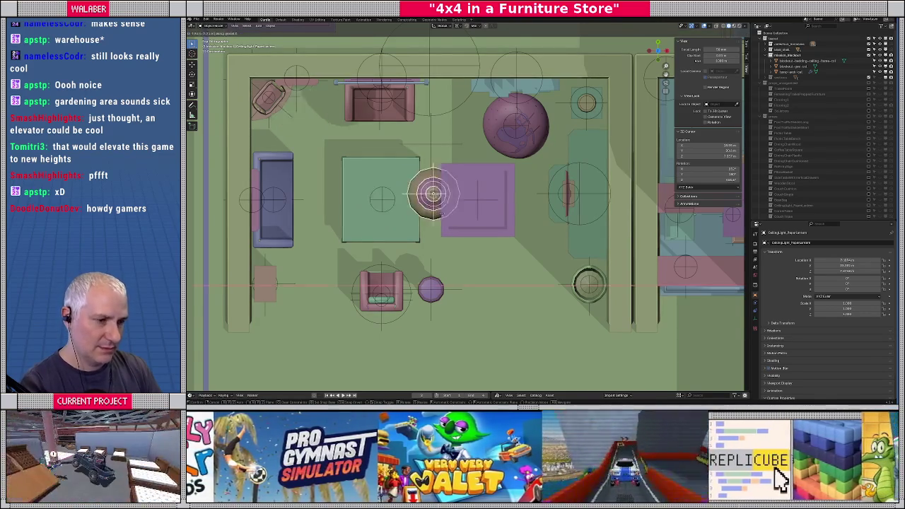
click(481, 219)
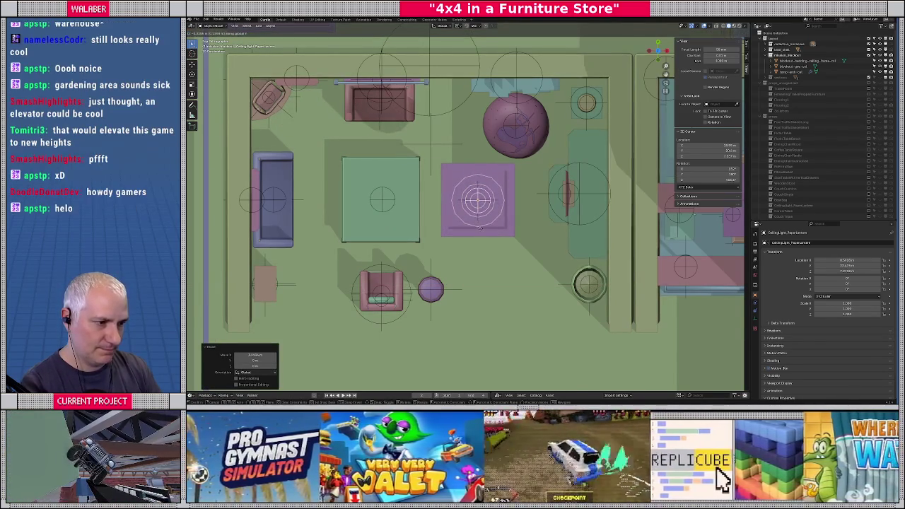
Slide the pink box along X to sit beside the green box.
mouse_move(489, 247)
middle_down()
mouse_move(477, 195)
mouse_move(477, 203)
middle_up()
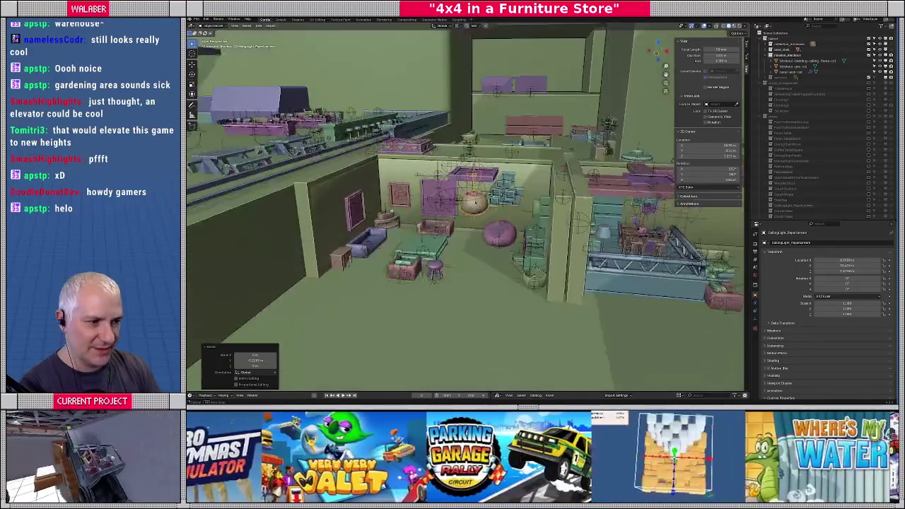
key(KP_7)
scroll(450, 180, up, 3)
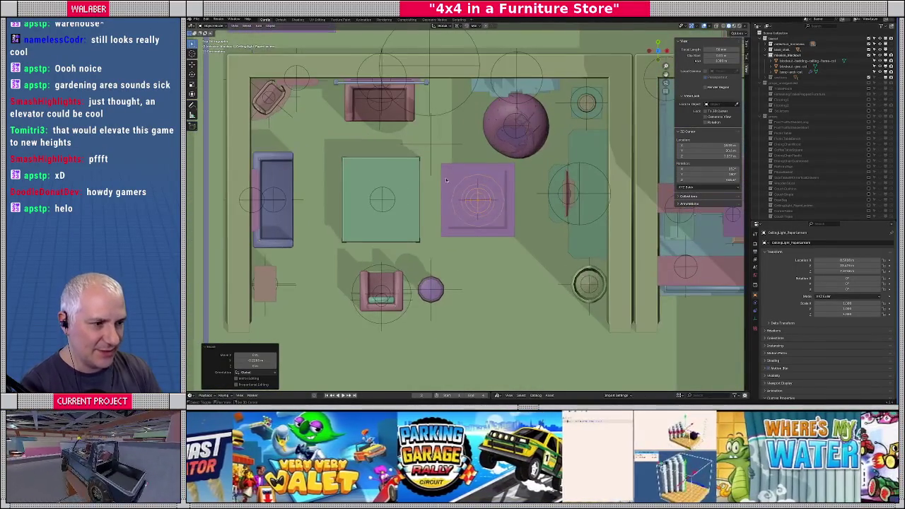
click(450, 180)
key(g)
key(x)
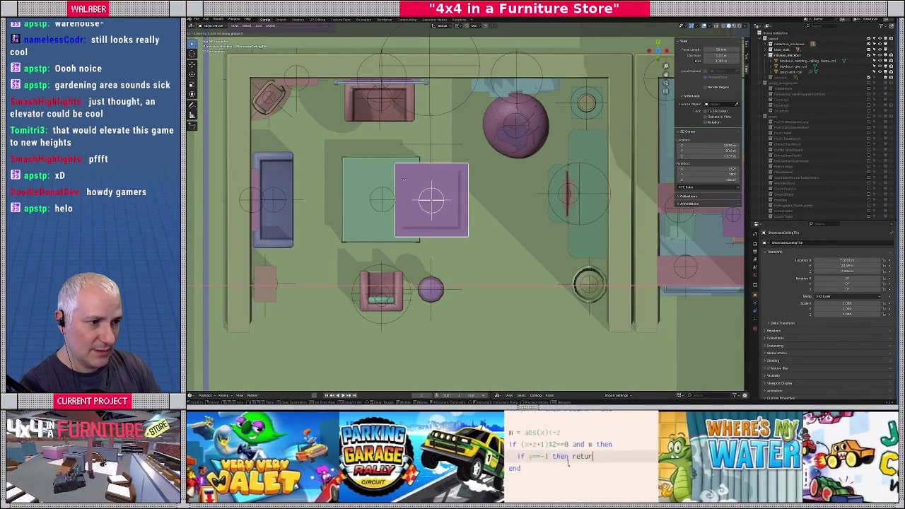
click(402, 178)
Select the pink L-shaped ceiling frame and enter Edit Mode.
mouse_move(403, 178)
middle_down()
mouse_move(503, 196)
mouse_move(465, 220)
middle_up()
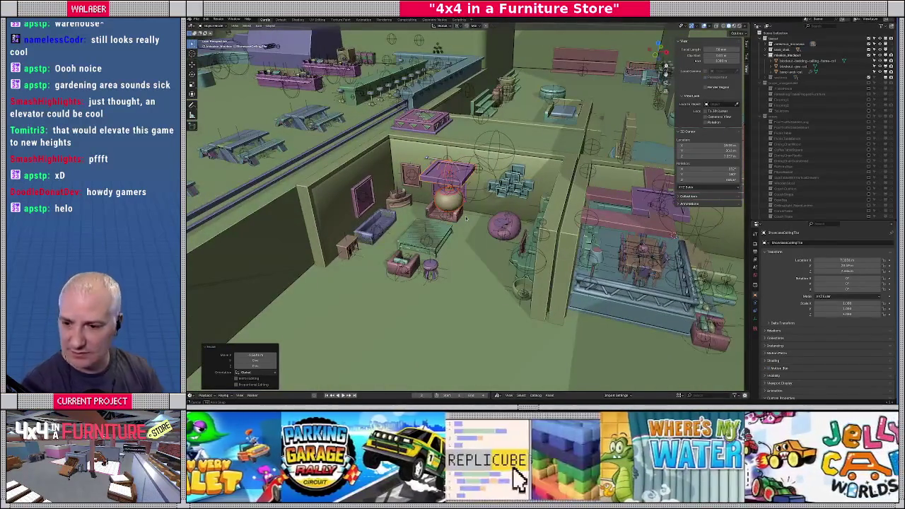
mouse_move(465, 220)
middle_down()
mouse_move(472, 241)
mouse_move(520, 269)
middle_up()
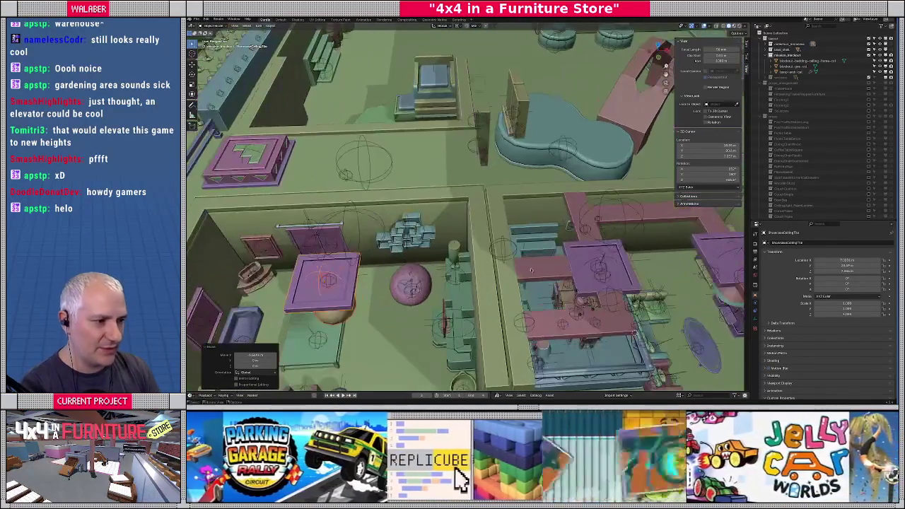
click(539, 274)
mouse_move(539, 275)
middle_down()
mouse_move(574, 208)
mouse_move(495, 215)
middle_up()
key(Tab)
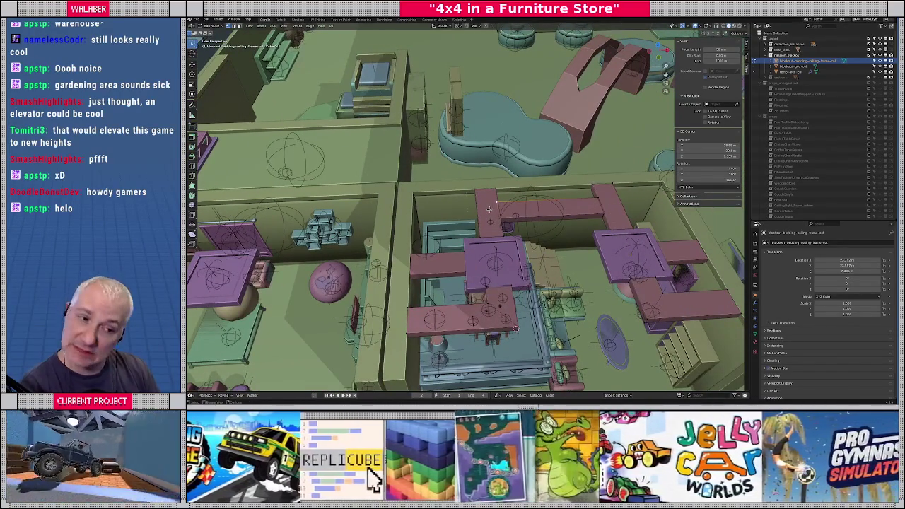
Select one connected L-shaped piece of the ceiling-frame mesh.
middle_drag(494, 215, 453, 219)
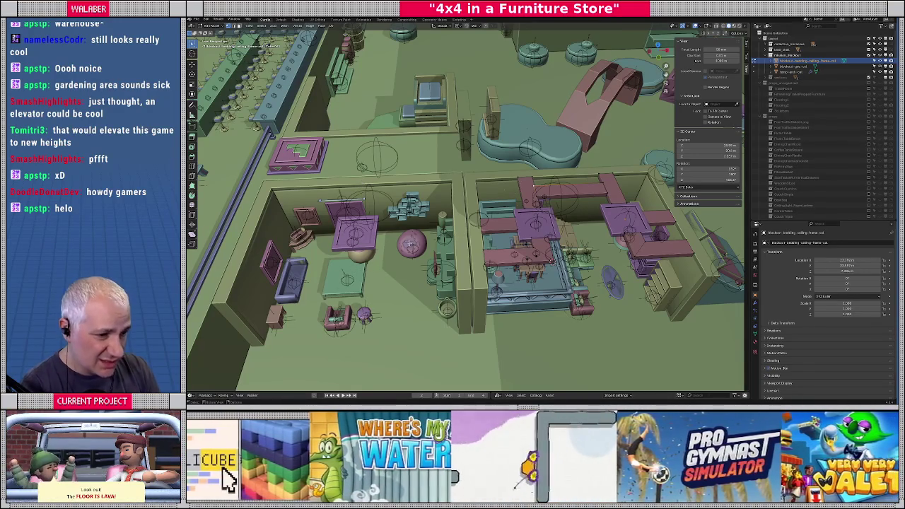
mouse_move(408, 240)
middle_down()
mouse_move(457, 225)
mouse_move(463, 240)
middle_up()
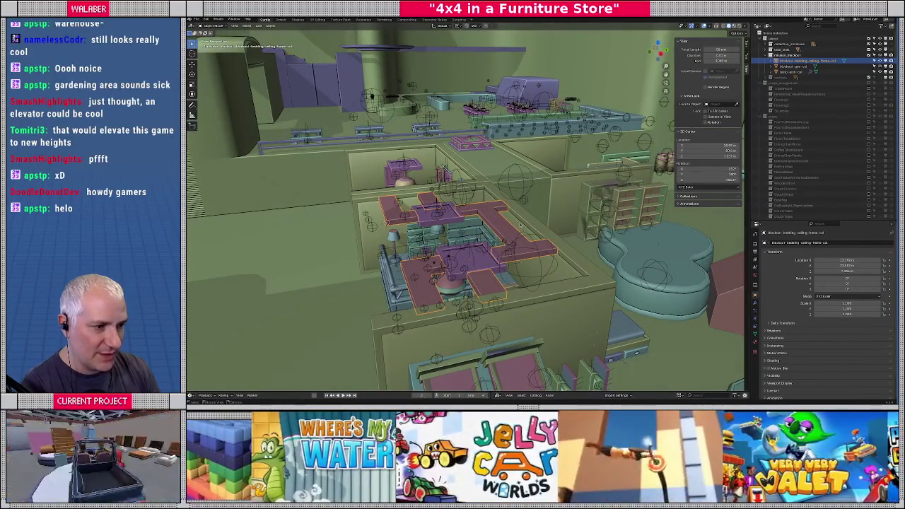
mouse_move(462, 240)
middle_down()
mouse_move(503, 219)
mouse_move(487, 232)
middle_up()
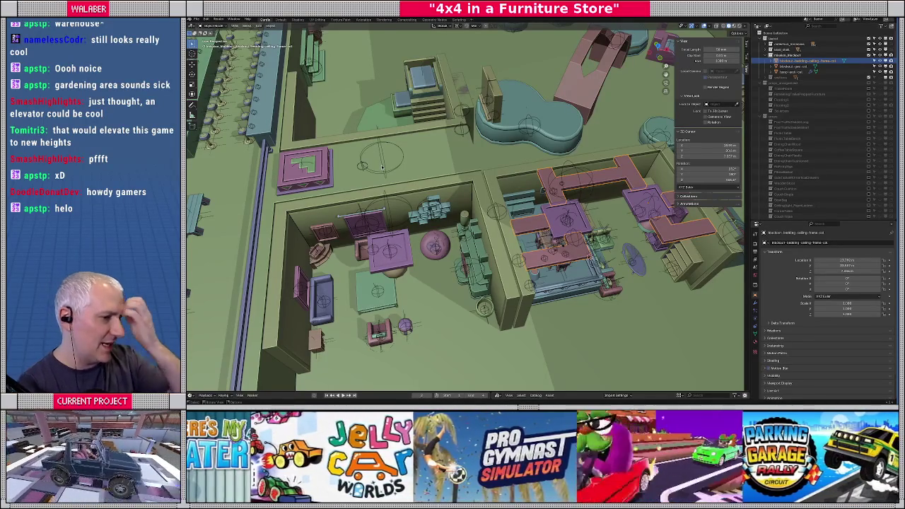
middle_drag(382, 166, 414, 211)
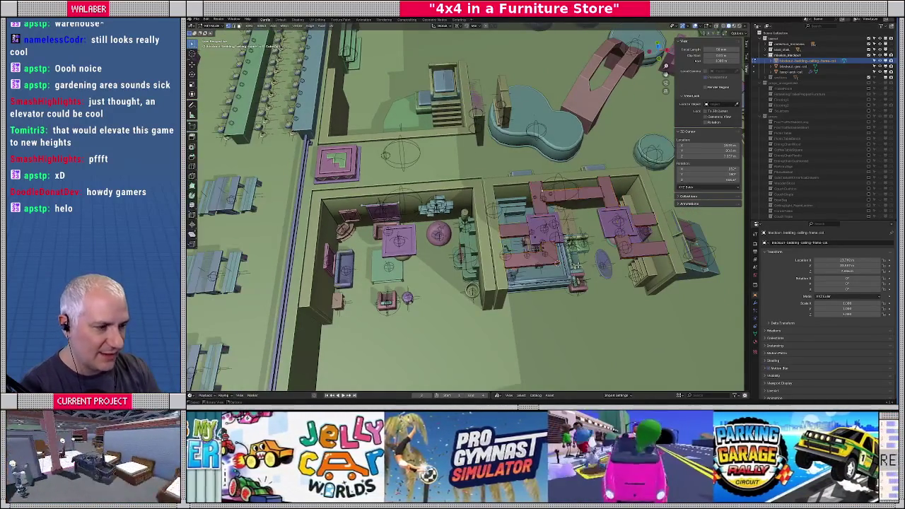
key(shift+l)
click(553, 269)
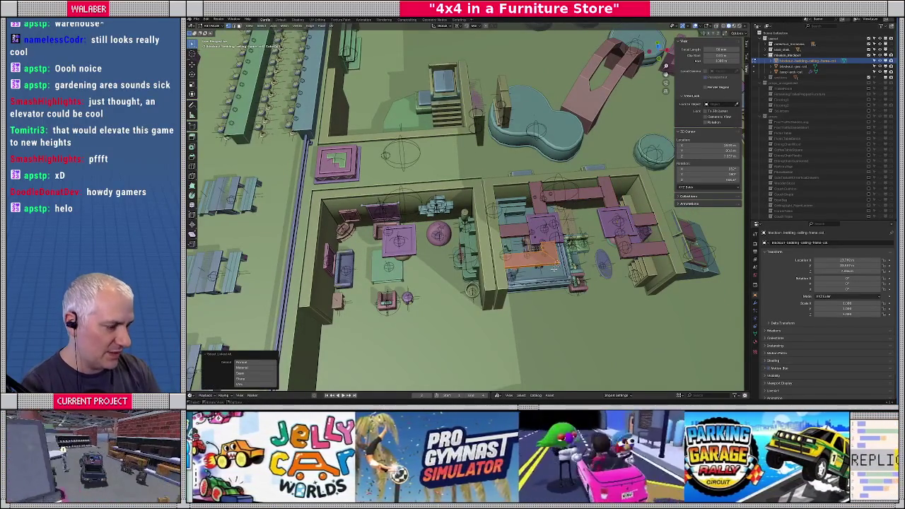
In top view, copy the L-shaped frame piece into the left room and rotate it 90° about the median point.
key(KP_7)
scroll(553, 269, up, 2)
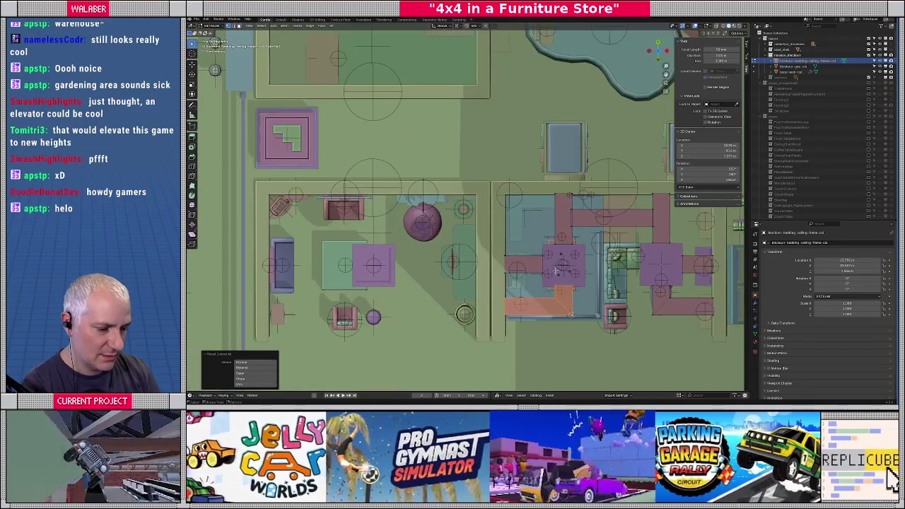
key(g)
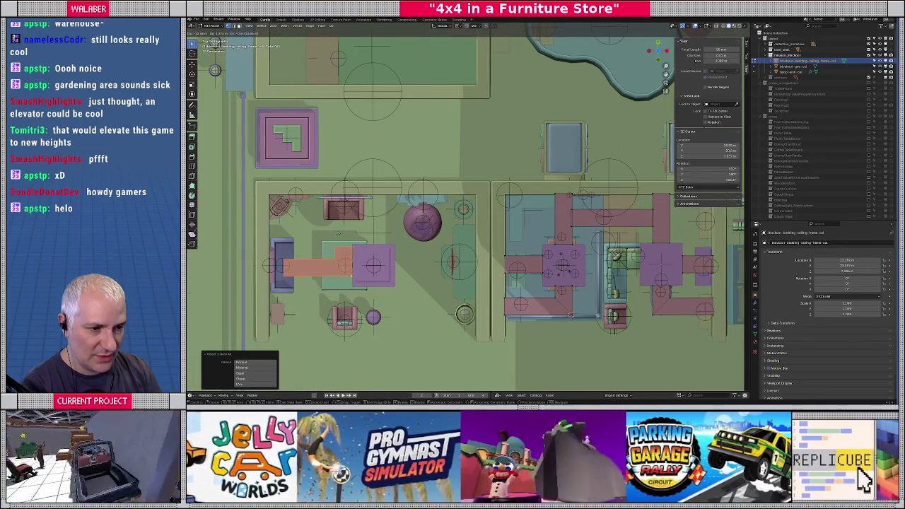
click(337, 233)
click(457, 26)
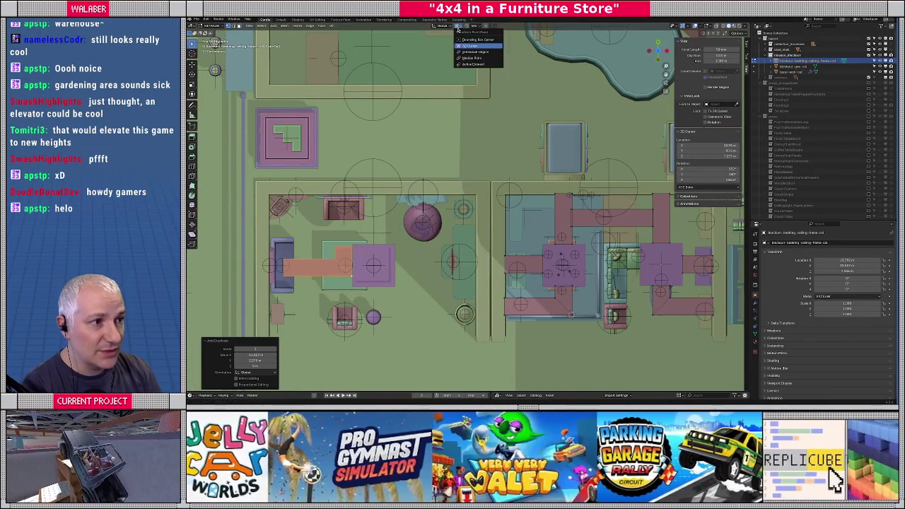
click(461, 57)
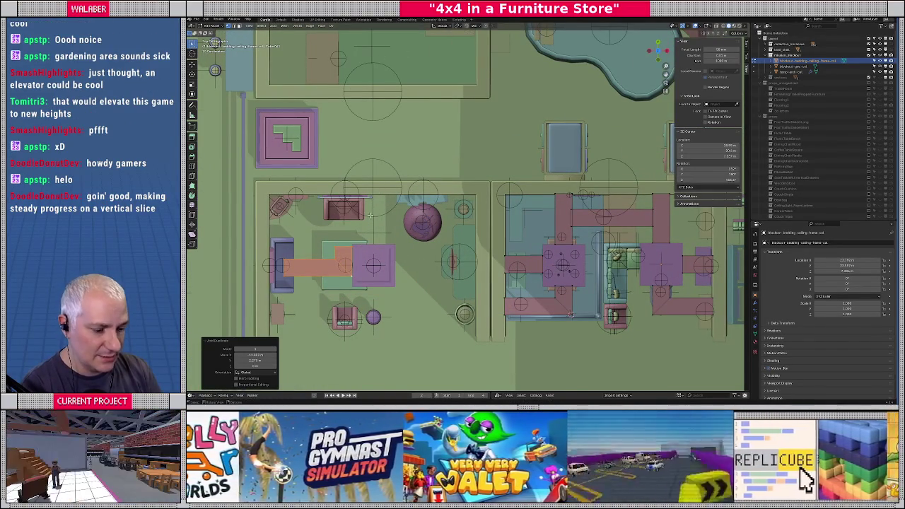
text(r90)
key(Return)
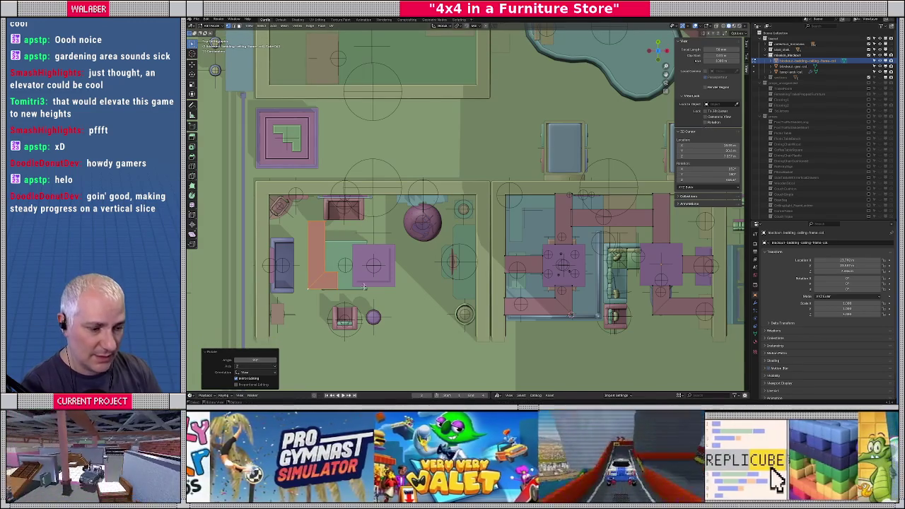
key(g)
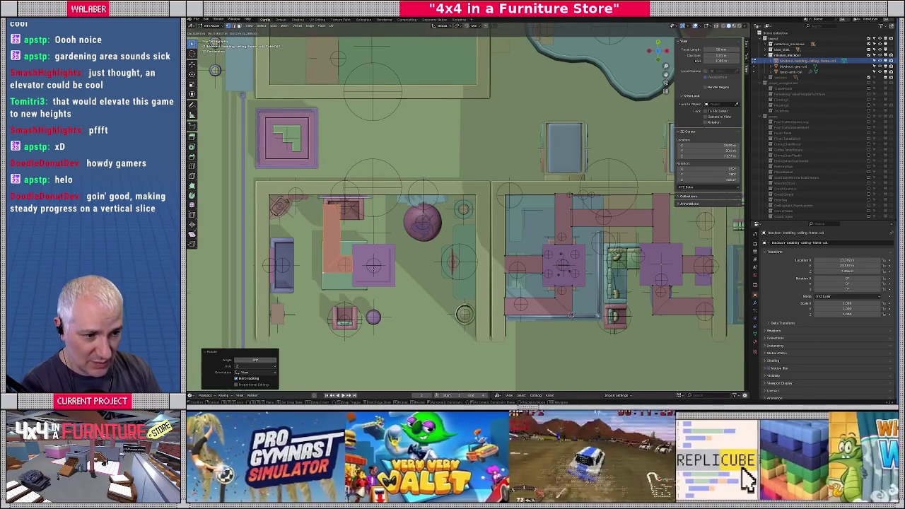
key(Return)
In wireframe, shift the selected frame geometry along the Y axis.
key(shift+z)
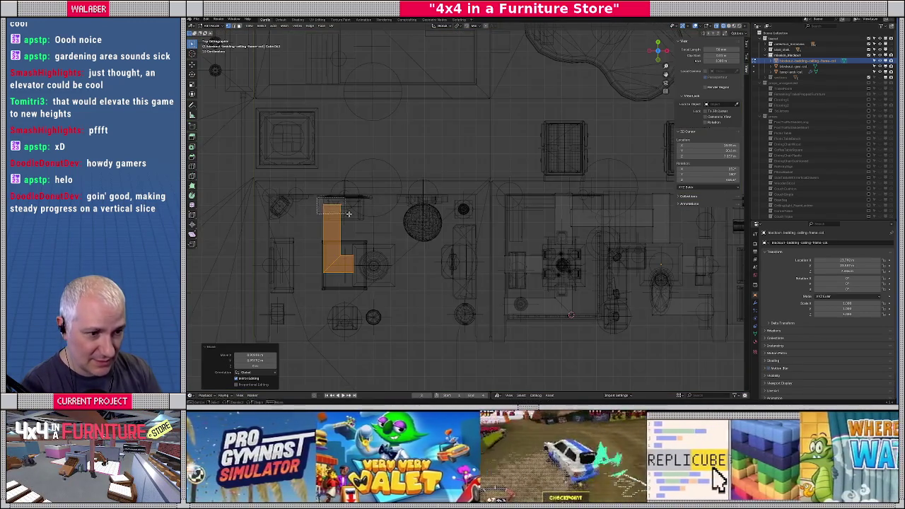
key(Tab)
key(g)
key(y)
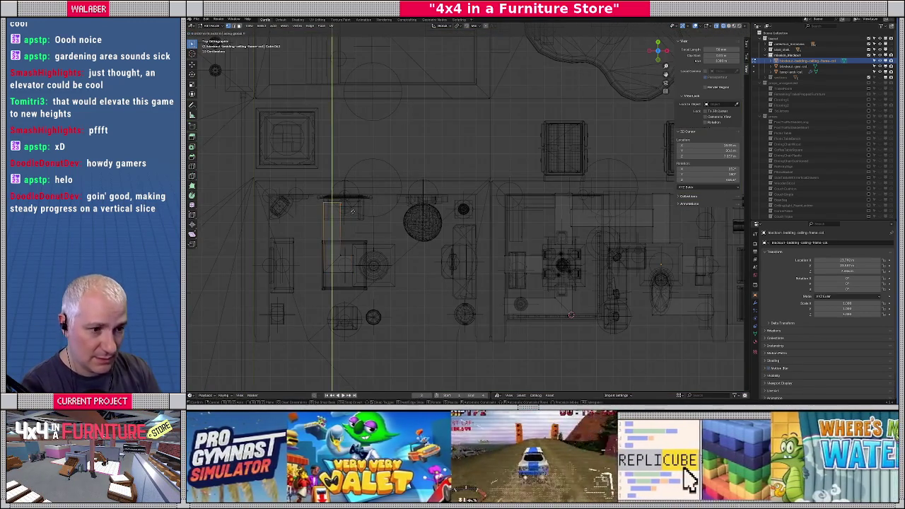
key(Return)
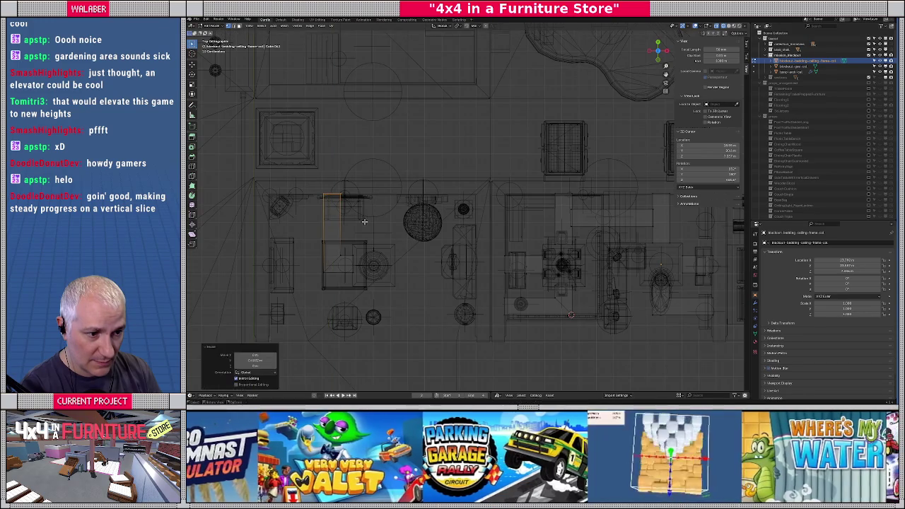
key(shift+z)
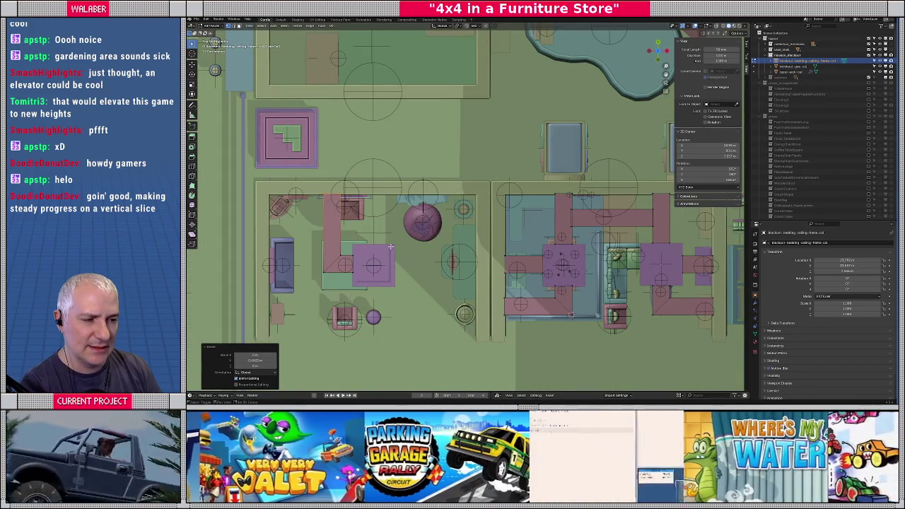
Copy the right room's vertical frame bar along X into the left room.
click(553, 201)
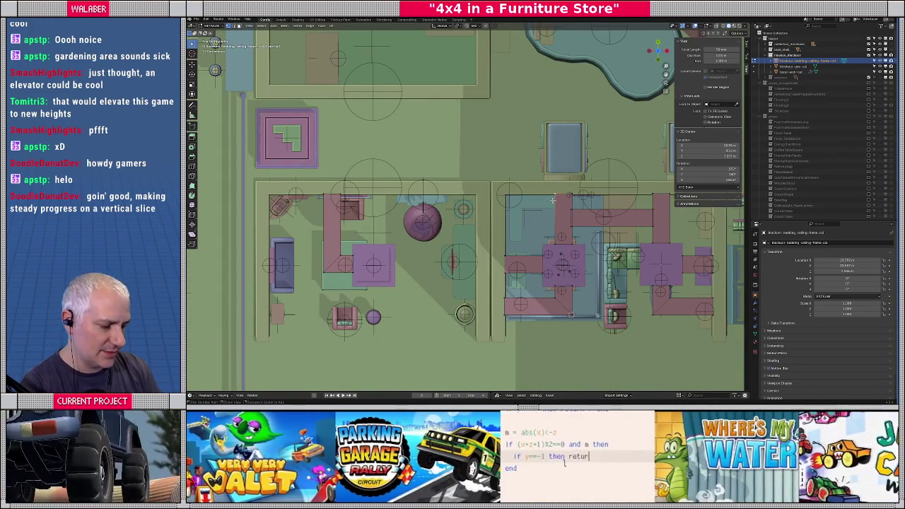
key(ctrl+l)
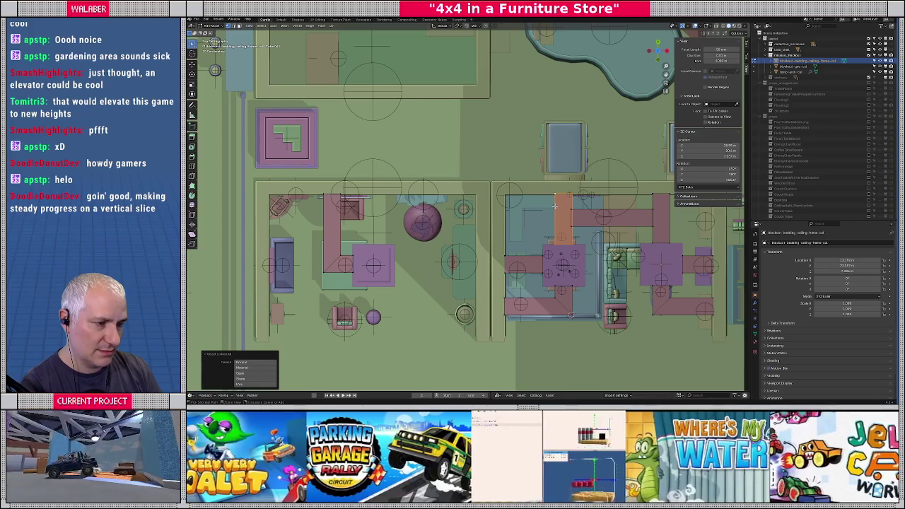
key(g)
key(g)
key(x)
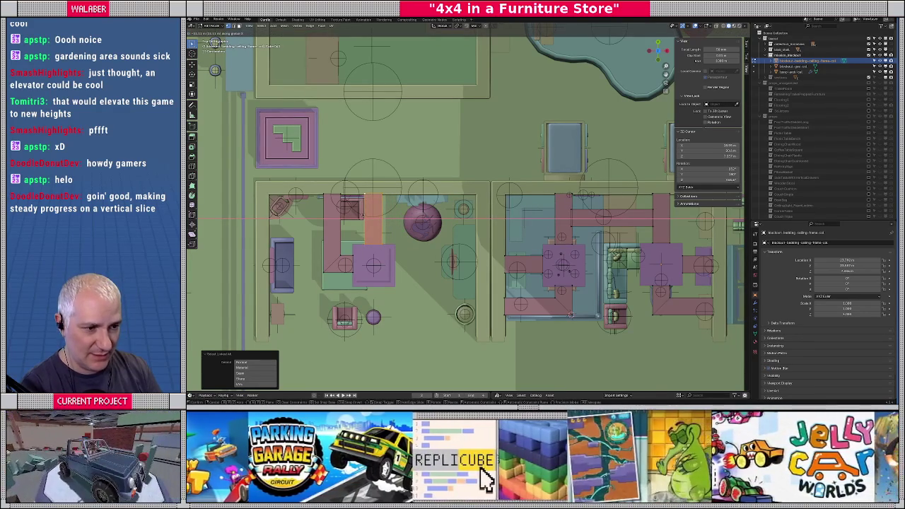
click(362, 215)
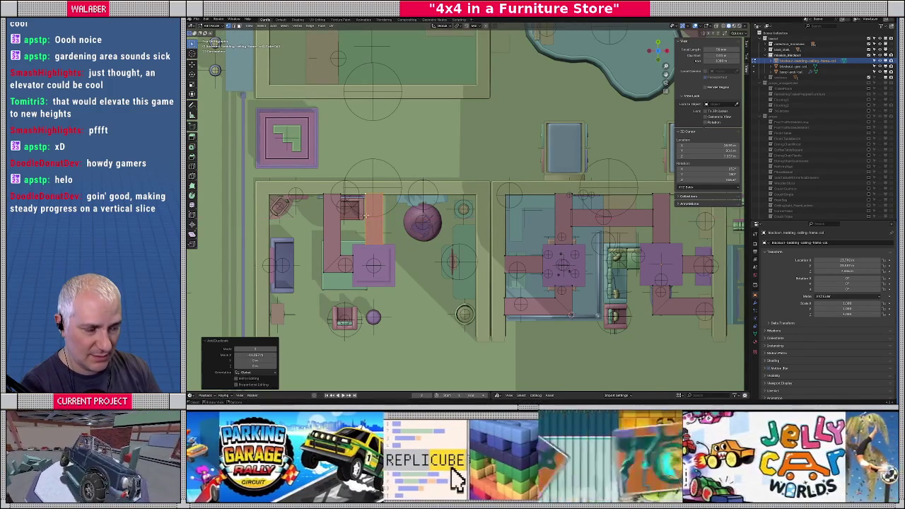
Copy the neighbouring frame piece along X into the left room.
click(682, 263)
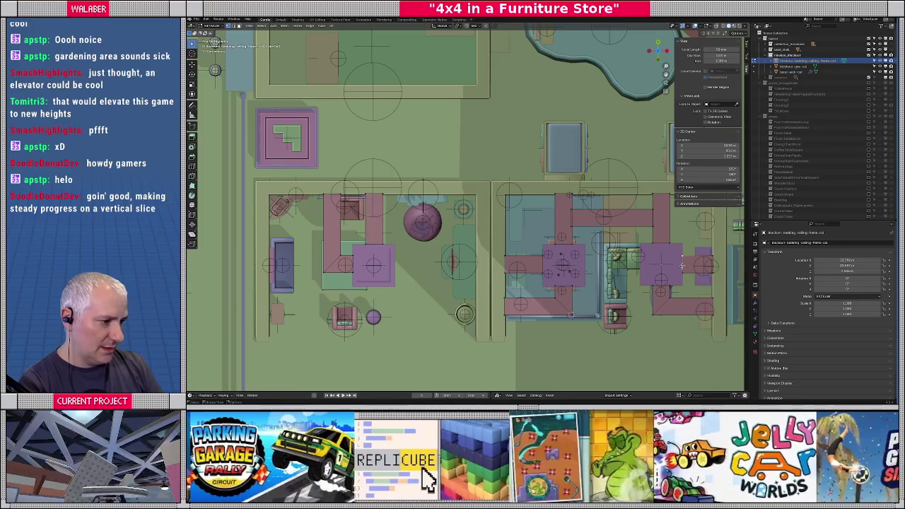
key(ctrl+l)
key(g)
key(x)
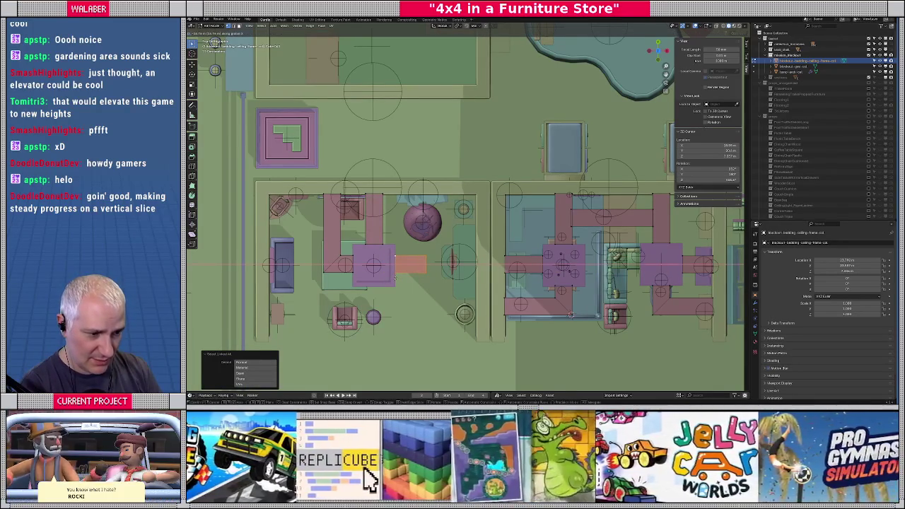
click(394, 278)
Scale the bar's end along X so it stretches toward the room wall.
key(shift+z)
click(438, 281)
key(shift+z)
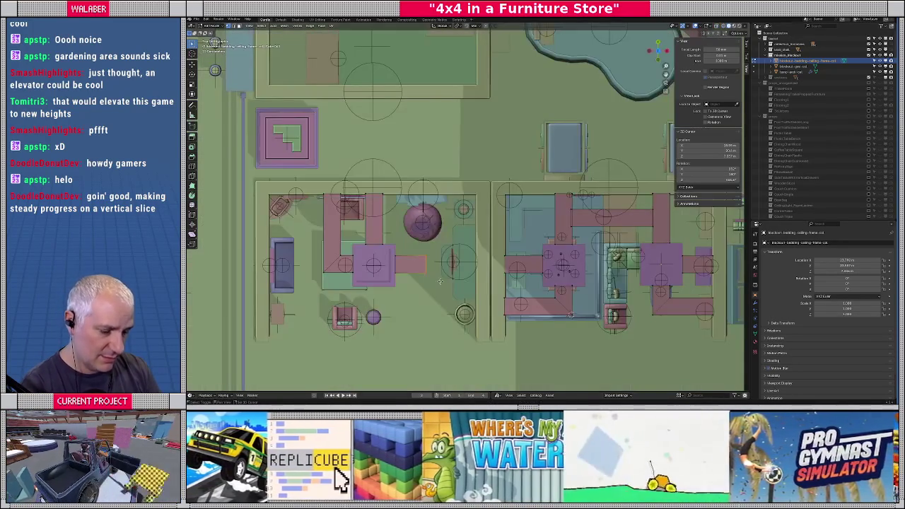
key(s)
key(x)
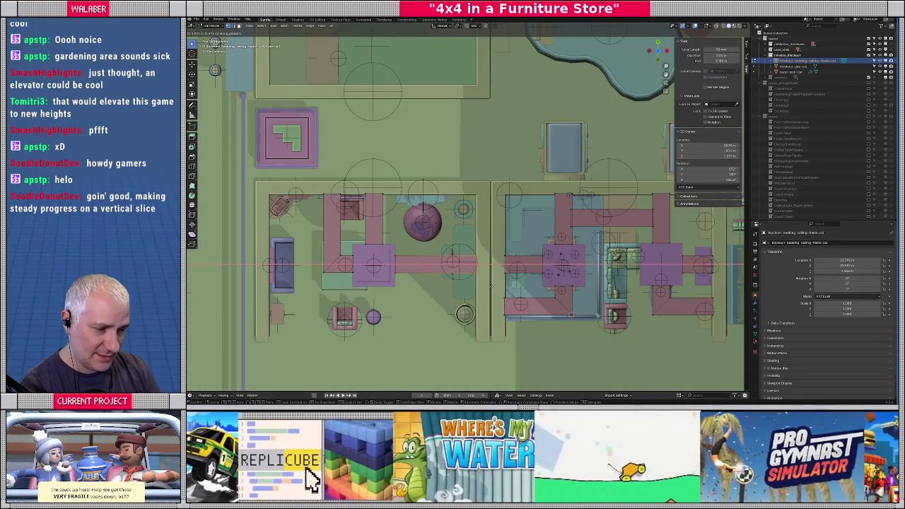
click(491, 287)
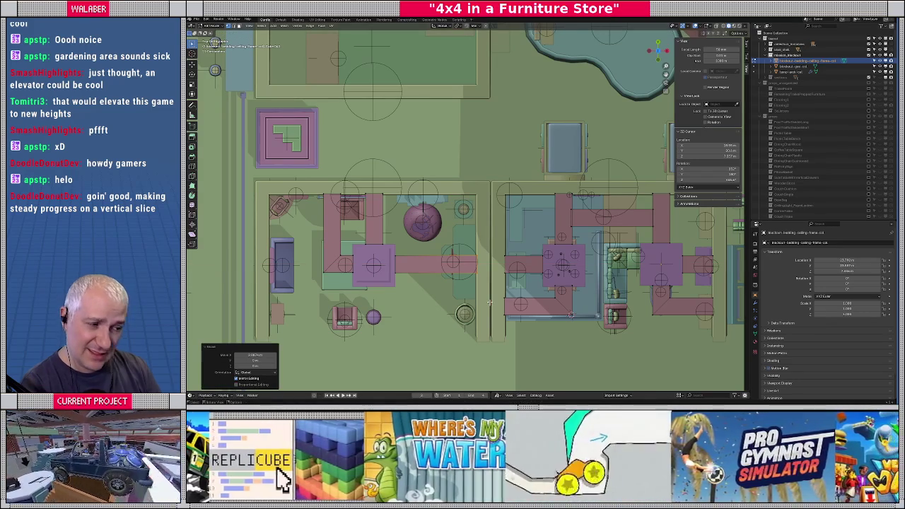
Copy the right room's lower L piece into the left room.
click(555, 296)
key(ctrl+l)
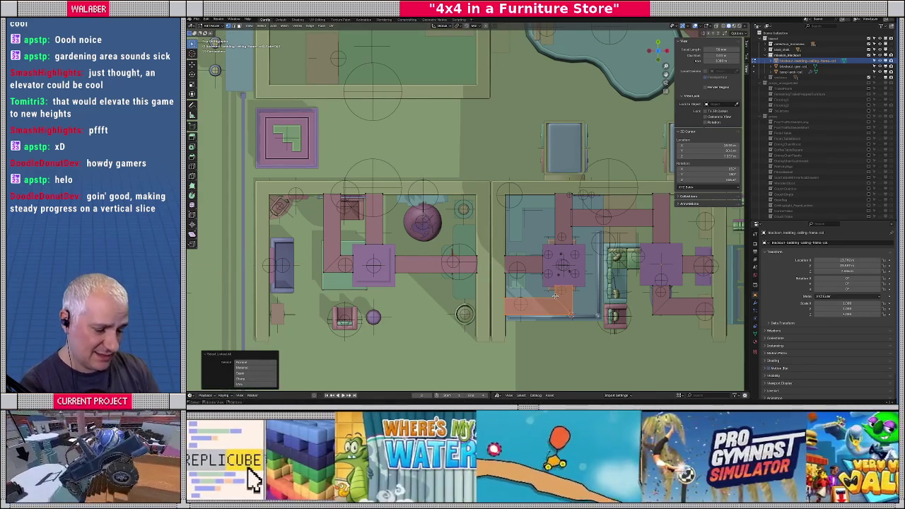
key(g)
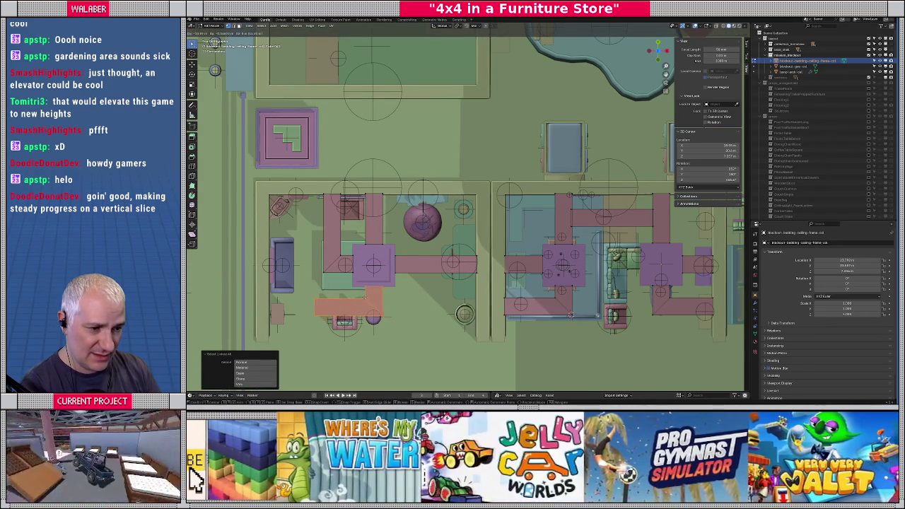
click(368, 297)
middle_drag(368, 297, 379, 237)
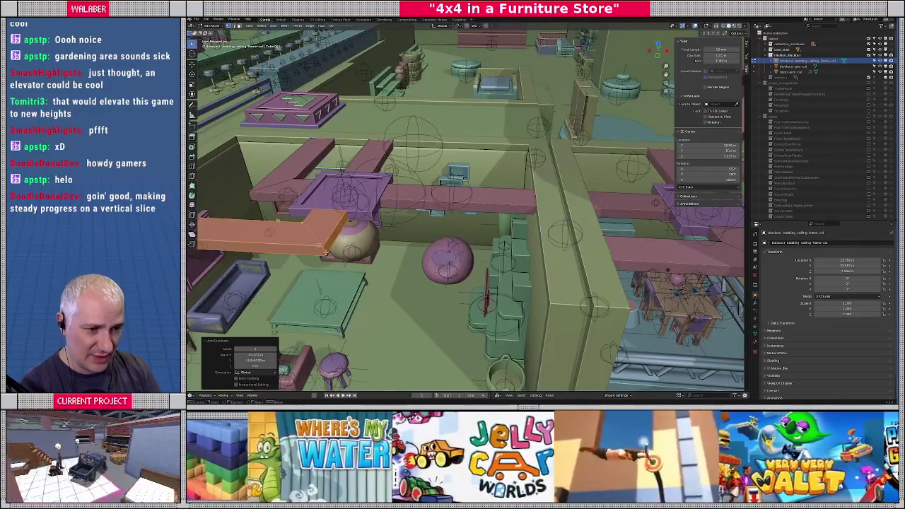
click(332, 263)
Snap the 3D cursor, select the connected left beam and raise it 1 unit with gz1.
key(shift+s)
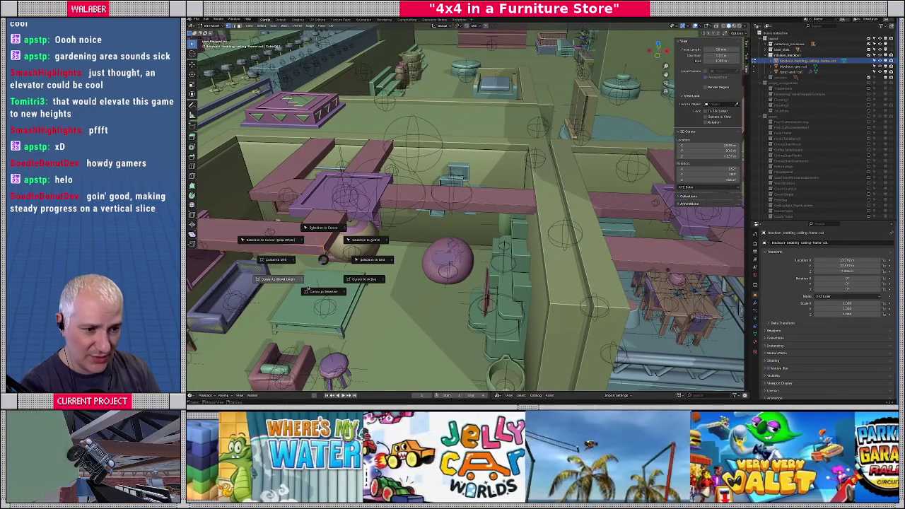
click(321, 263)
key(ctrl+l)
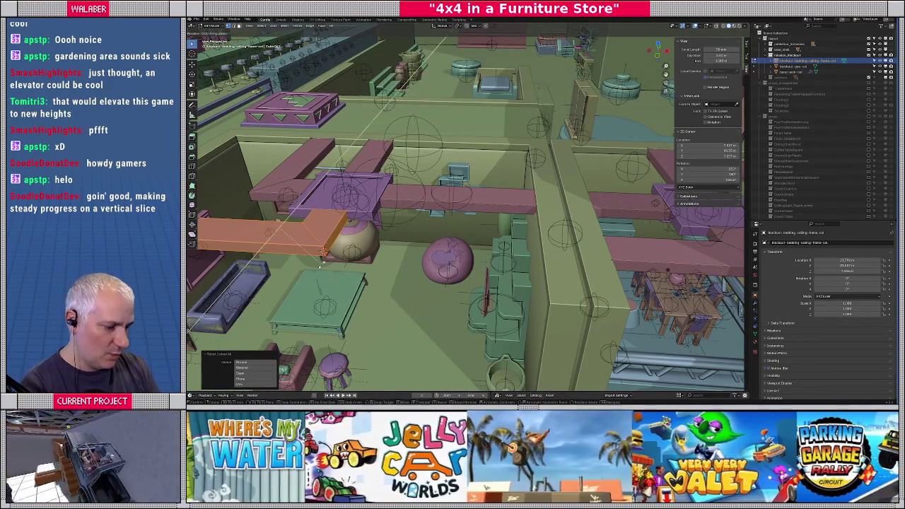
text(gz)
text(1)
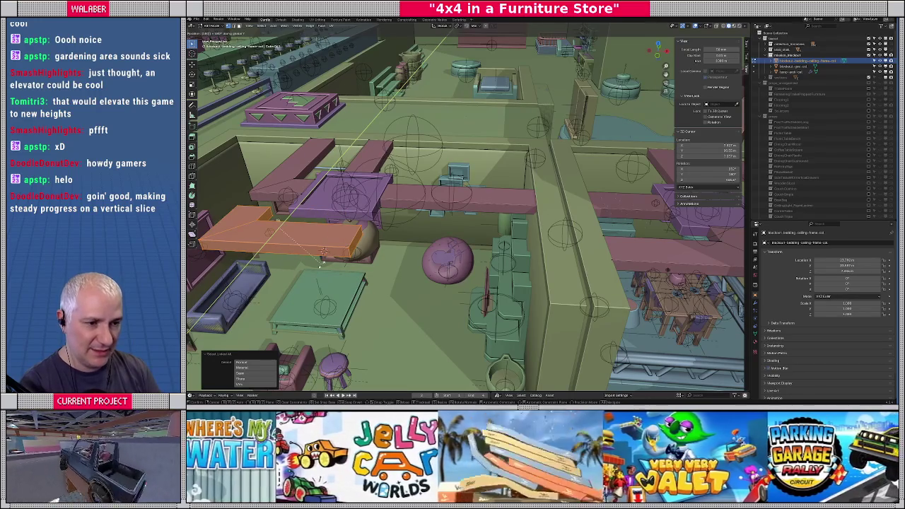
key(Return)
In top view, slide the lower beam along X into position in the sofa room.
key(KP_7)
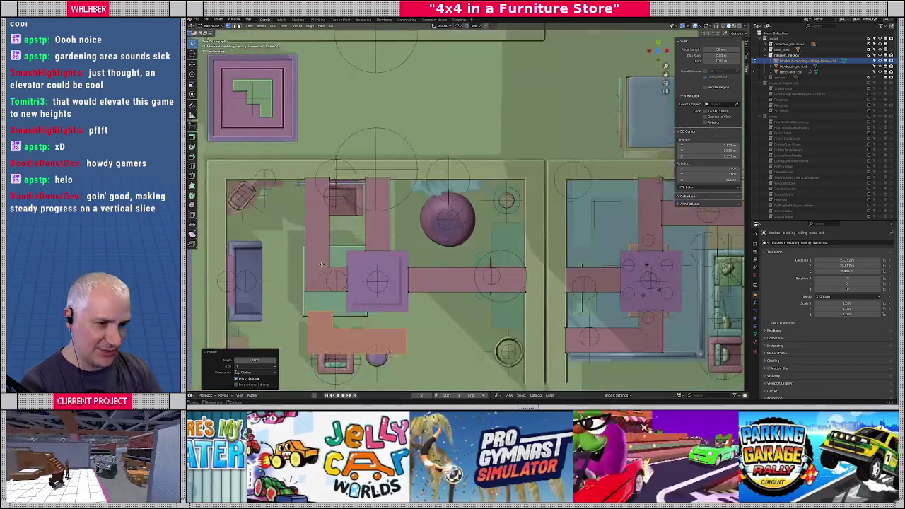
key(g)
key(x)
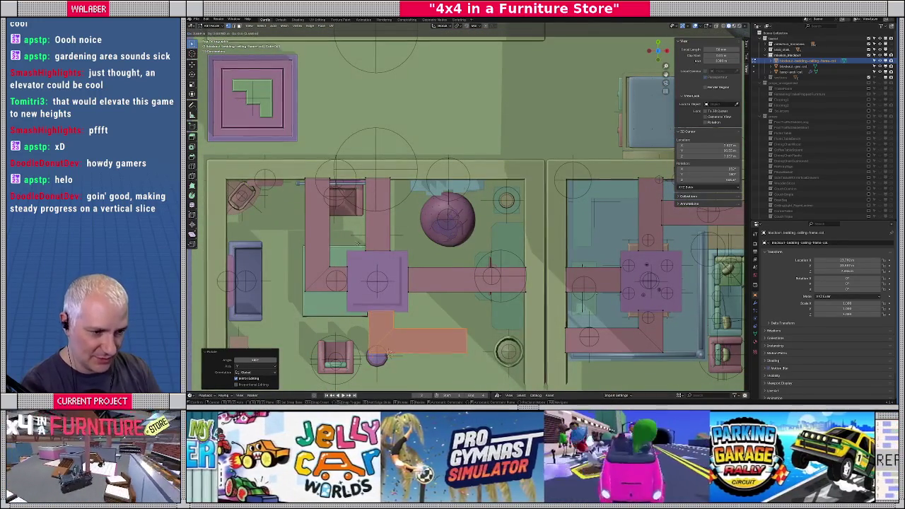
click(364, 264)
middle_drag(363, 264, 394, 224)
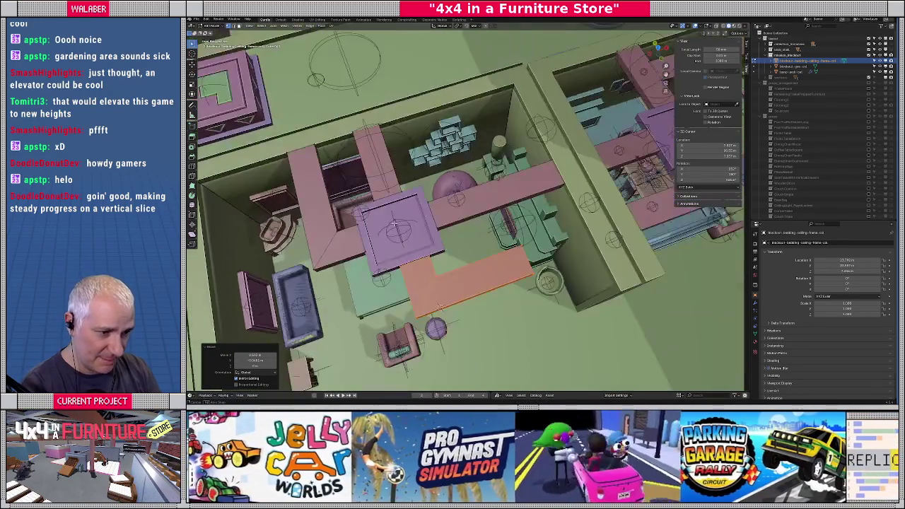
key(KP_7)
key(g)
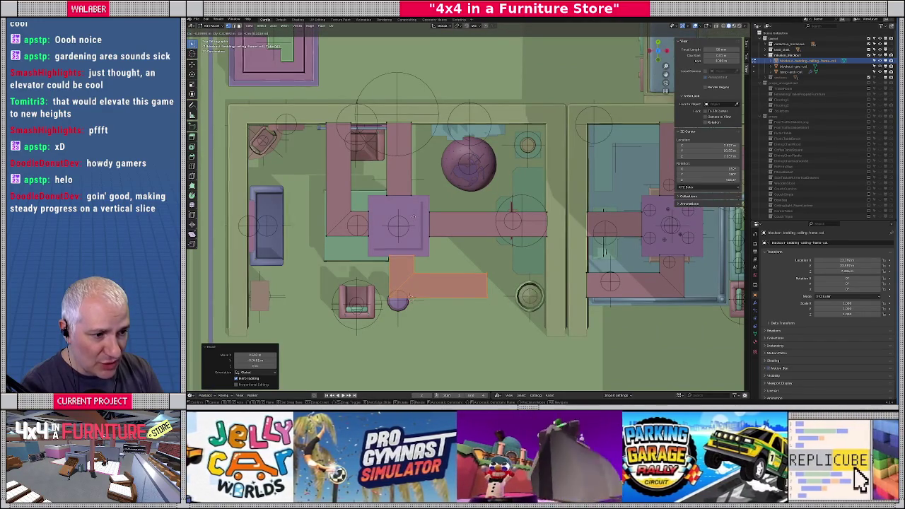
click(403, 218)
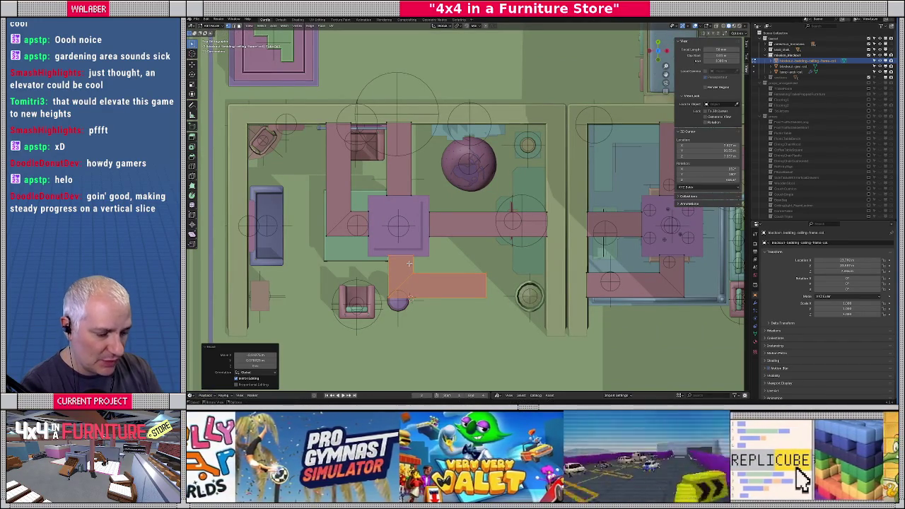
key(g)
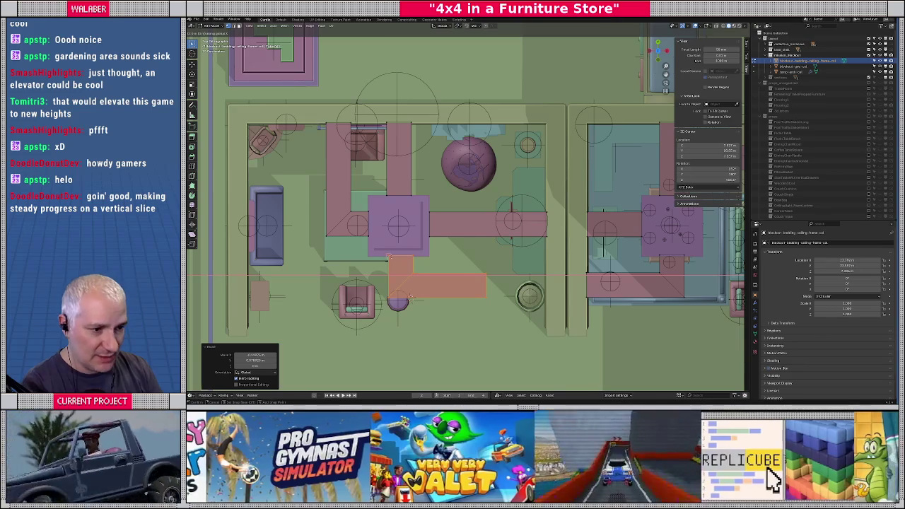
key(x)
click(411, 297)
Scale the horizontal bar along X so it reaches the room's right wall.
key(shift+z)
click(506, 312)
key(shift+z)
key(s)
key(x)
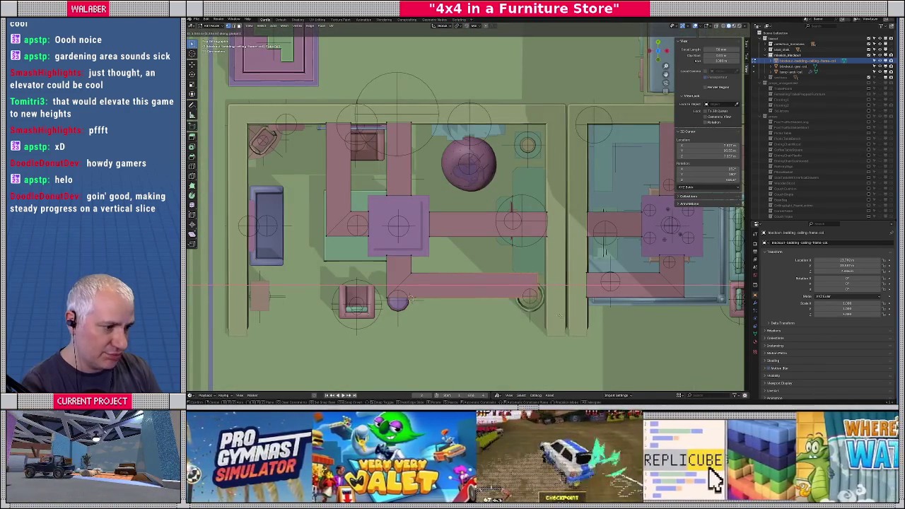
click(410, 296)
scroll(409, 296, down, 3)
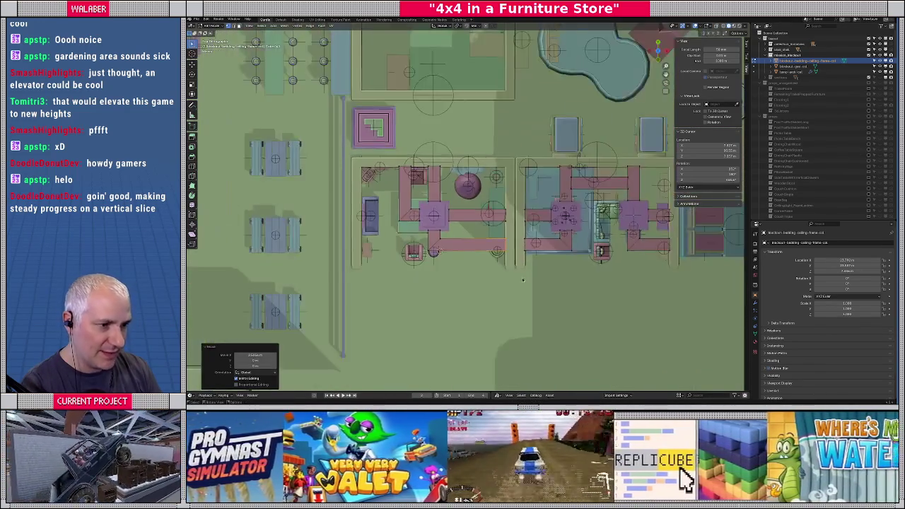
Orbit and zoom to a low perspective facing the store's back wall.
middle_drag(409, 297, 280, 243)
scroll(465, 207, up, 3)
mouse_move(465, 207)
middle_down()
mouse_move(432, 159)
mouse_move(452, 233)
mouse_move(439, 221)
mouse_move(498, 263)
middle_up()
scroll(464, 207, up, 3)
scroll(465, 207, up, 3)
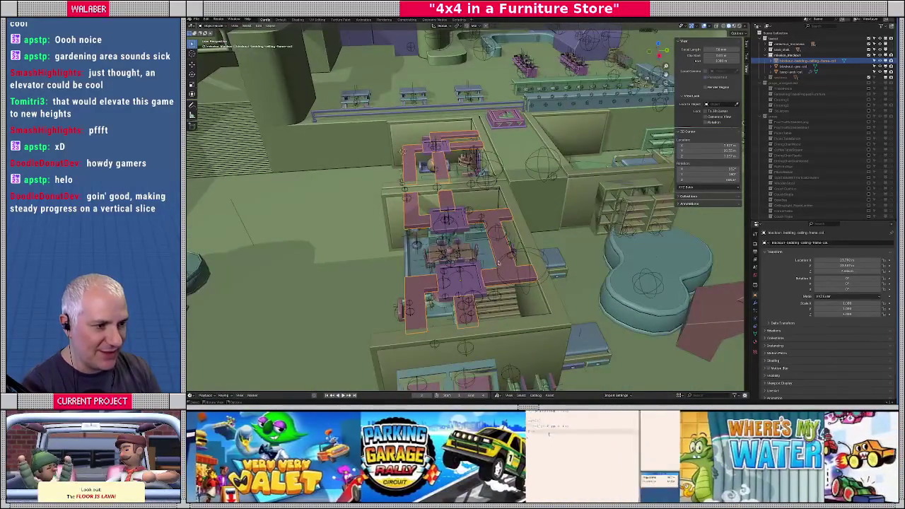
scroll(499, 263, up, 2)
scroll(499, 268, up, 2)
mouse_move(449, 186)
middle_down()
mouse_move(520, 165)
mouse_move(516, 142)
mouse_move(497, 192)
middle_up()
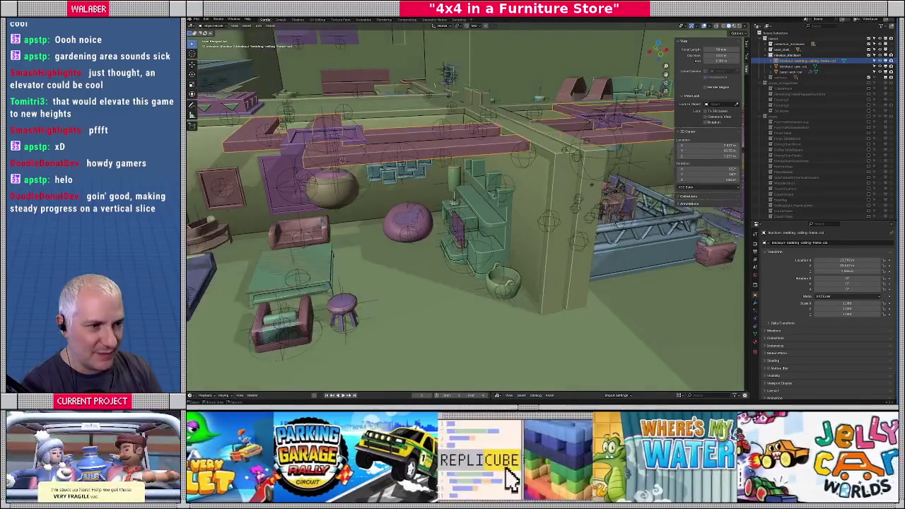
In Edit Mode, clear the selection, isolate the beams in Local View, and select the upper beam.
key(Tab)
click(455, 204)
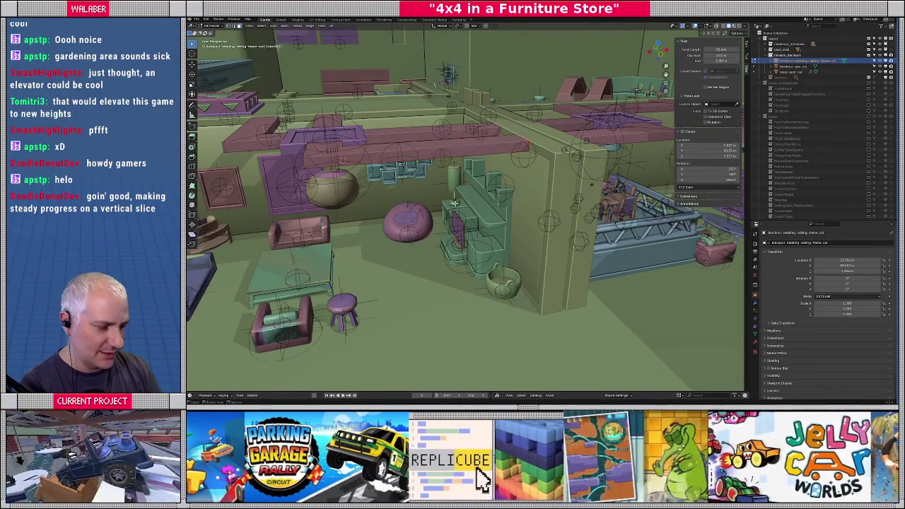
key(KP_Divide)
middle_drag(454, 205, 447, 181)
click(379, 158)
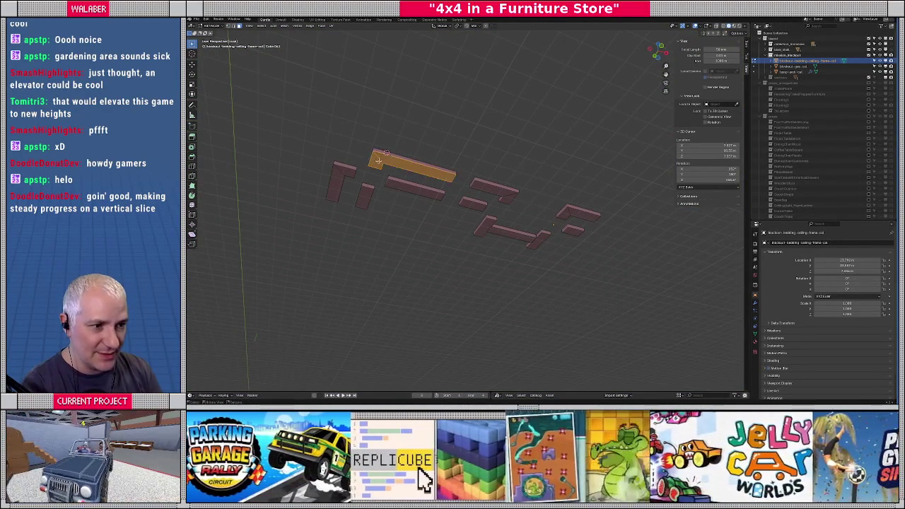
Shift-add the remaining nine beam pieces to the selection.
shift+click(338, 172)
shift+click(362, 194)
shift+click(415, 190)
shift+click(471, 204)
shift+click(494, 188)
shift+click(486, 225)
shift+click(530, 236)
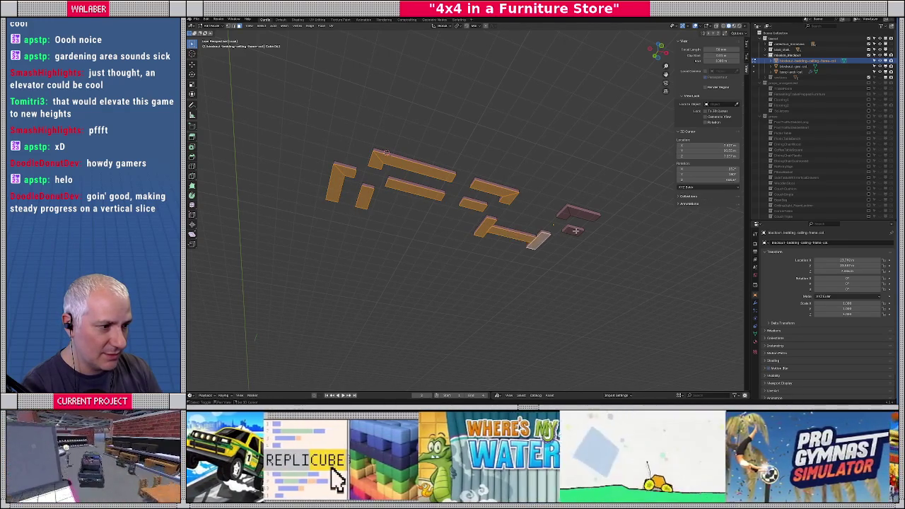
shift+click(573, 230)
shift+click(578, 212)
mouse_move(578, 212)
middle_down()
mouse_move(484, 228)
mouse_move(457, 204)
middle_up()
Move the selected beams along Z into one flat layer and exit Local View.
key(g)
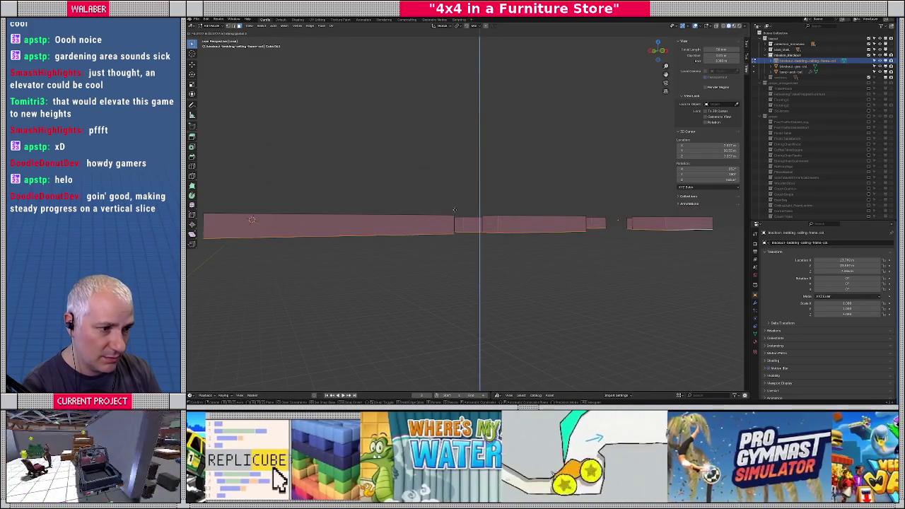
key(z)
click(454, 215)
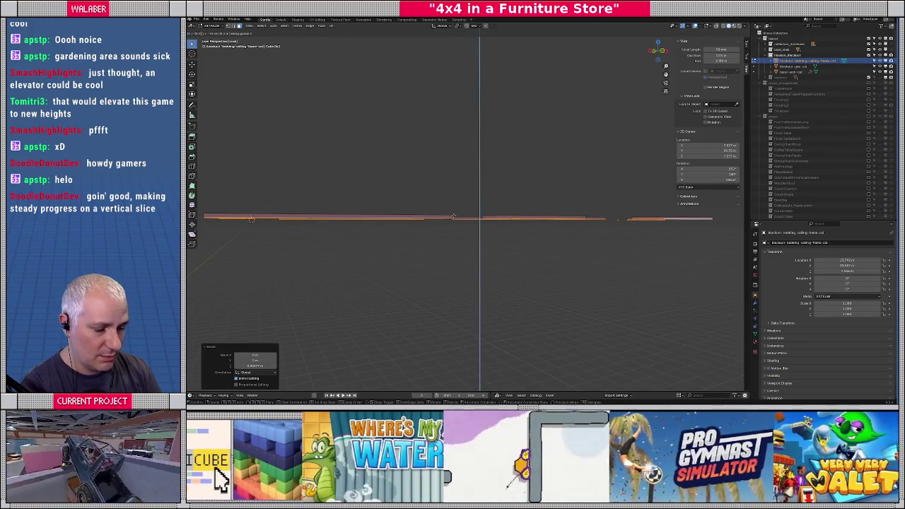
key(KP_Divide)
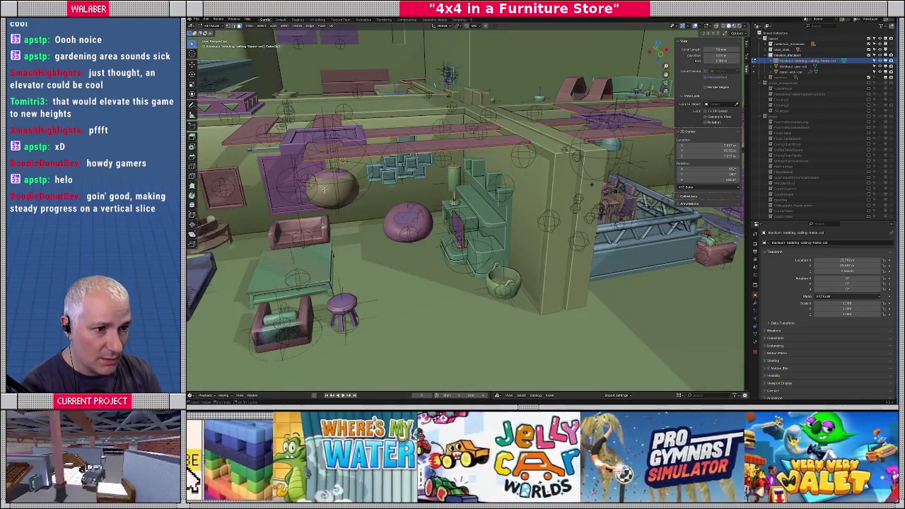
Move the thin ceiling beam vertically along Z to sit on the room wall tops.
middle_drag(325, 189, 371, 199)
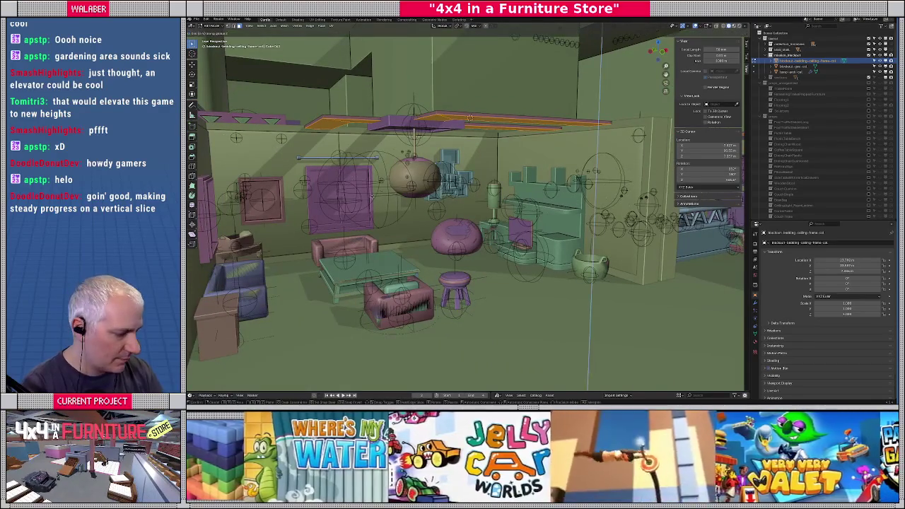
key(g)
key(z)
key(Return)
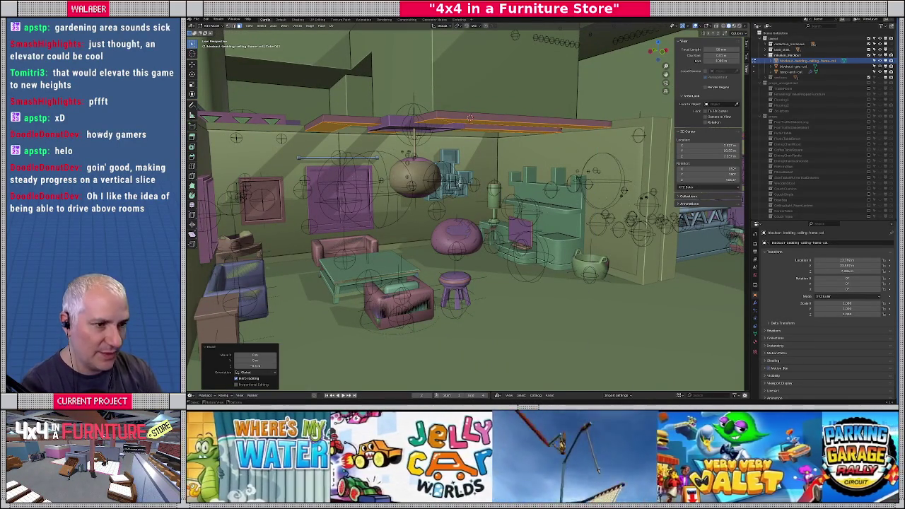
click(469, 120)
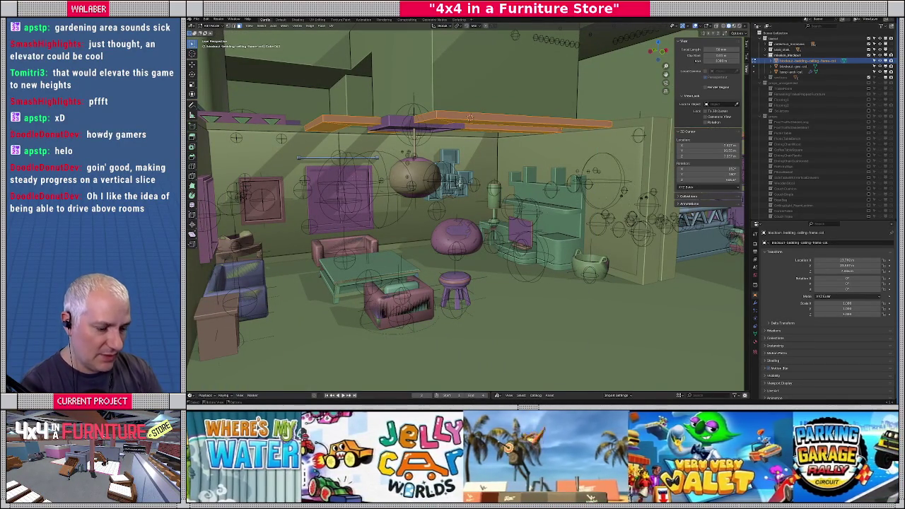
key(g)
key(z)
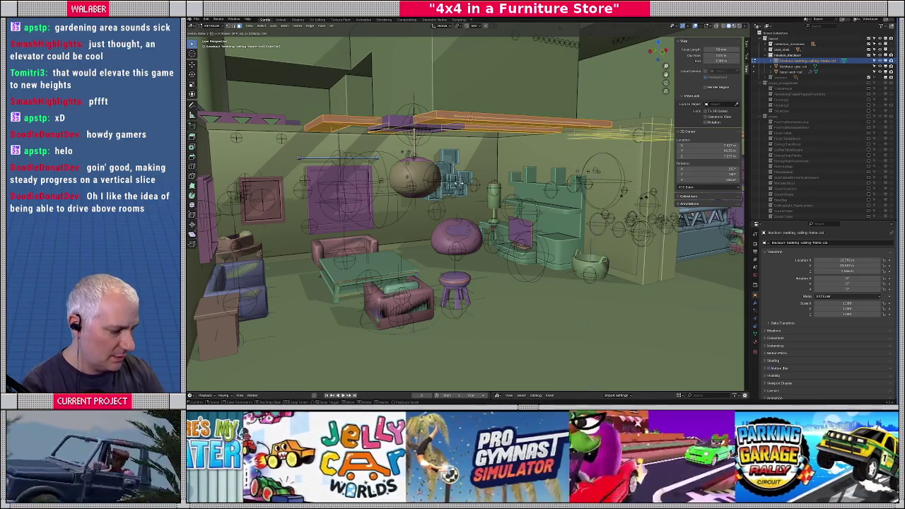
key(Return)
scroll(469, 117, down, 5)
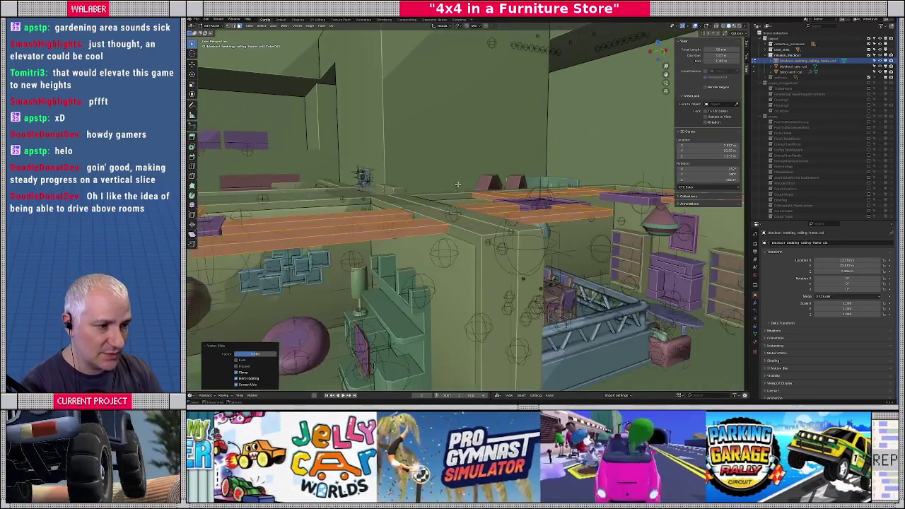
middle_drag(470, 116, 470, 186)
key(ctrl+z)
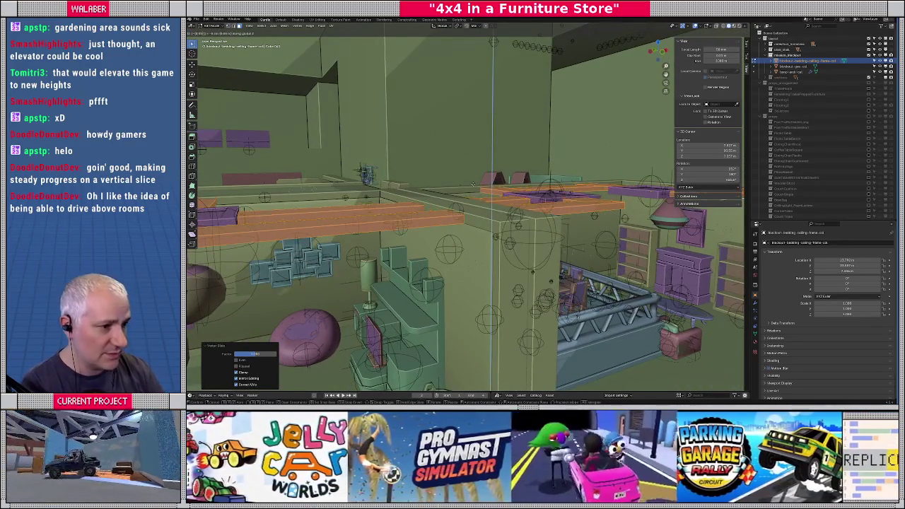
mouse_move(472, 184)
middle_down()
mouse_move(289, 196)
mouse_move(205, 157)
mouse_move(418, 238)
middle_up()
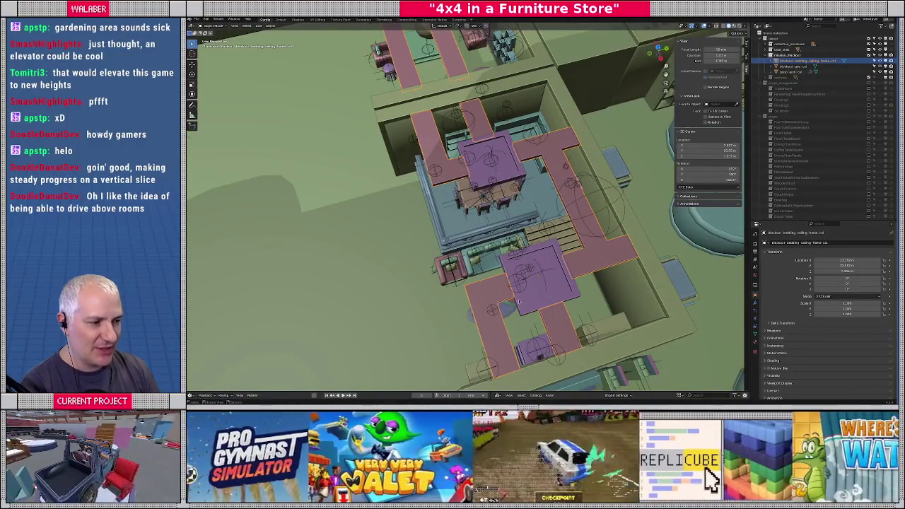
Orbit around the store to inspect the levelled ceiling strips.
middle_drag(606, 205, 408, 267)
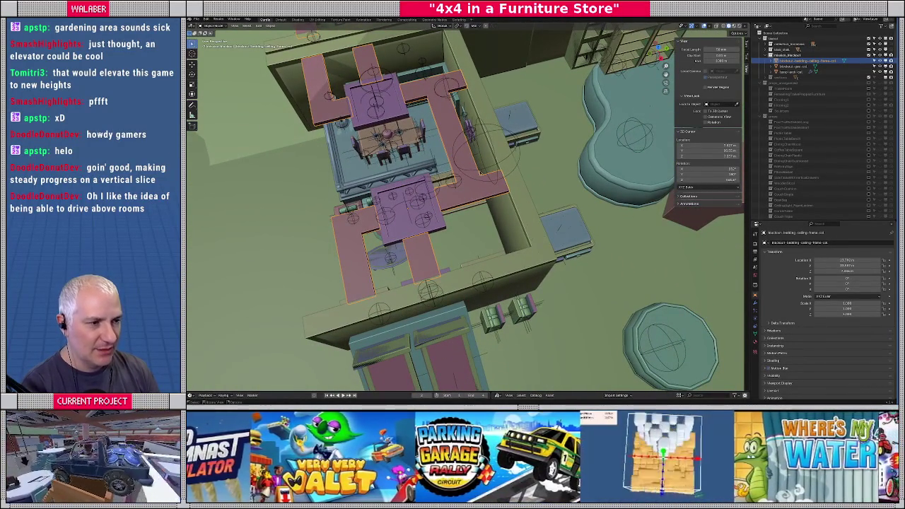
middle_drag(346, 83, 514, 270)
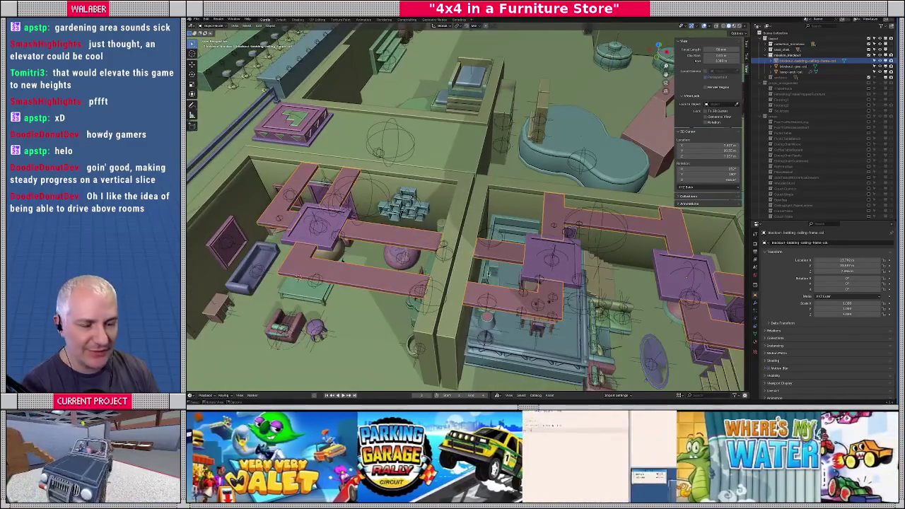
mouse_move(465, 212)
middle_down()
mouse_move(509, 226)
mouse_move(495, 253)
mouse_move(393, 245)
middle_up()
mouse_move(489, 177)
middle_down()
mouse_move(463, 183)
mouse_move(473, 192)
middle_up()
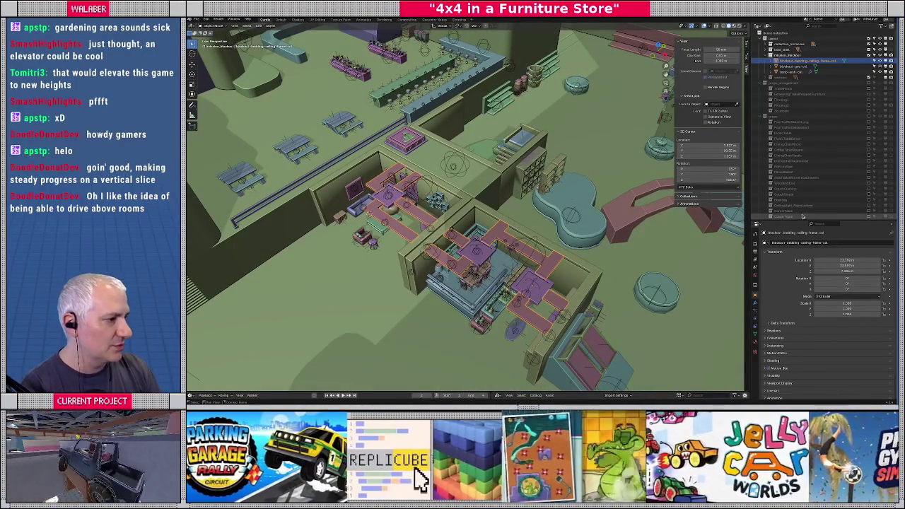
Select the level blockout collection in the Outliner and open the File menu.
drag(804, 220, 803, 241)
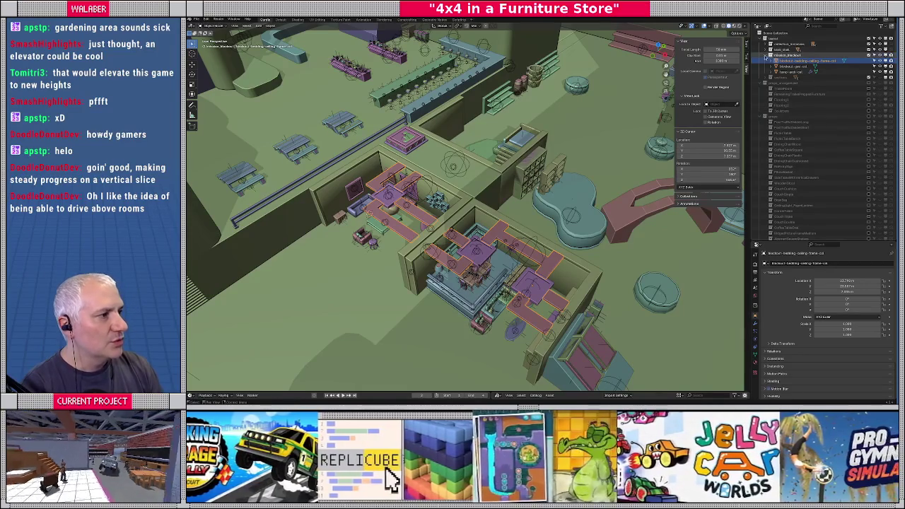
click(831, 62)
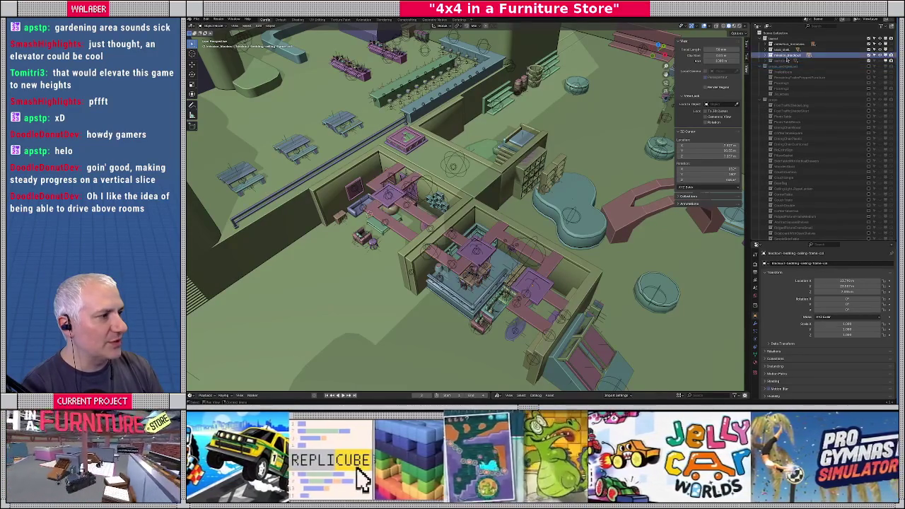
click(843, 60)
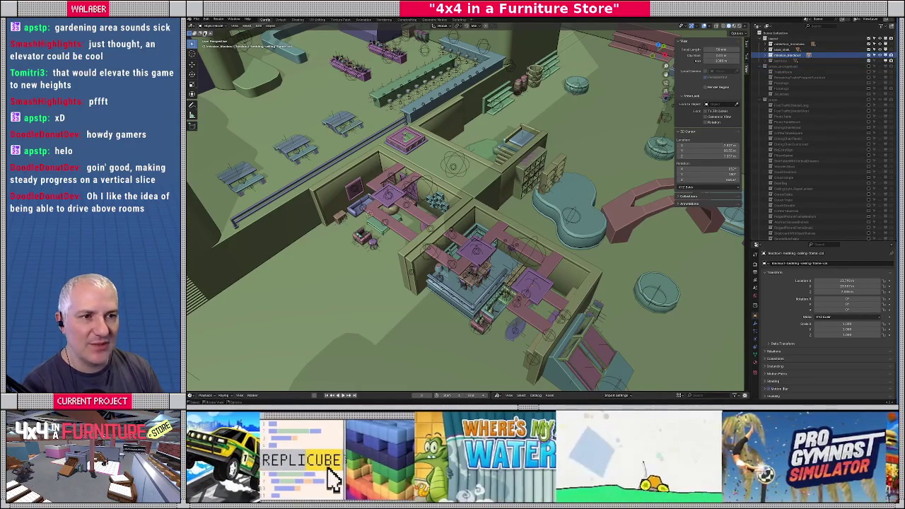
click(196, 19)
mouse_move(206, 104)
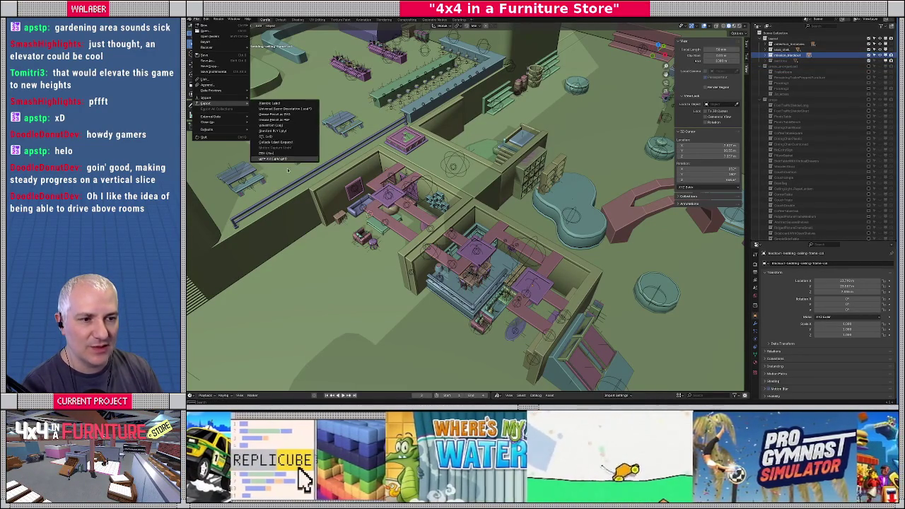
Start a glTF 2.0 export, browse the models folders for a destination, then cancel it.
click(276, 158)
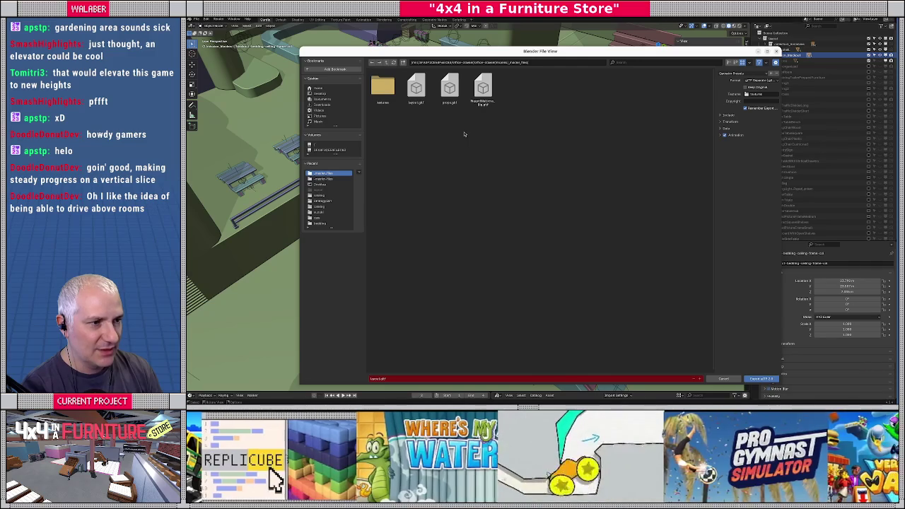
click(387, 63)
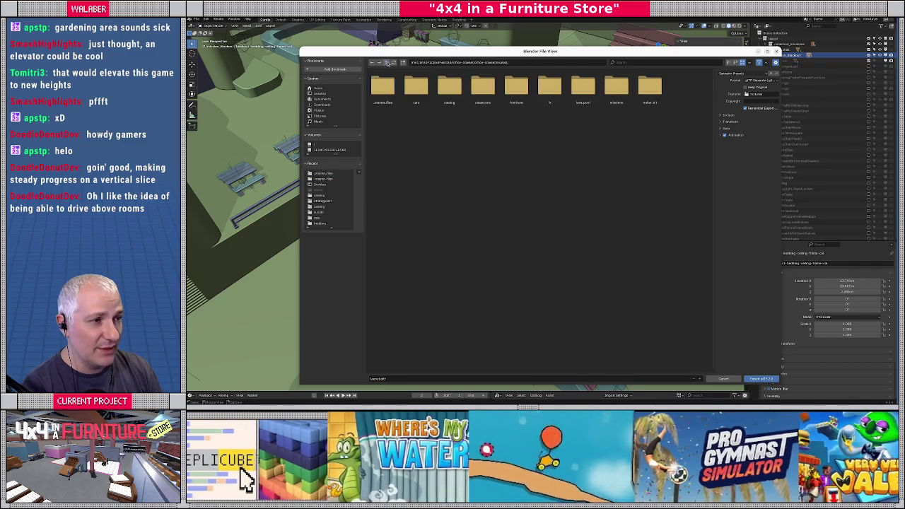
double_click(516, 86)
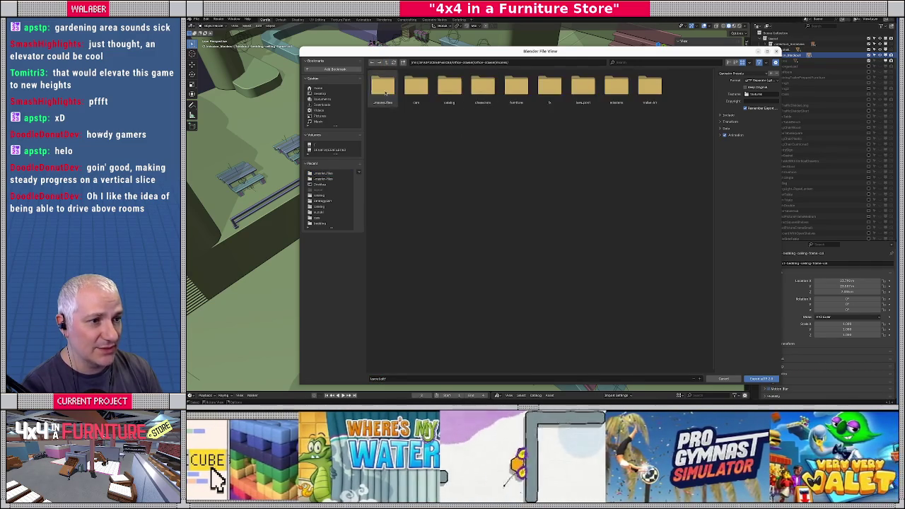
double_click(383, 88)
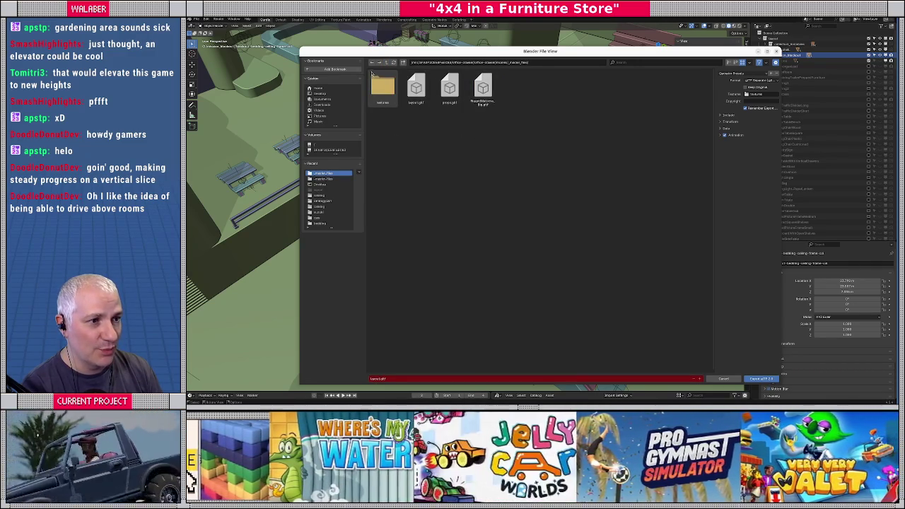
click(385, 63)
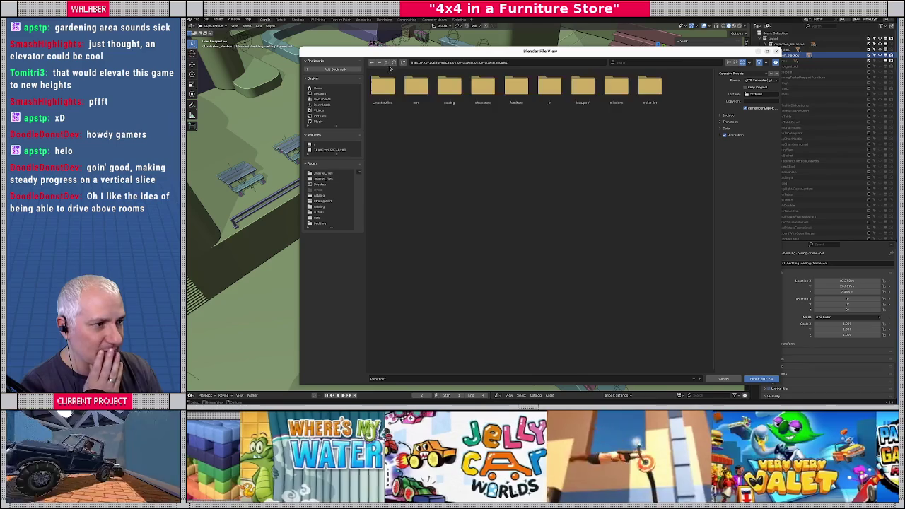
double_click(615, 99)
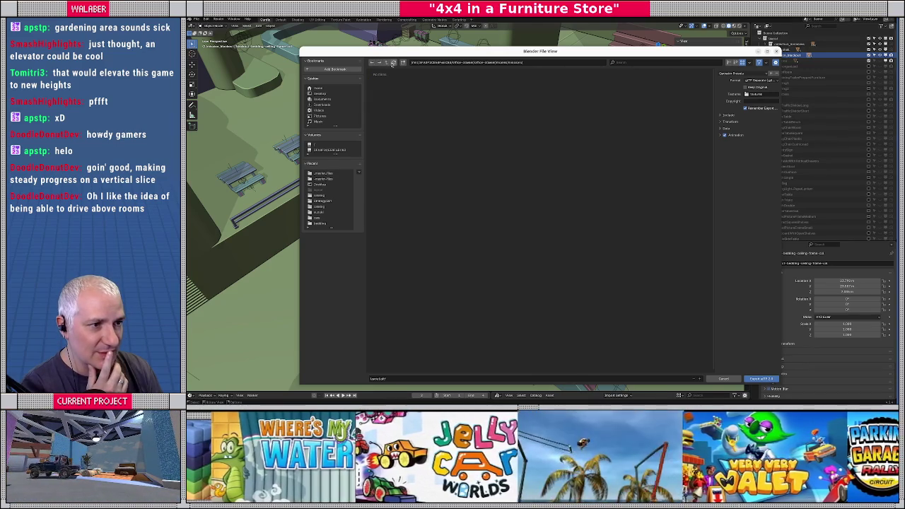
click(386, 63)
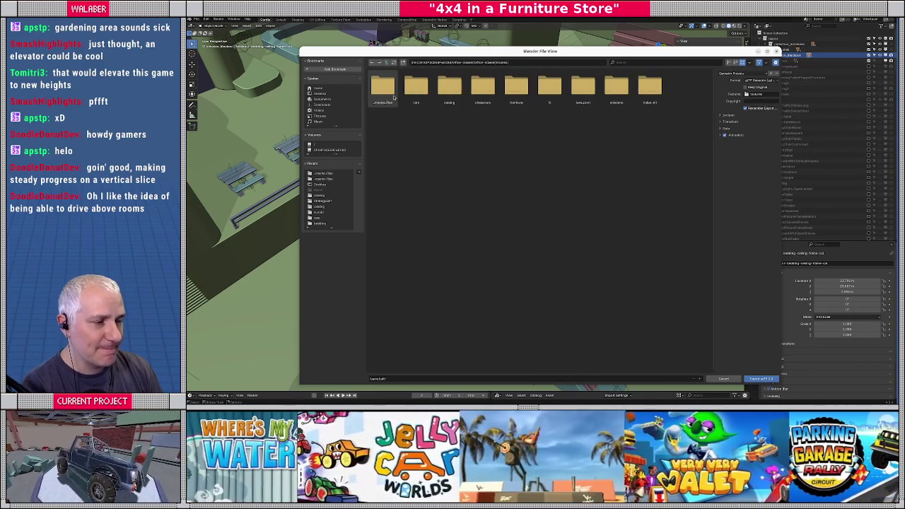
click(393, 97)
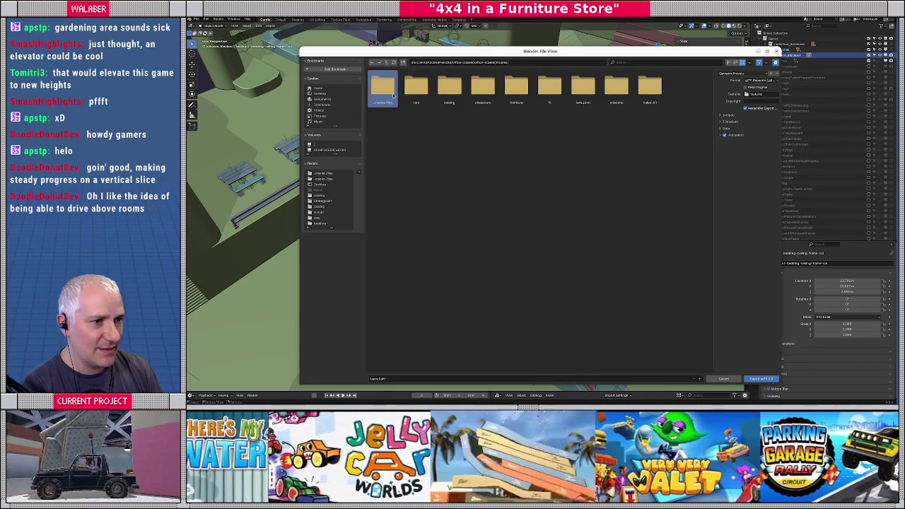
double_click(387, 106)
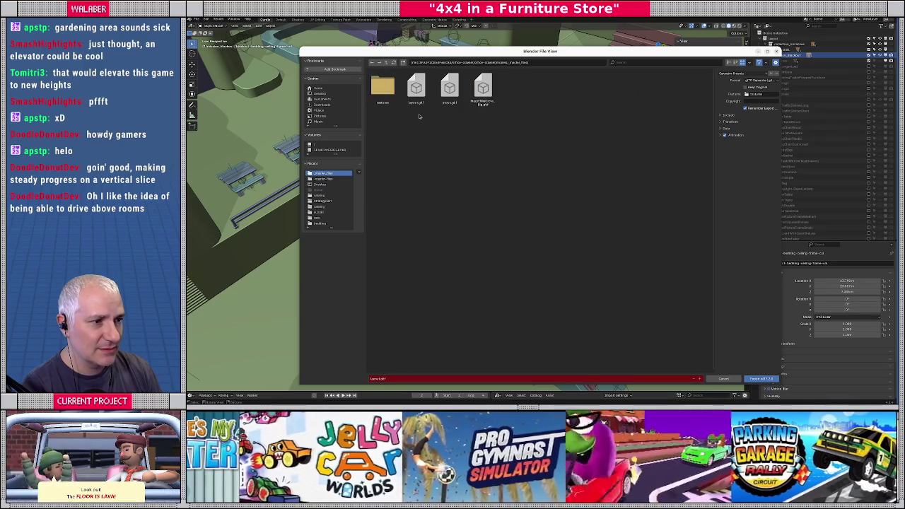
click(718, 380)
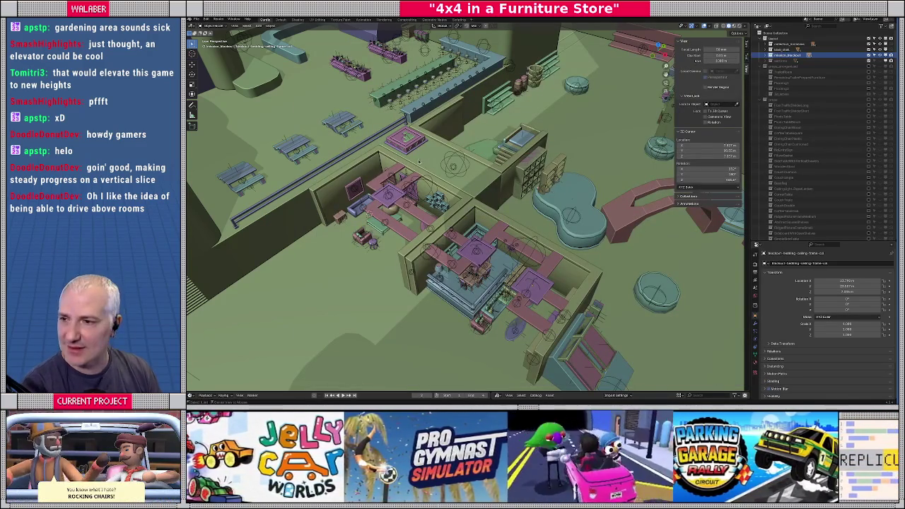
key(alt+Tab)
Select the mission_blockout node, cancel opening it, and filter FileSystem by 'block'.
middle_drag(418, 161, 452, 176)
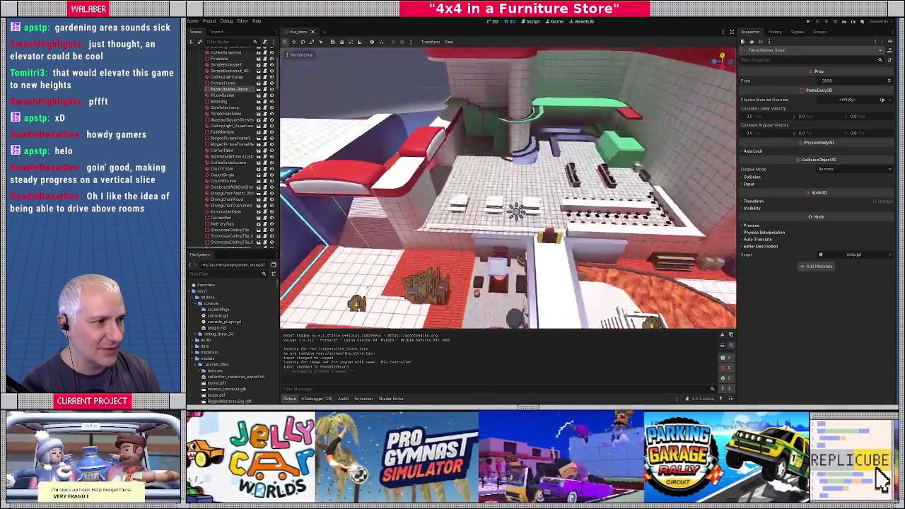
click(518, 216)
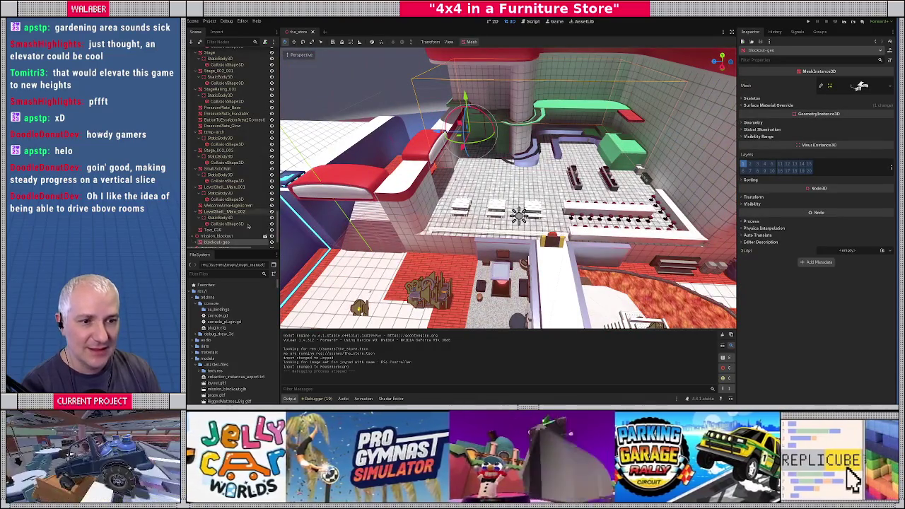
click(195, 238)
click(247, 238)
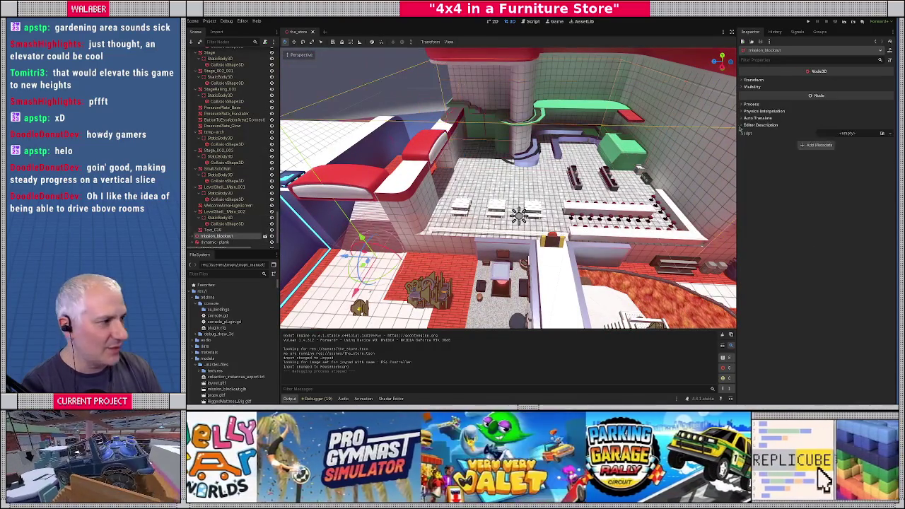
click(265, 238)
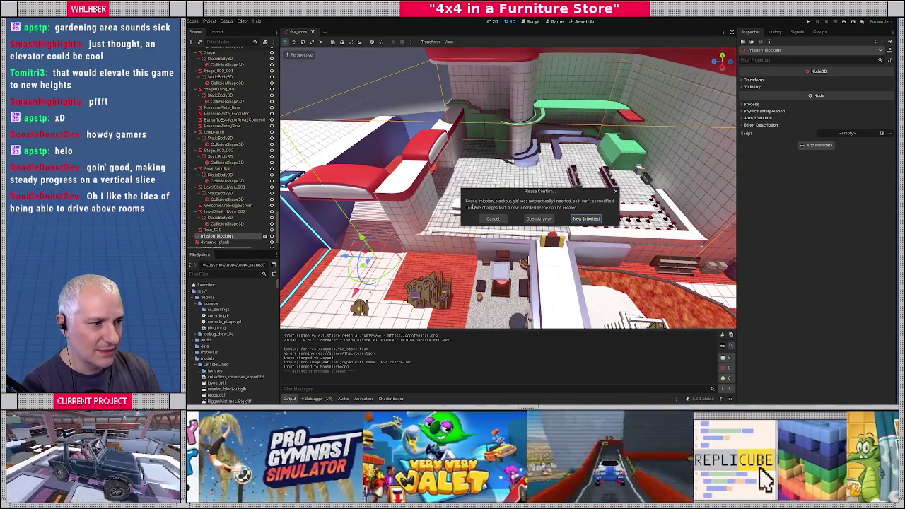
click(492, 219)
text(block)
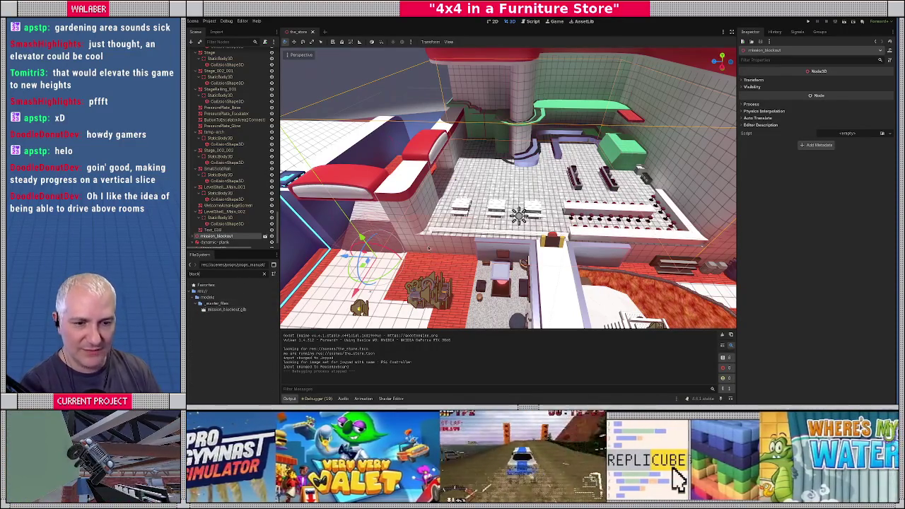
key(alt+Tab)
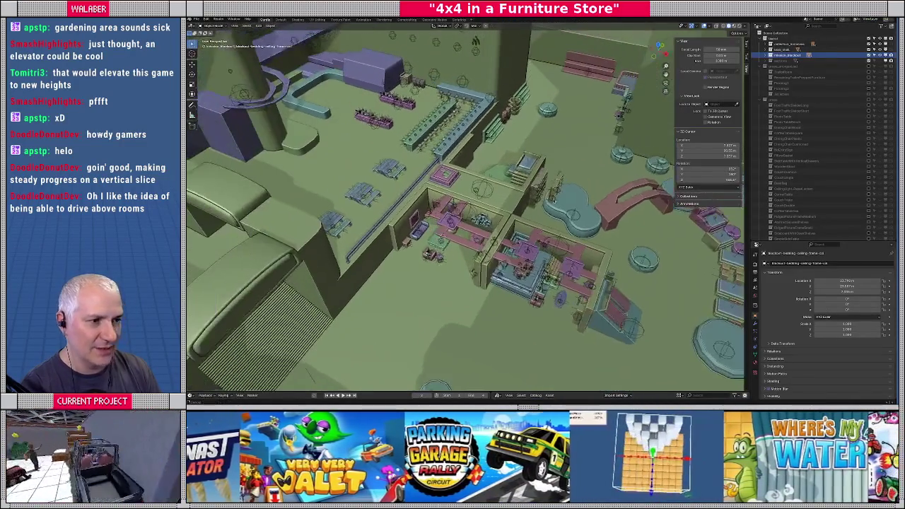
Export the blockout as glTF Binary (.glb), overwriting mission_blockout.glb.
middle_drag(537, 212, 565, 212)
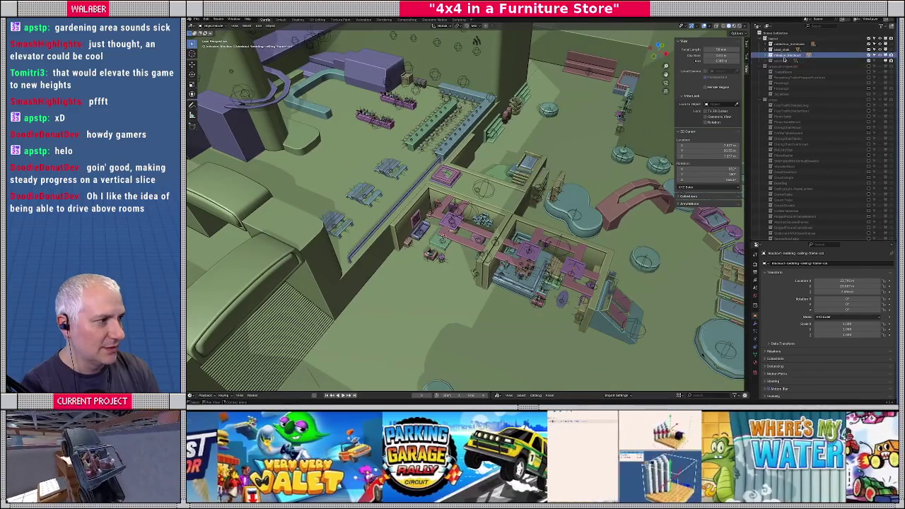
click(219, 26)
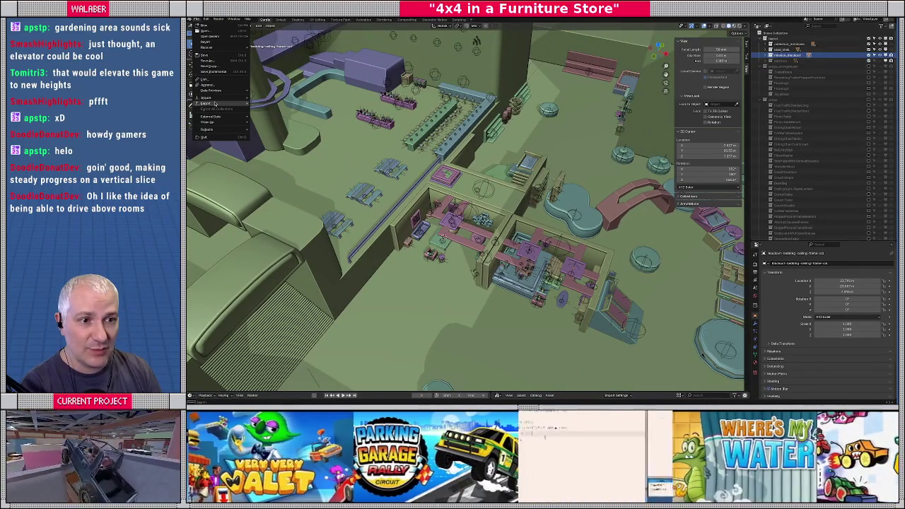
click(296, 157)
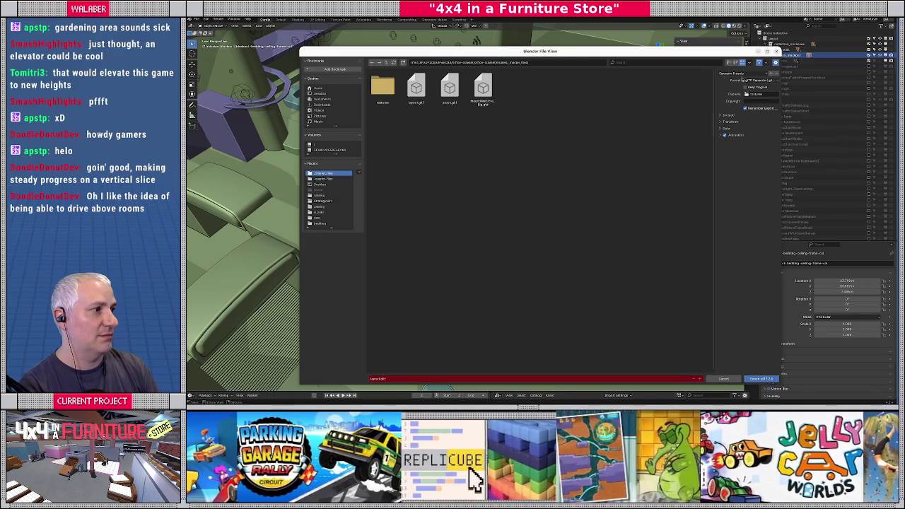
click(756, 80)
click(758, 88)
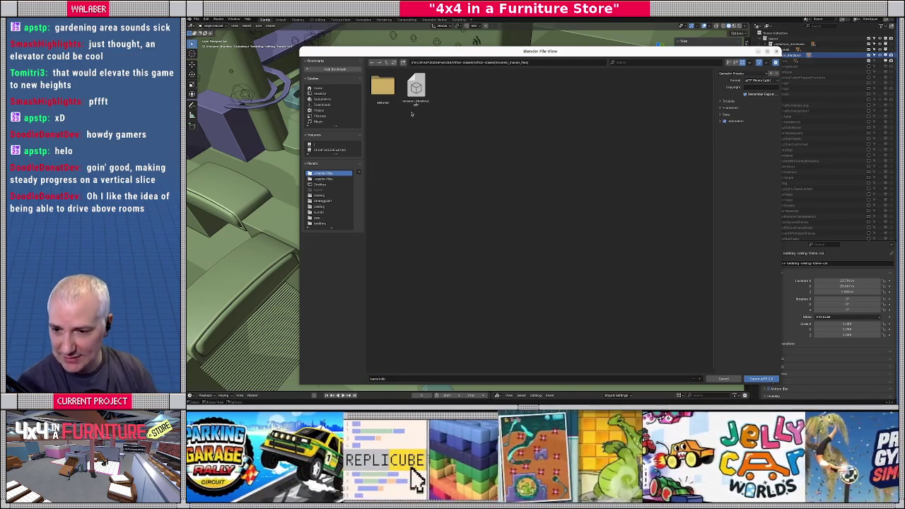
click(415, 91)
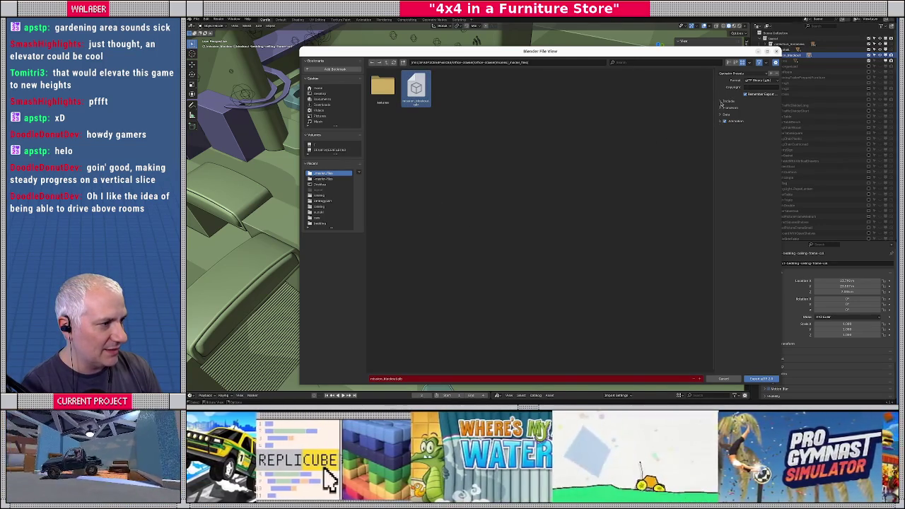
click(721, 102)
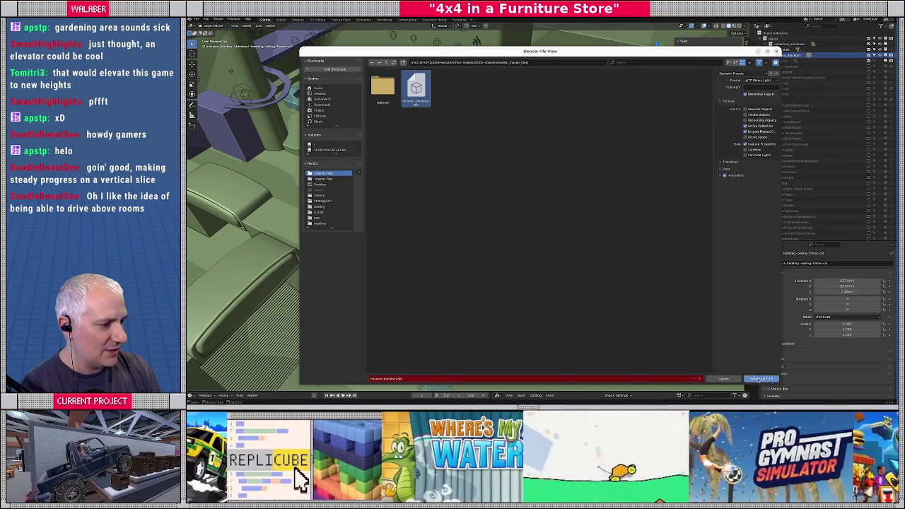
click(759, 378)
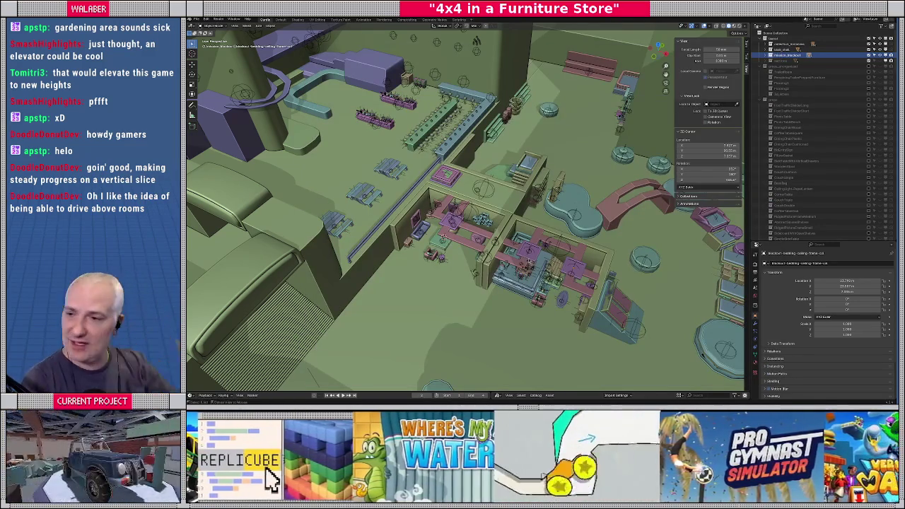
key(alt+Tab)
Set temp-arch's Surface Material Override slot 0 to the green material, replacing the red prototype first applied.
mouse_move(537, 205)
middle_down()
mouse_move(495, 167)
mouse_move(453, 212)
mouse_move(424, 183)
mouse_move(452, 197)
middle_up()
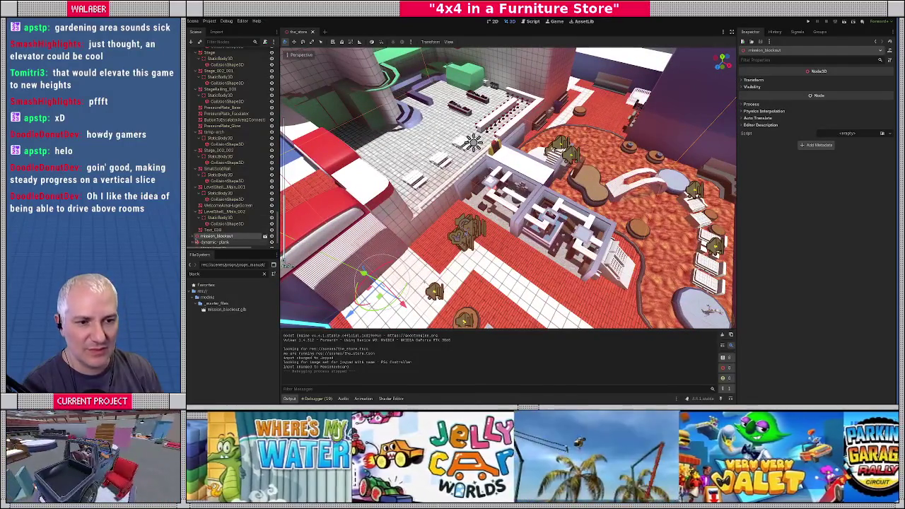
click(197, 236)
click(212, 185)
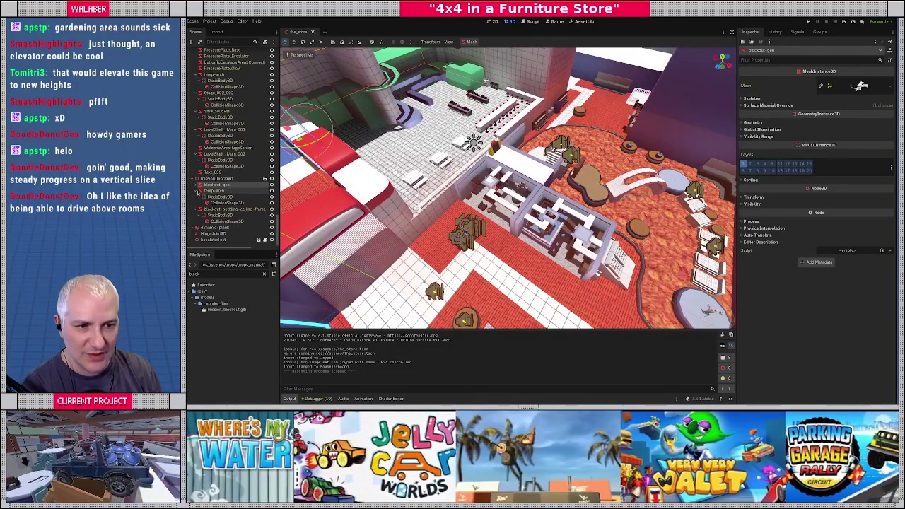
click(198, 191)
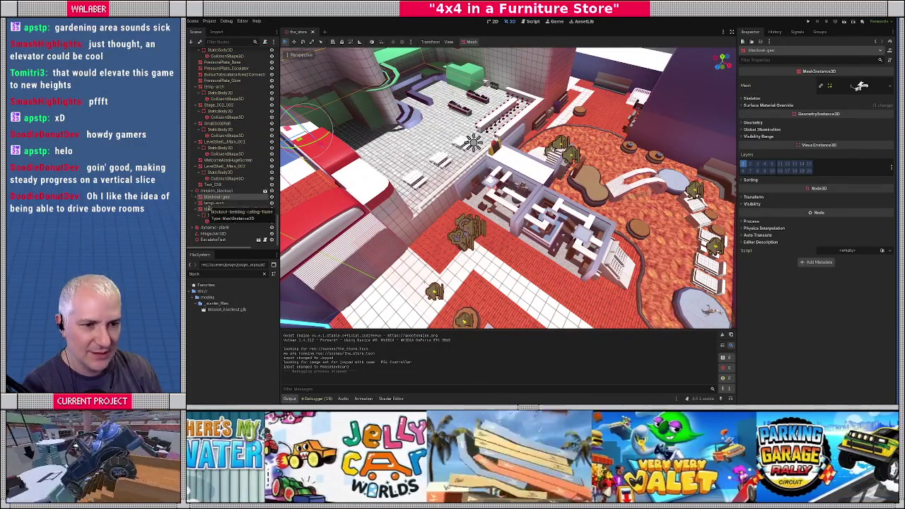
click(212, 202)
click(766, 105)
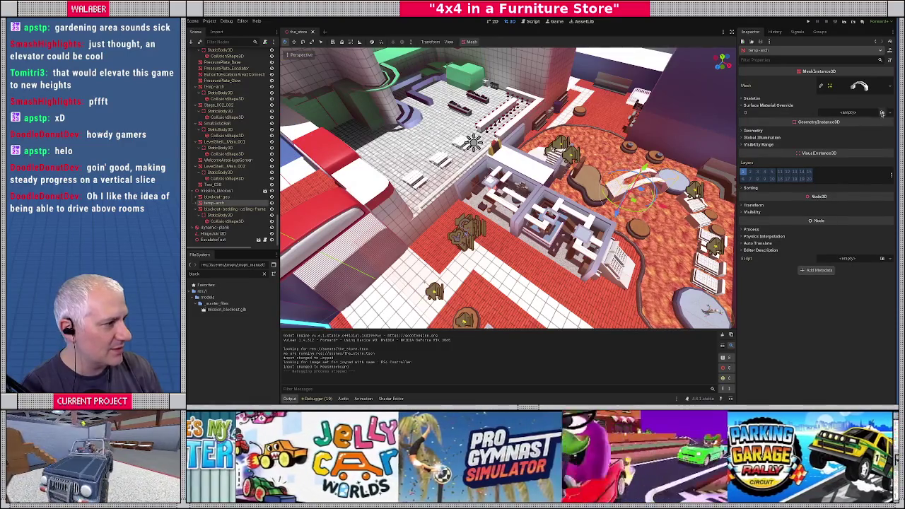
click(881, 113)
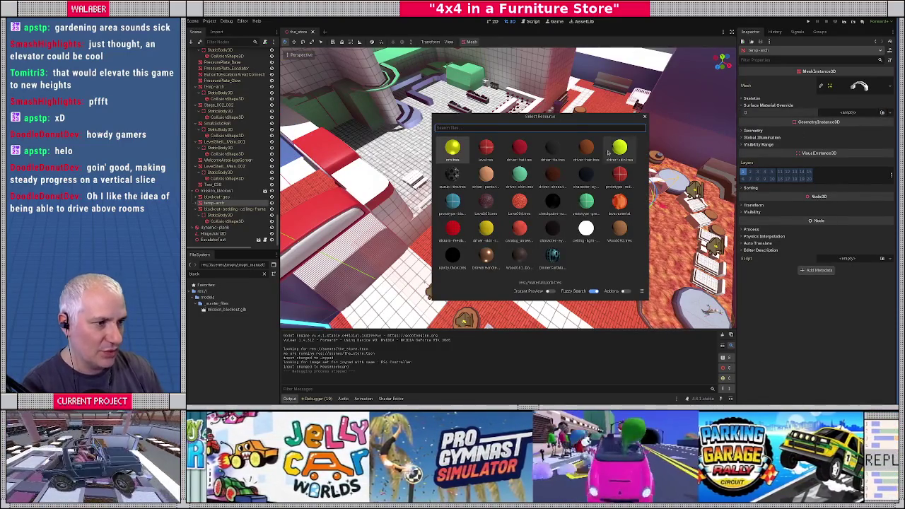
double_click(625, 177)
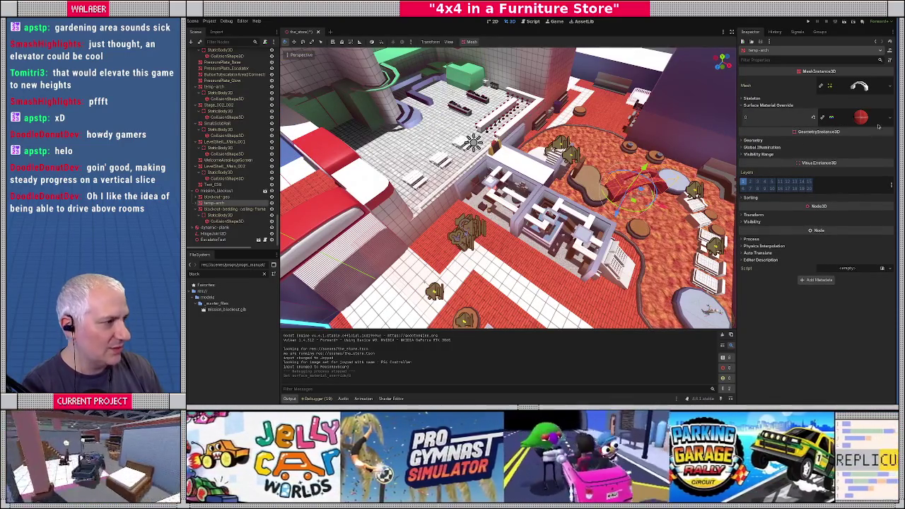
click(889, 117)
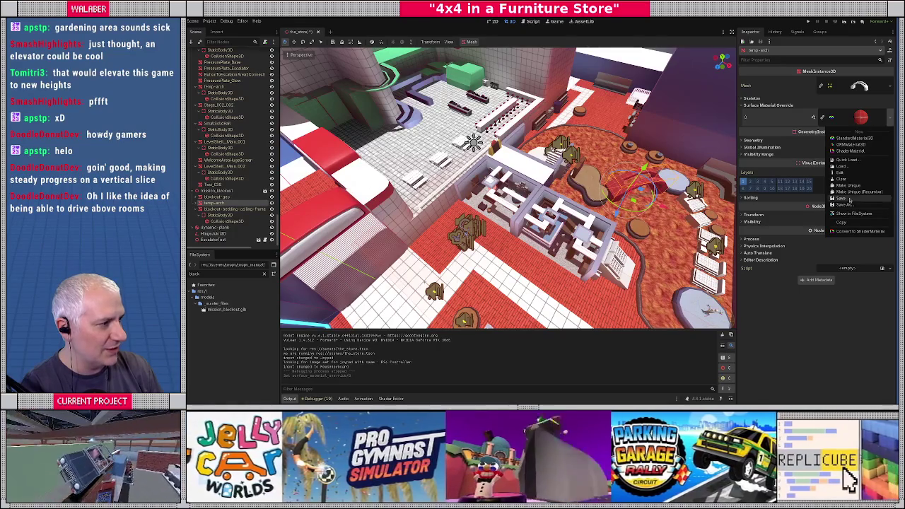
click(845, 160)
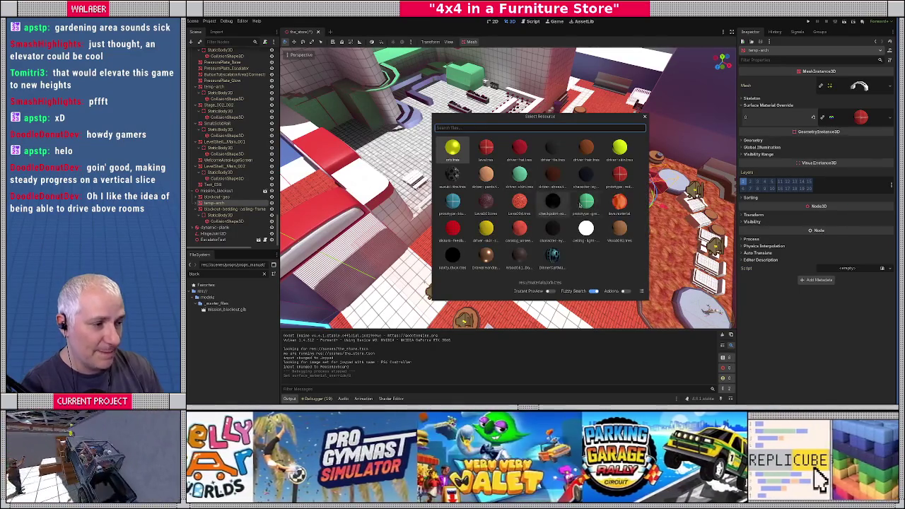
double_click(579, 204)
Give blockout-bedding-ceiling-frame's override slot the green material, check the frames, and return to Blender.
middle_drag(509, 212, 487, 184)
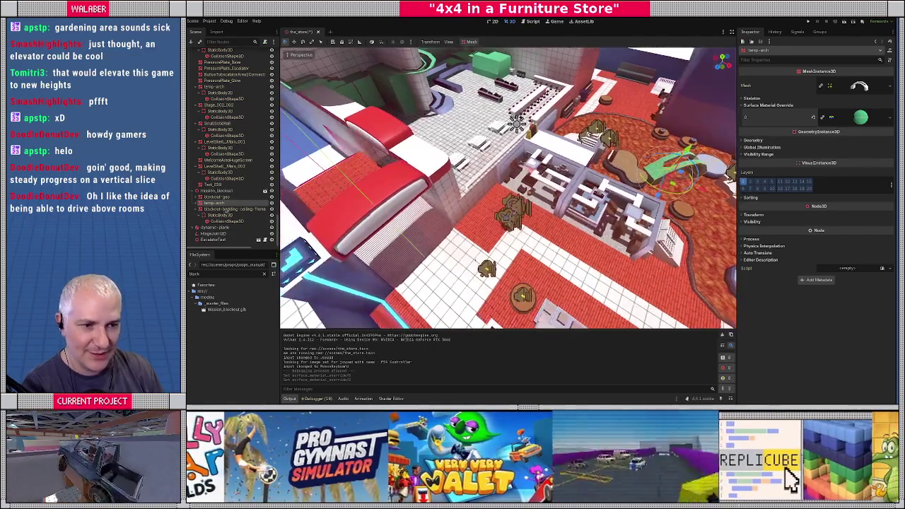
click(213, 210)
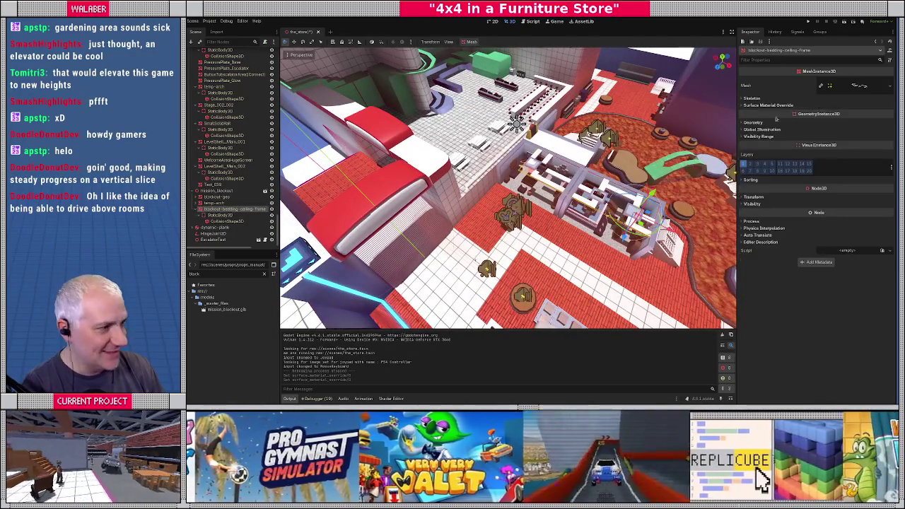
click(767, 105)
click(881, 113)
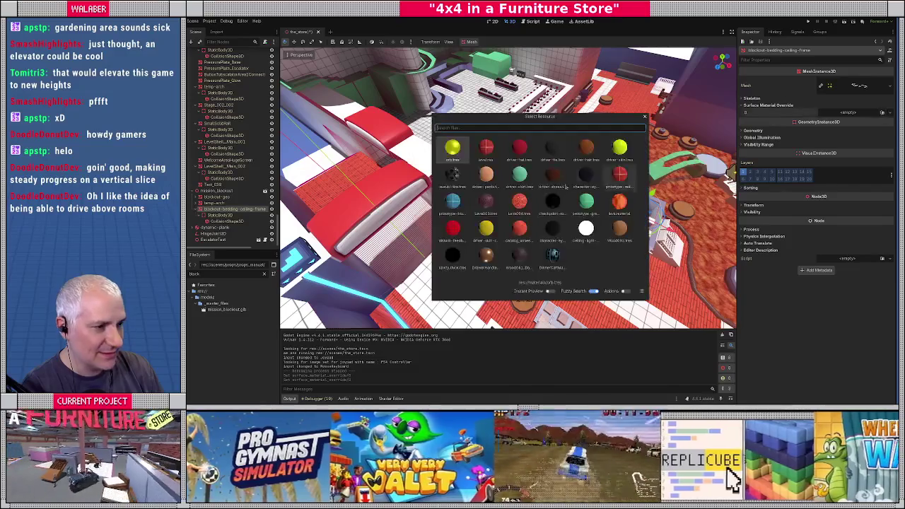
click(572, 204)
mouse_move(509, 212)
middle_down()
mouse_move(495, 198)
mouse_move(459, 248)
mouse_move(431, 205)
middle_up()
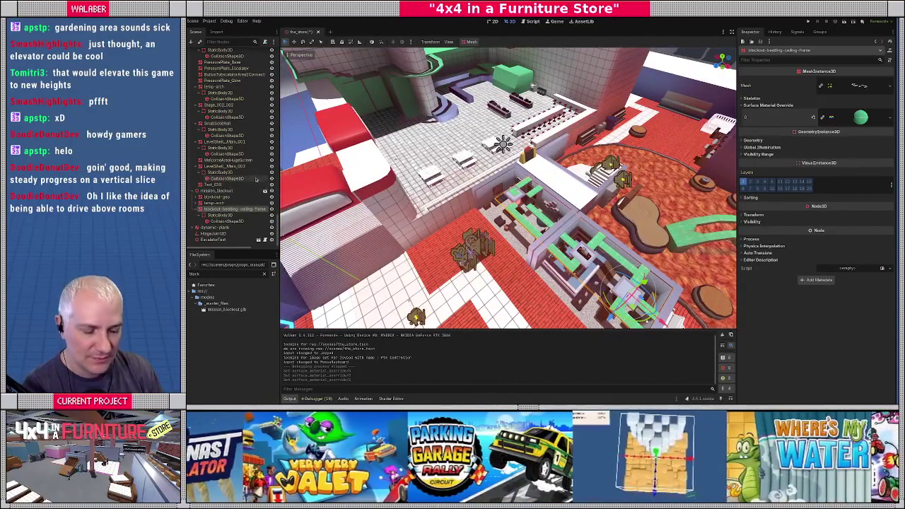
key(alt+Tab)
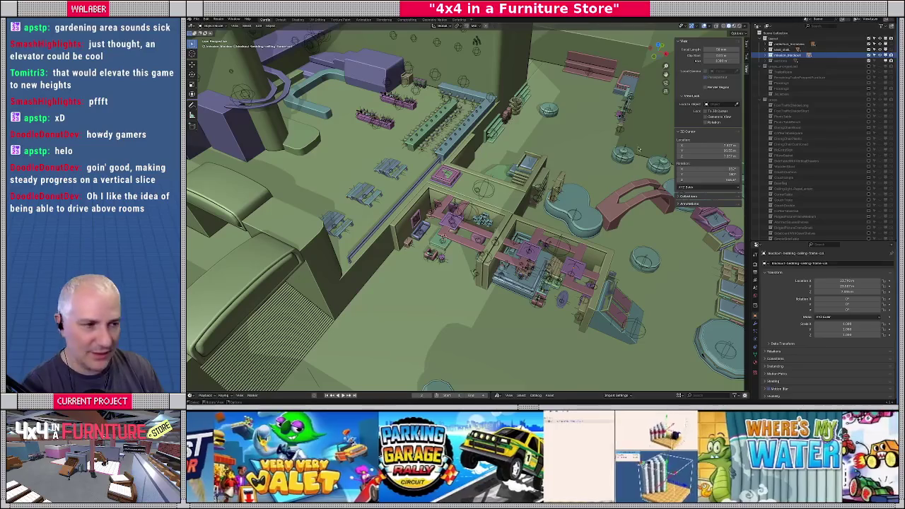
Export the selected layout as glTF Separate over layout.gltf, then return to Godot.
click(781, 48)
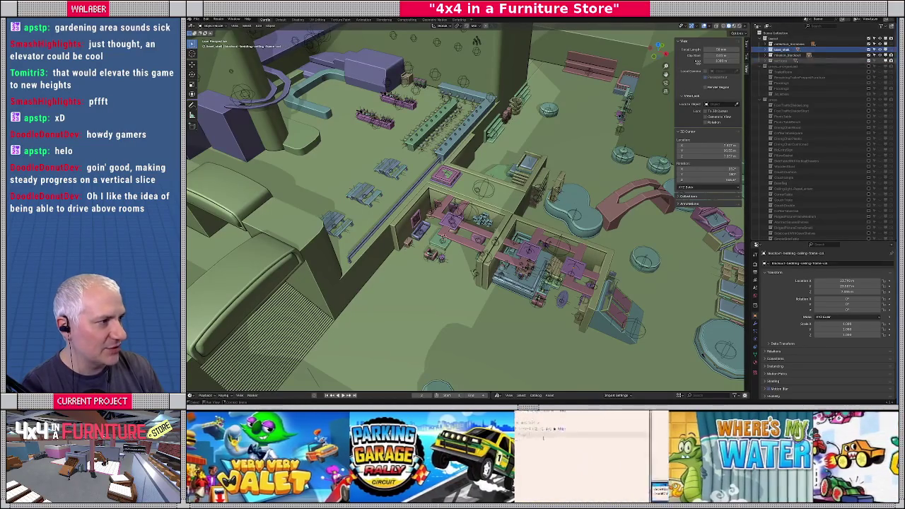
click(195, 19)
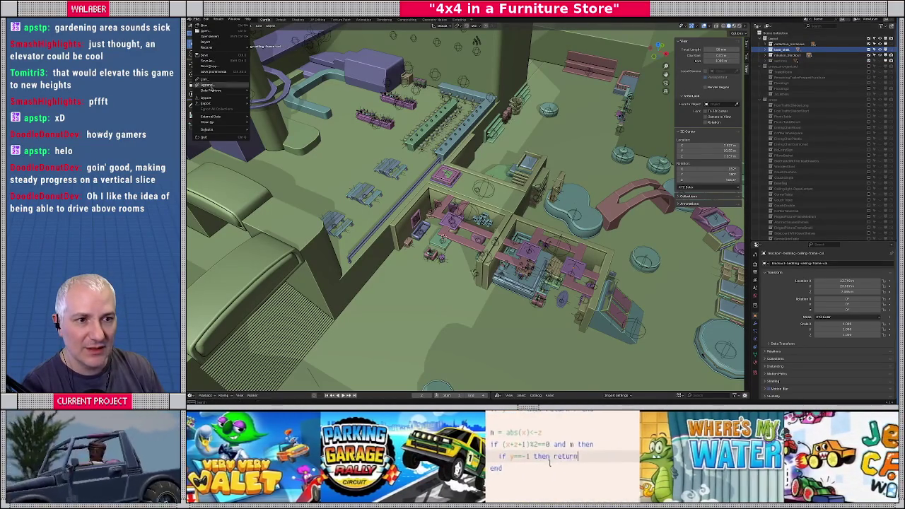
mouse_move(208, 103)
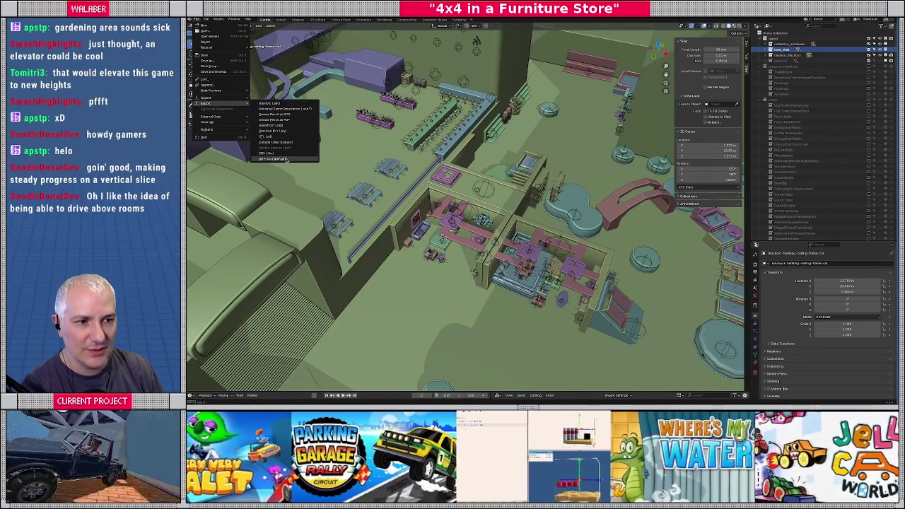
click(283, 159)
click(754, 81)
click(754, 87)
click(416, 88)
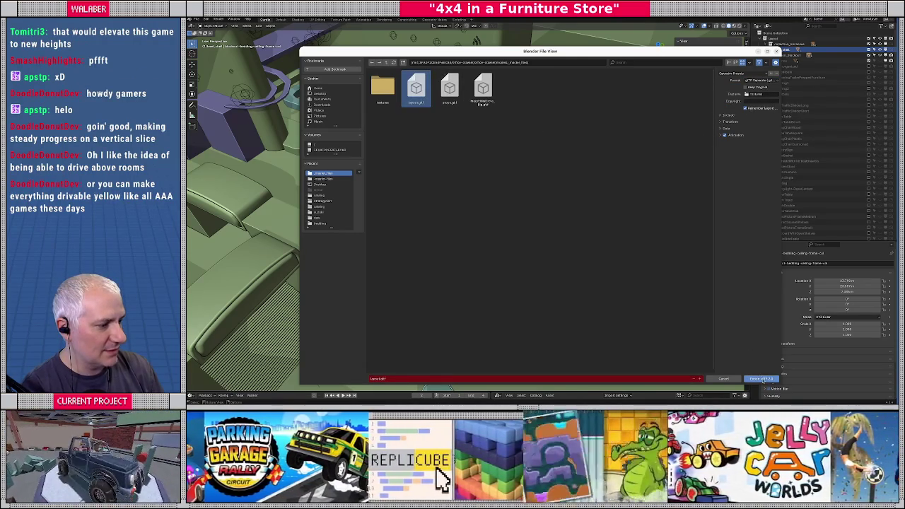
click(760, 379)
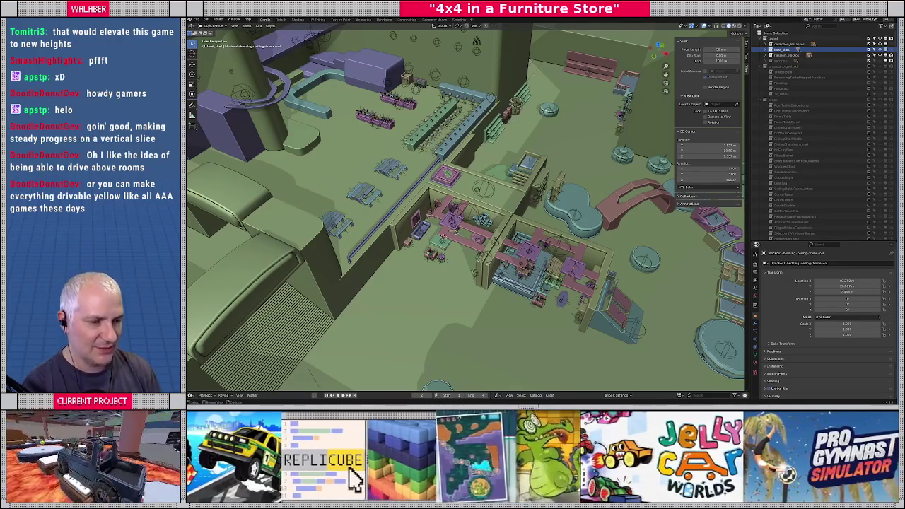
key(alt+Tab)
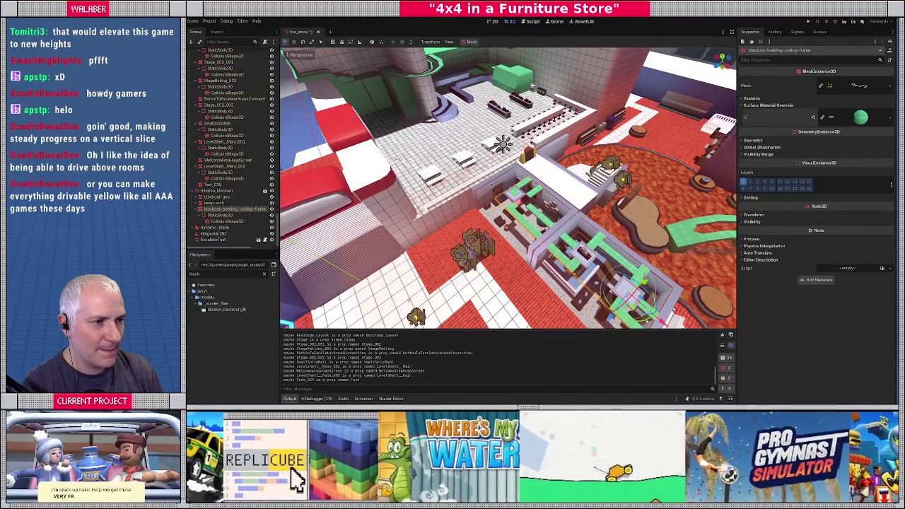
Orbit the reimported store to view the green ceiling frames, then return to Blender.
mouse_move(507, 187)
middle_down()
mouse_move(467, 212)
mouse_move(452, 184)
mouse_move(495, 212)
mouse_move(480, 191)
mouse_move(501, 205)
mouse_move(494, 198)
middle_up()
key(alt+Tab)
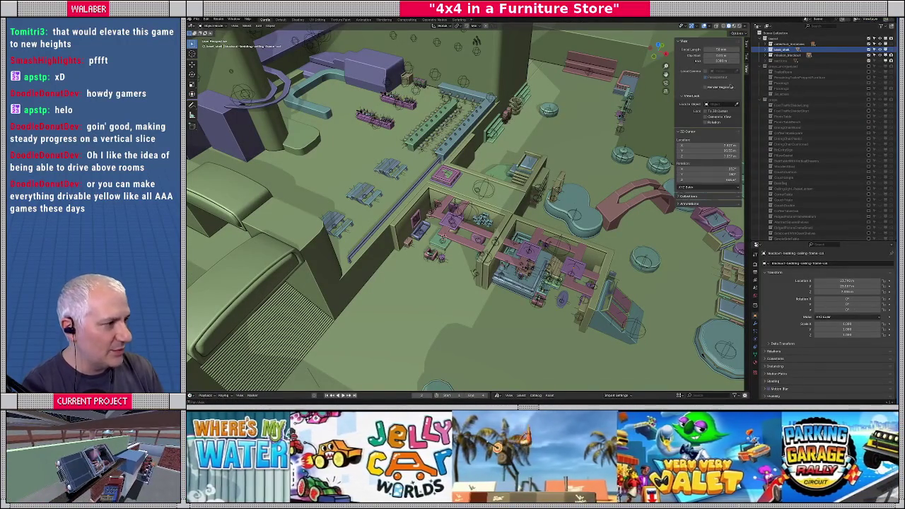
Hide the store layout collection, show the props collection, and frame all furniture in view.
click(770, 41)
click(870, 40)
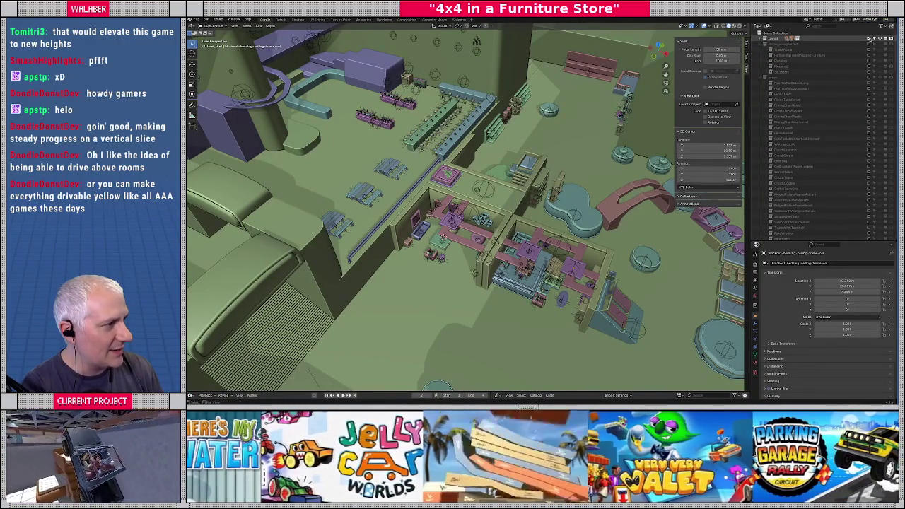
click(863, 77)
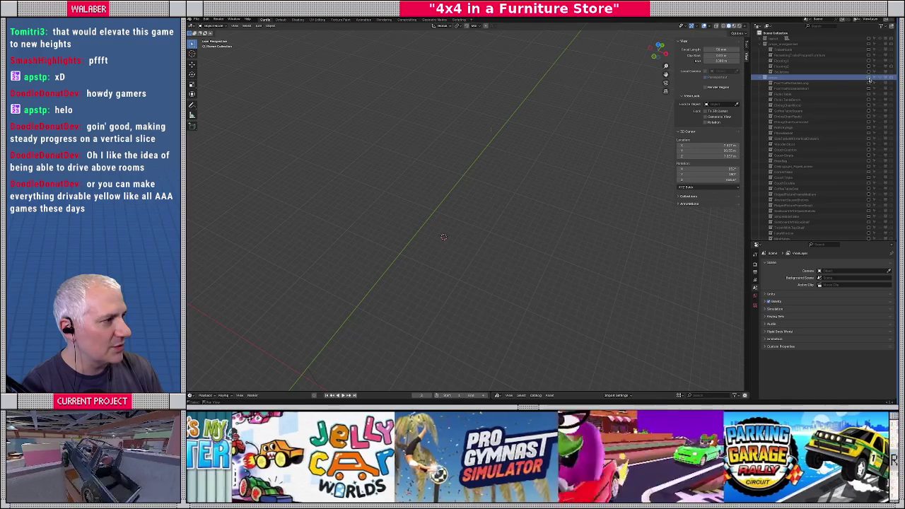
click(870, 79)
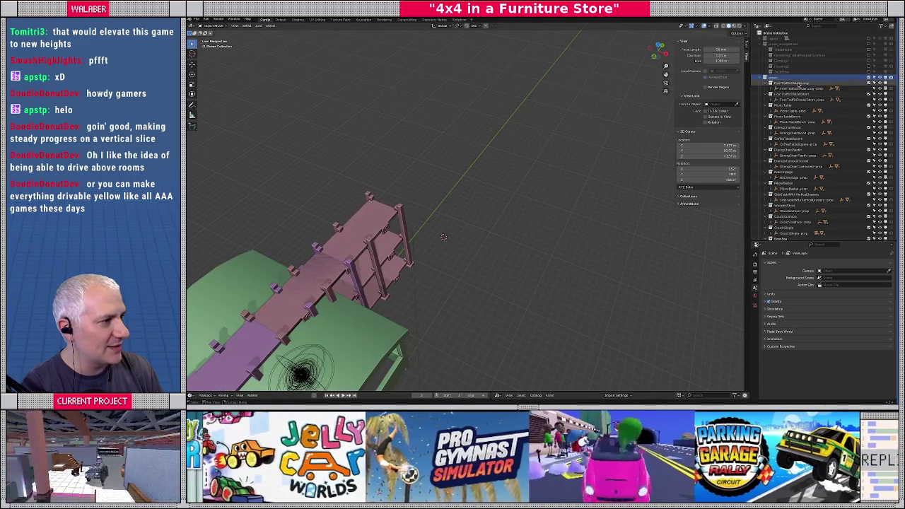
key(Home)
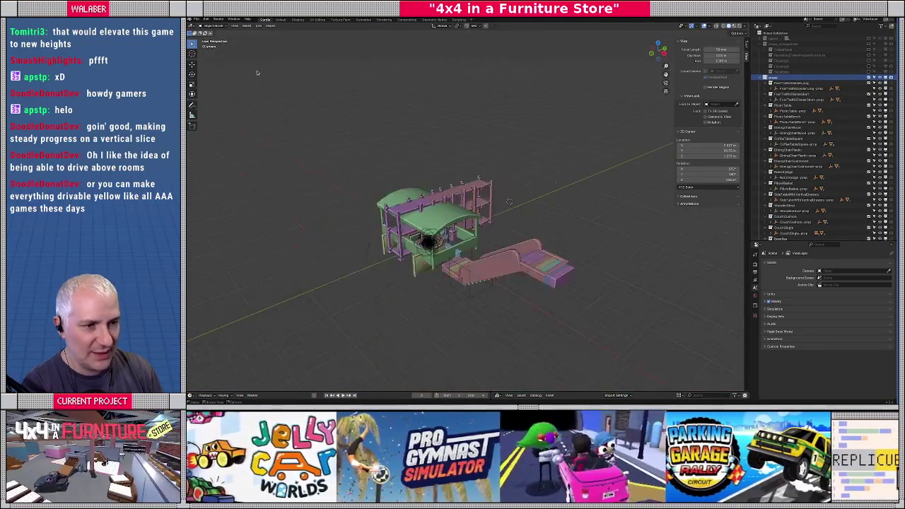
Export the furniture props as glTF to props.gltf.
click(197, 19)
mouse_move(206, 103)
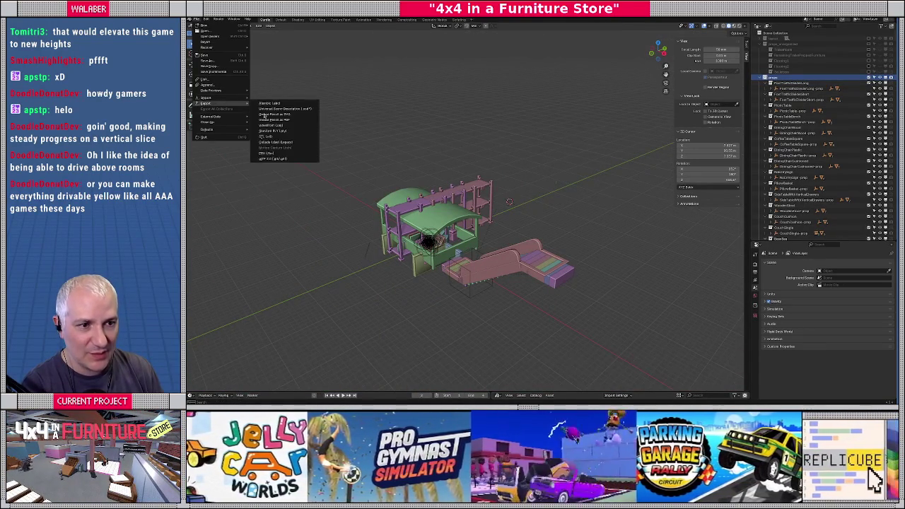
click(280, 159)
click(449, 89)
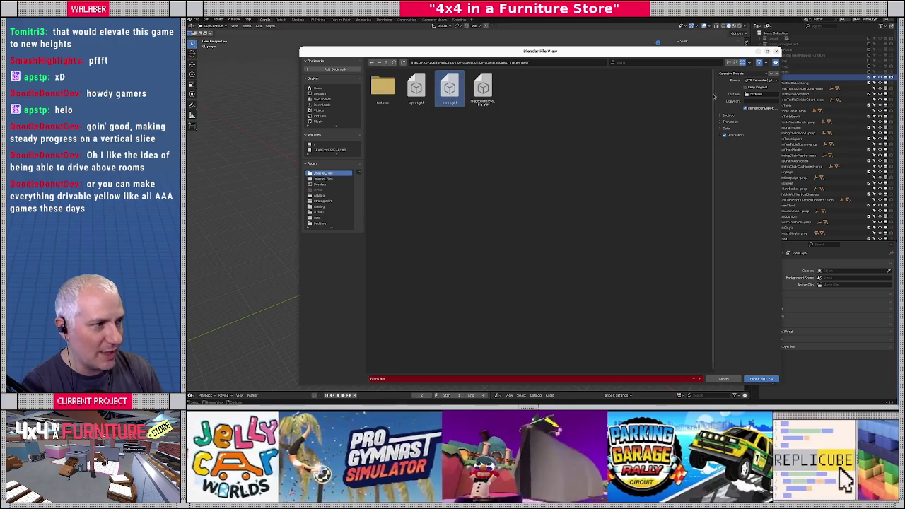
click(721, 115)
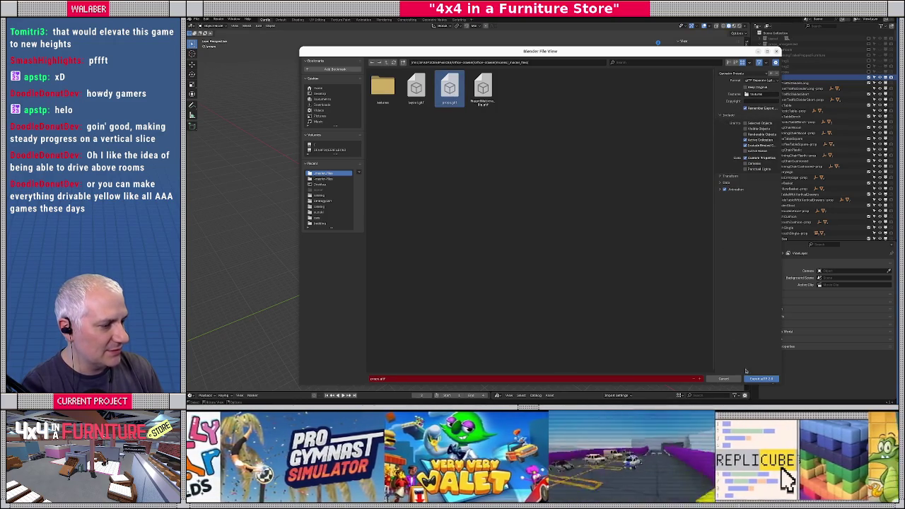
click(755, 380)
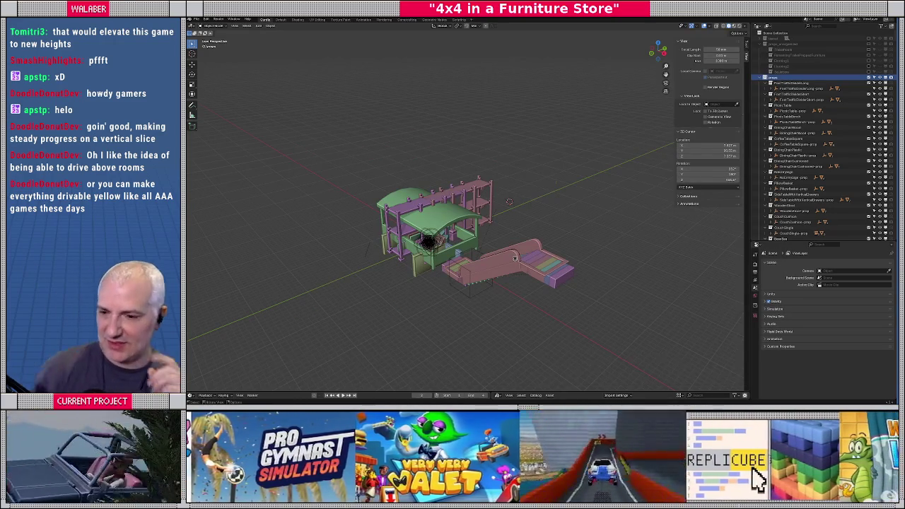
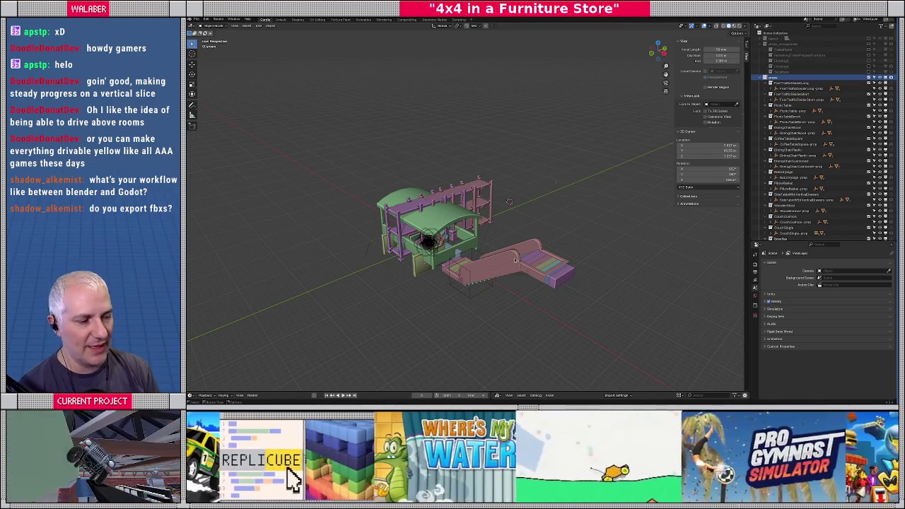
Collapse the expanded collections in the Outliner list.
scroll(504, 261, up, 4)
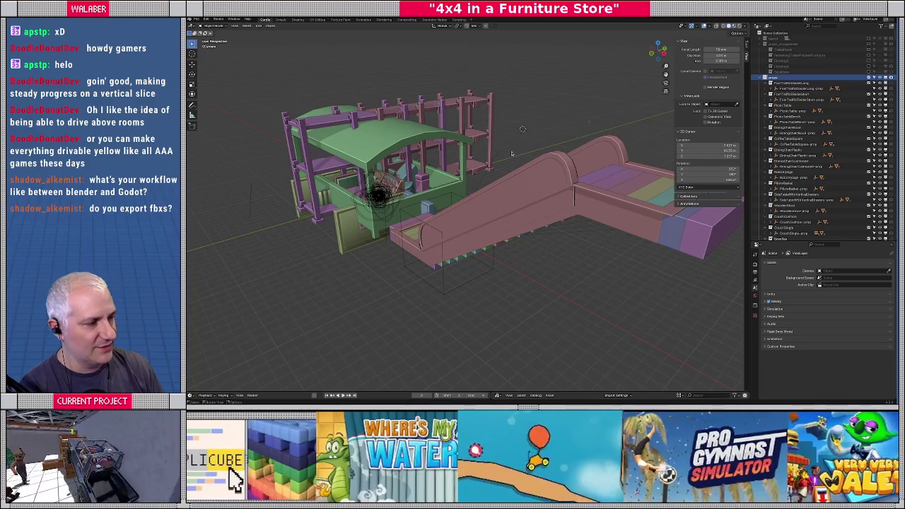
click(770, 83)
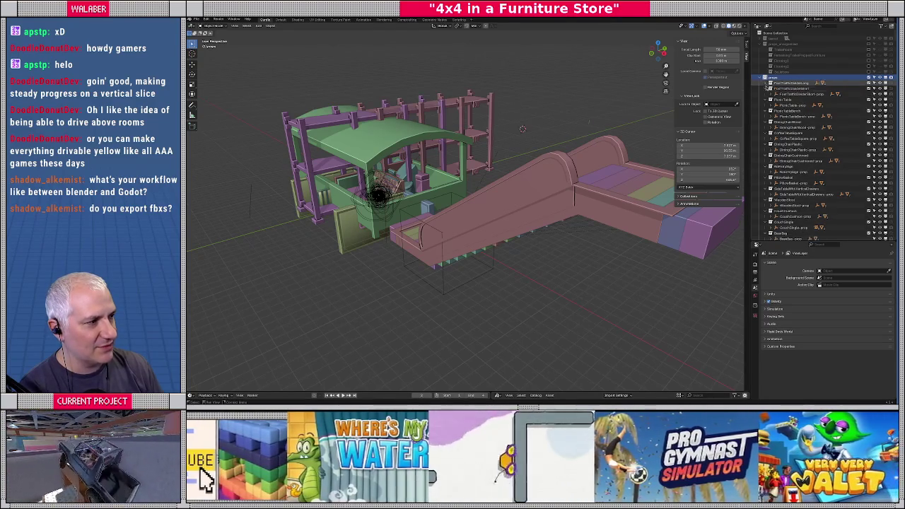
click(770, 88)
click(770, 94)
click(770, 100)
click(770, 106)
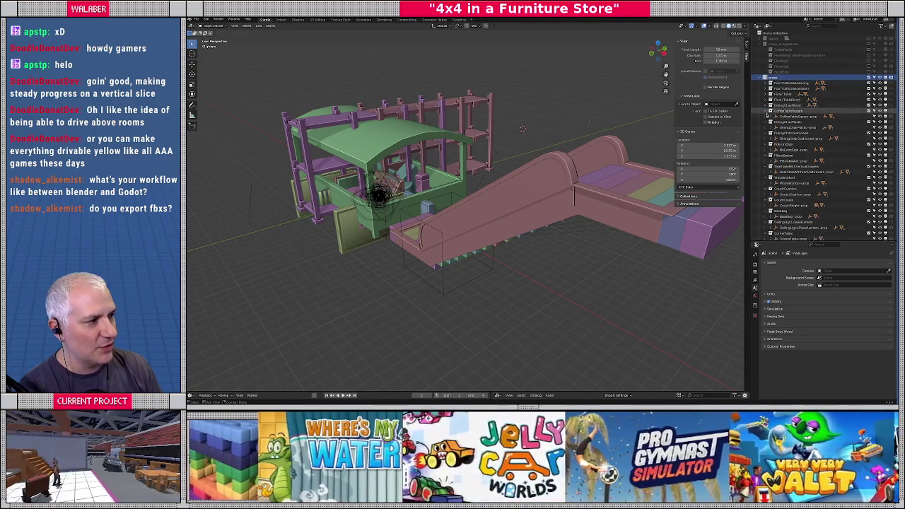
click(770, 111)
click(770, 117)
Collapse the remaining collections and isolate the CornerTable so only it is shown.
click(790, 122)
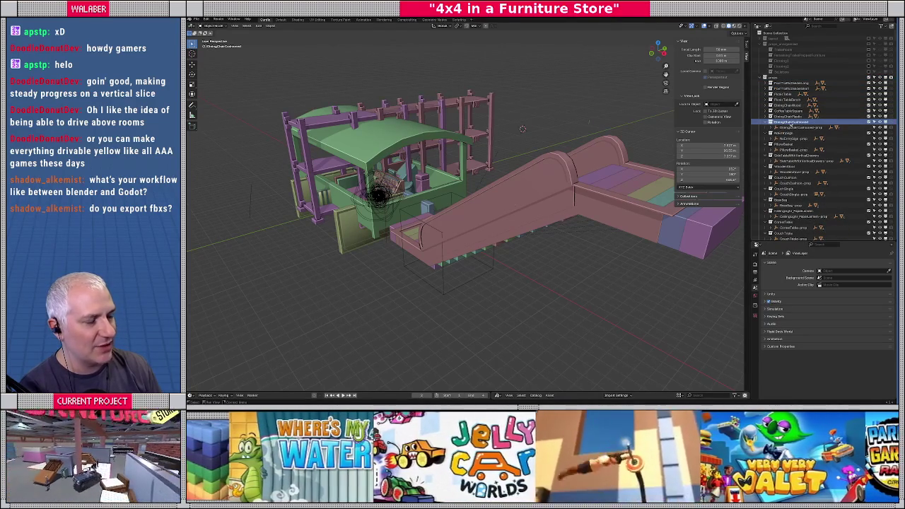
click(770, 123)
click(771, 128)
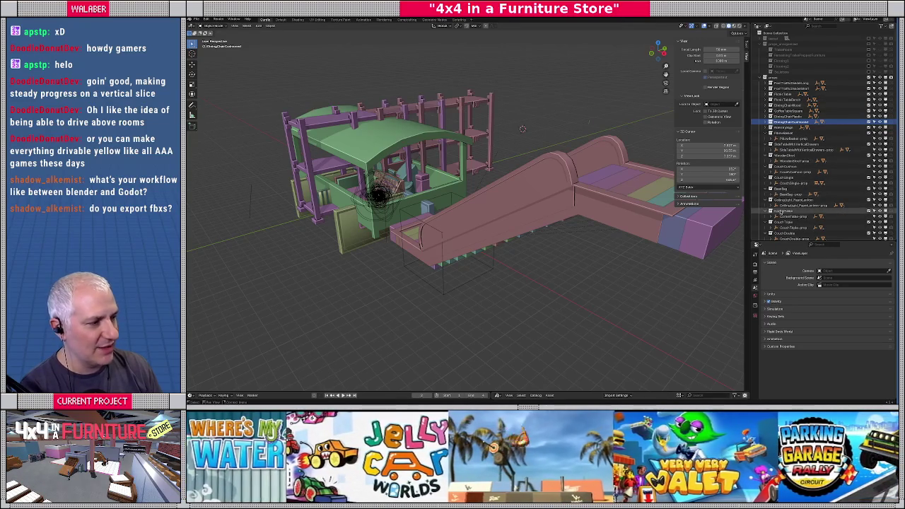
click(780, 211)
key(shift+h)
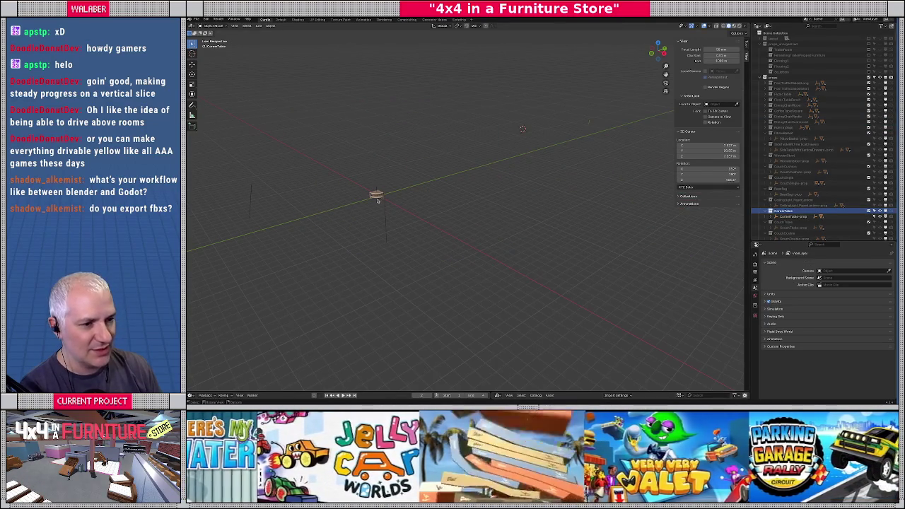
click(377, 201)
key(KP_Decimal)
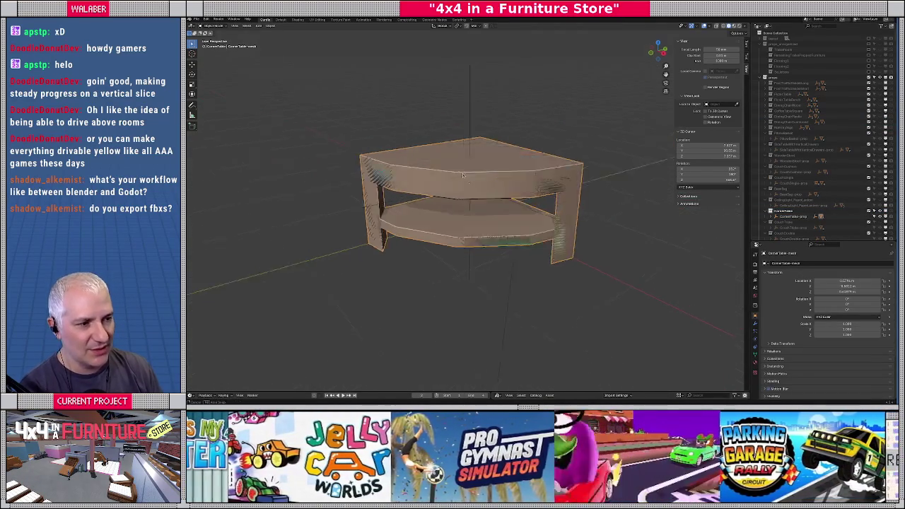
key(ctrl+z)
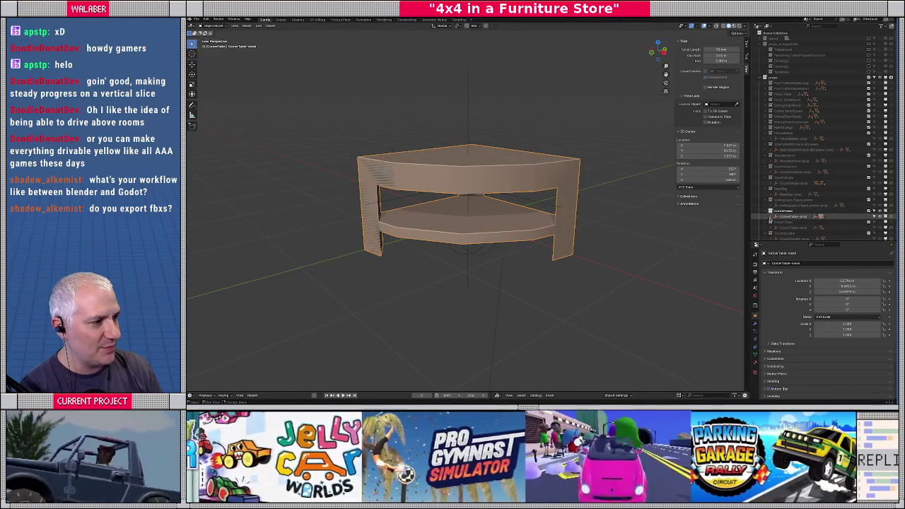
scroll(792, 212, down, 2)
click(792, 171)
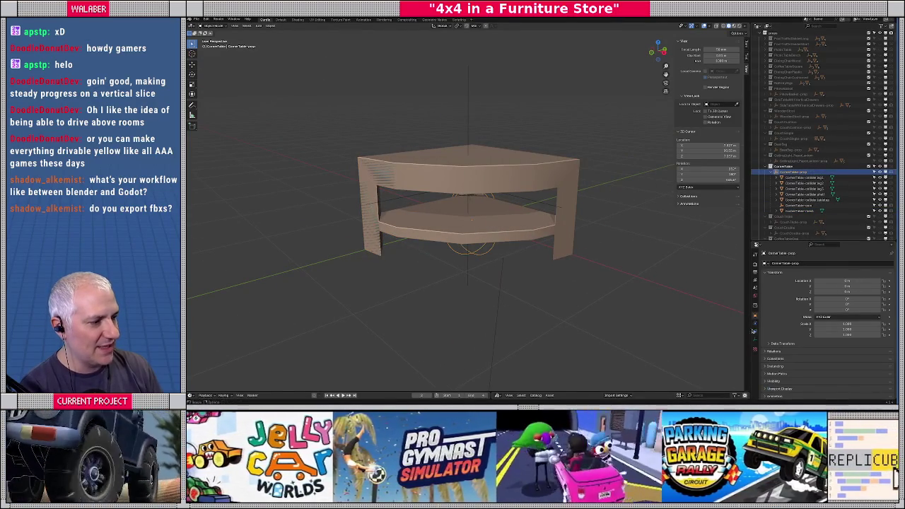
scroll(813, 353, down, 3)
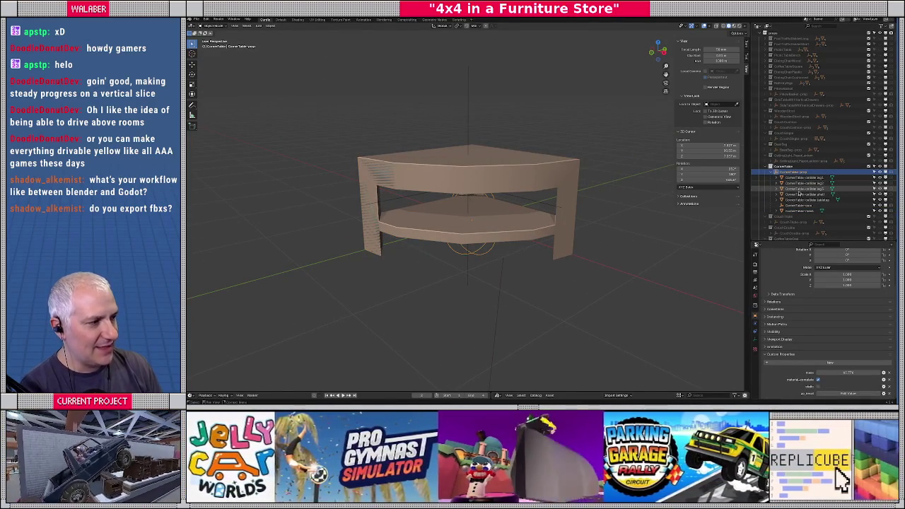
click(799, 211)
key(s)
key(z)
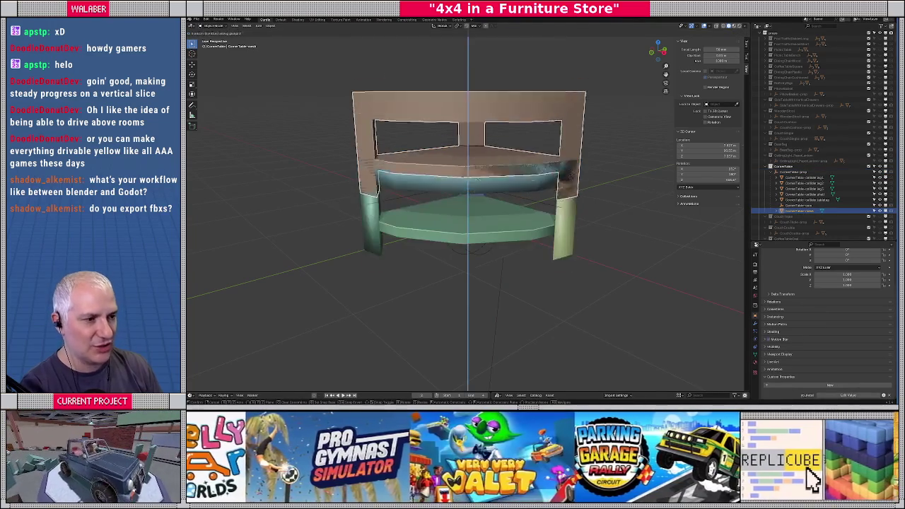
right_click(524, 166)
click(802, 177)
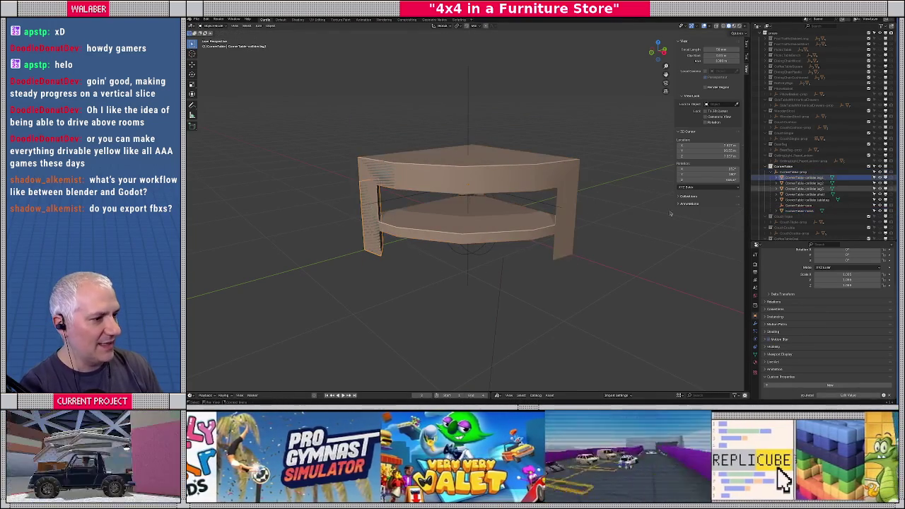
key(g)
click(459, 207)
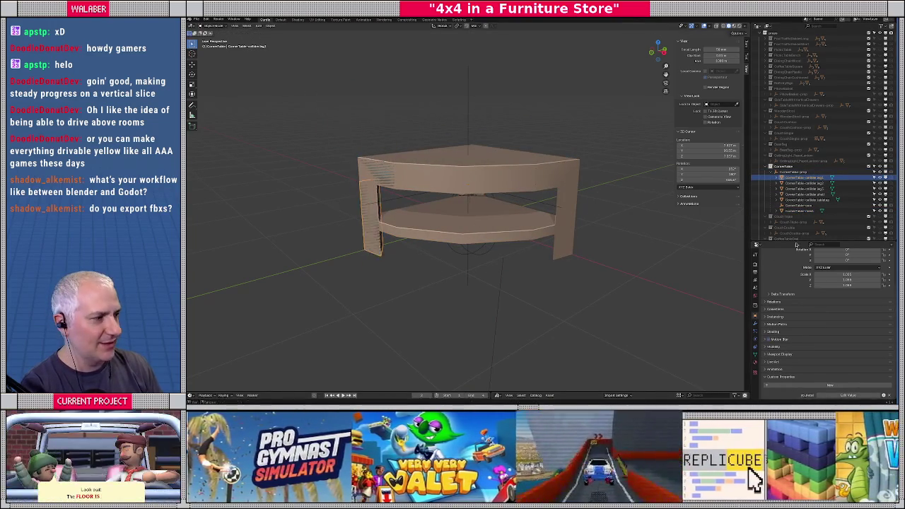
key(g)
right_click(507, 117)
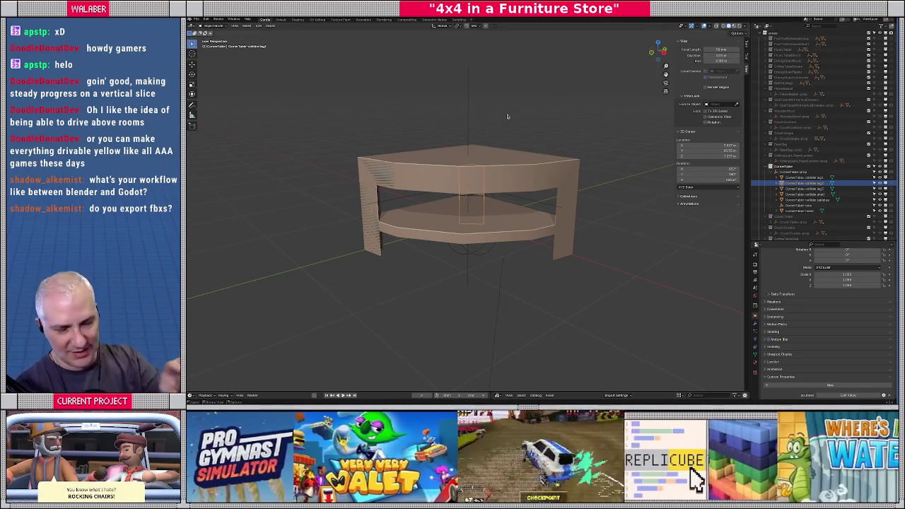
scroll(827, 340, down, 1)
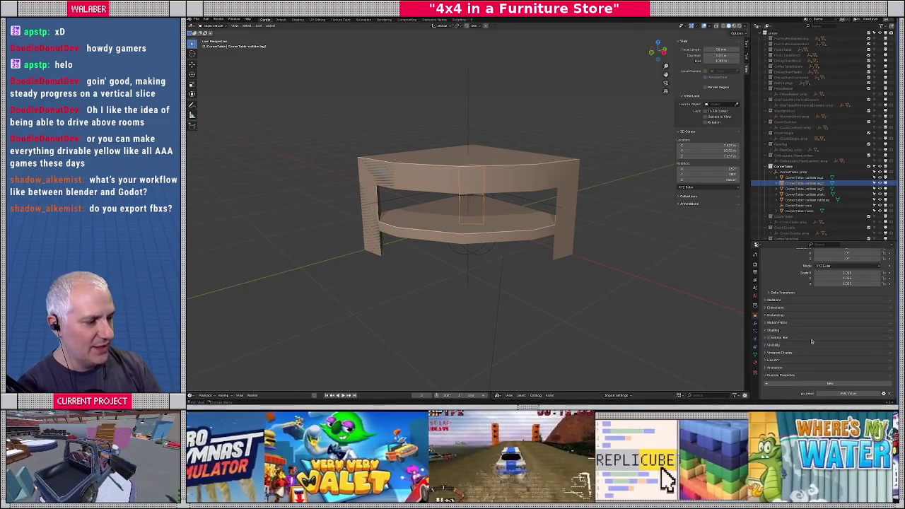
key(ctrl+z)
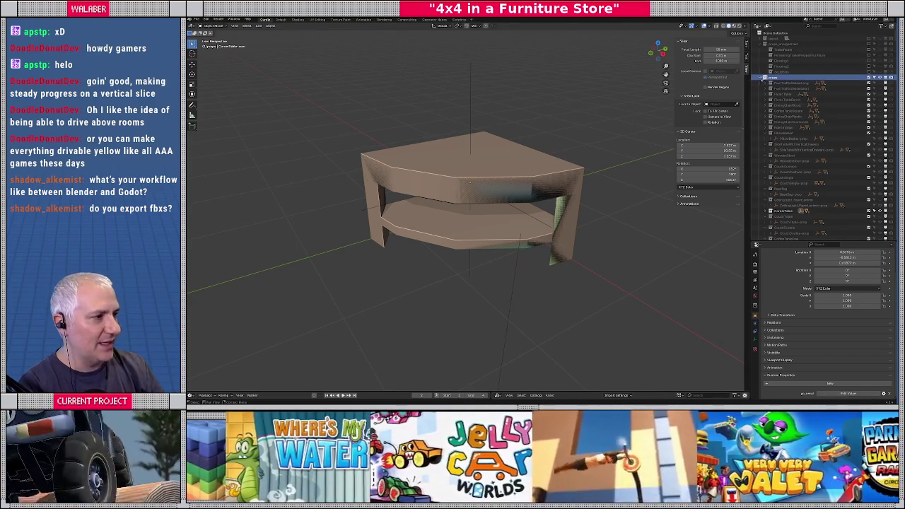
key(KP_Subtract)
Hide the furniture collection and unhide the level geometry and store furniture collections.
click(869, 78)
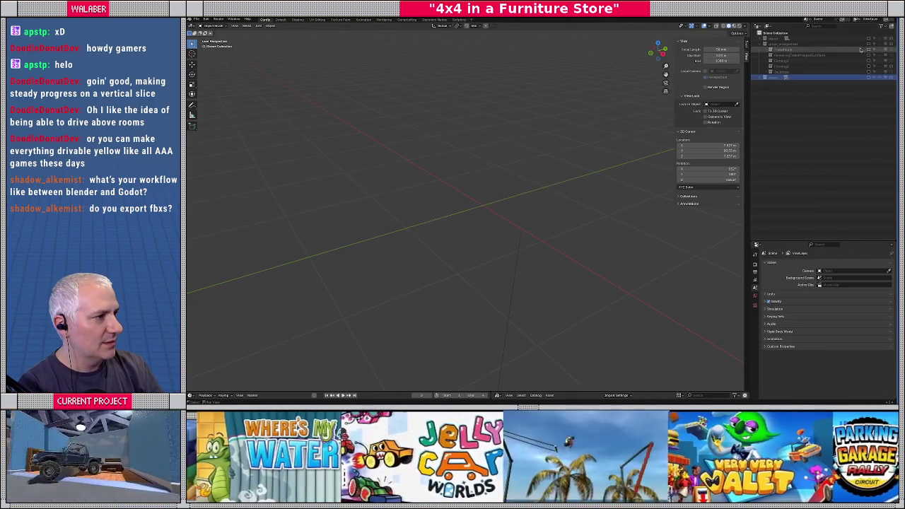
click(868, 41)
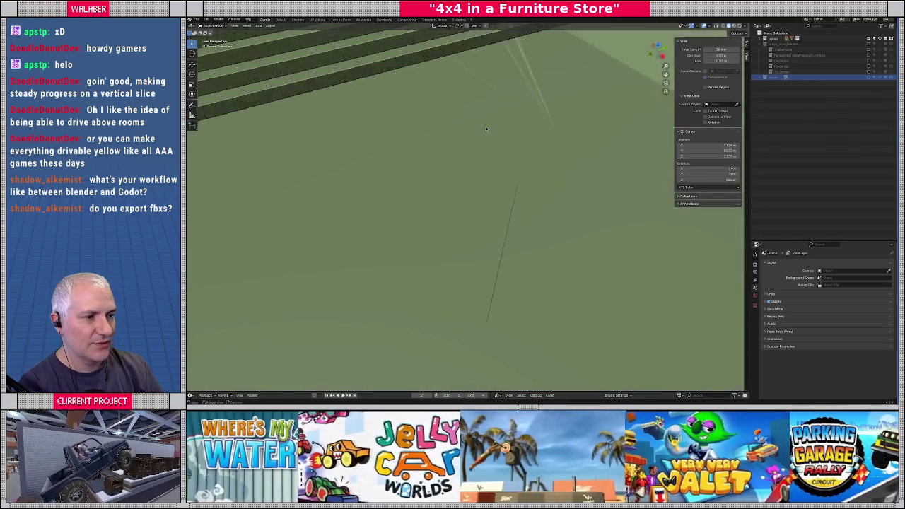
middle_drag(485, 129, 720, 69)
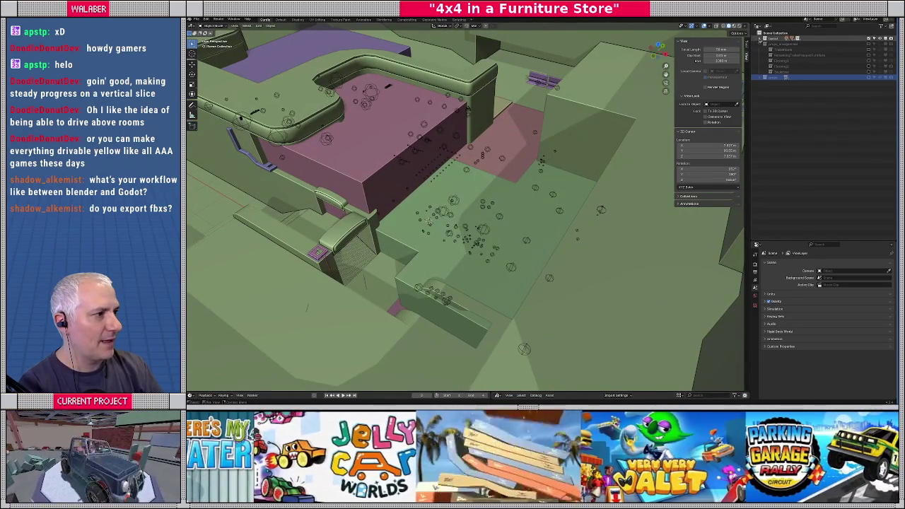
click(766, 39)
click(879, 61)
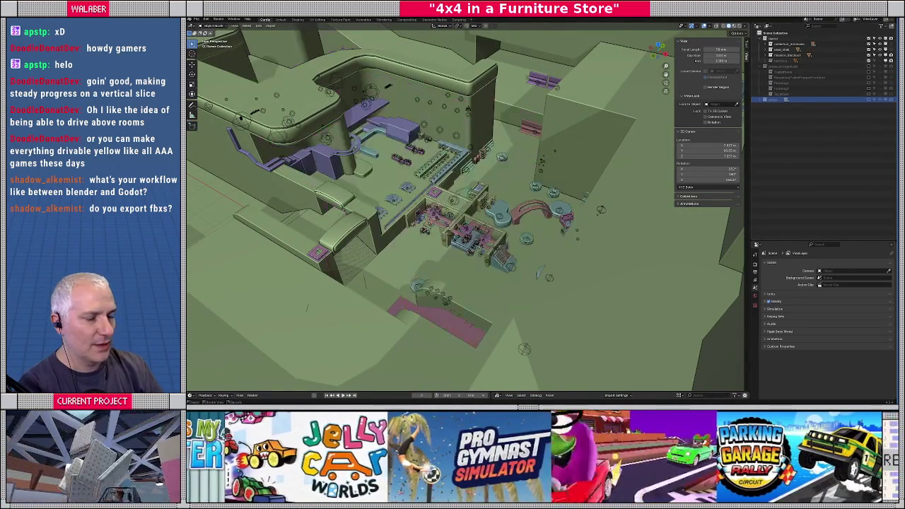
middle_drag(467, 212, 537, 183)
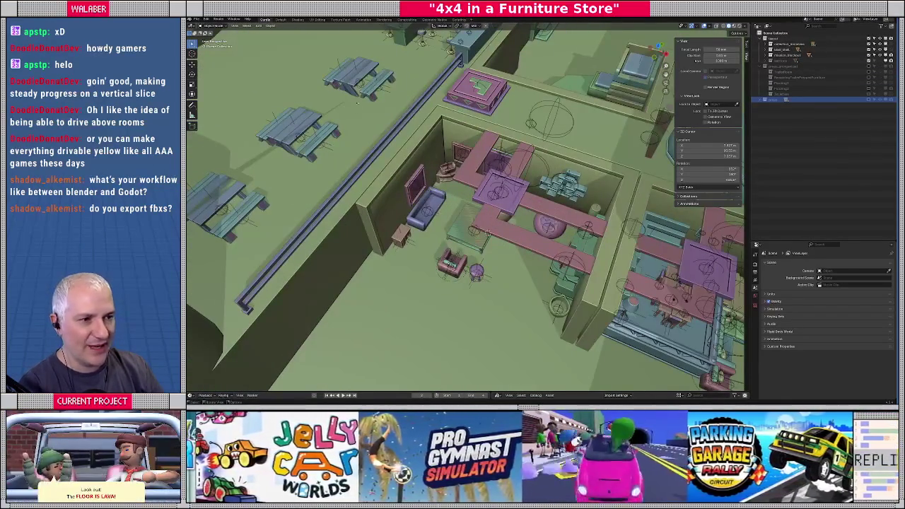
Select and frame the top picnic table, then snap the 3D cursor onto it.
click(357, 79)
key(KP_Decimal)
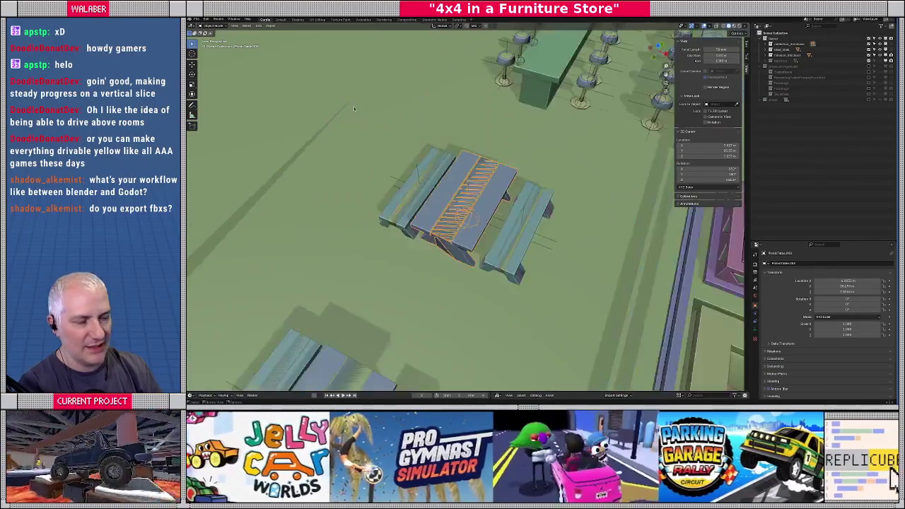
scroll(390, 167, down, 3)
middle_drag(390, 168, 439, 197)
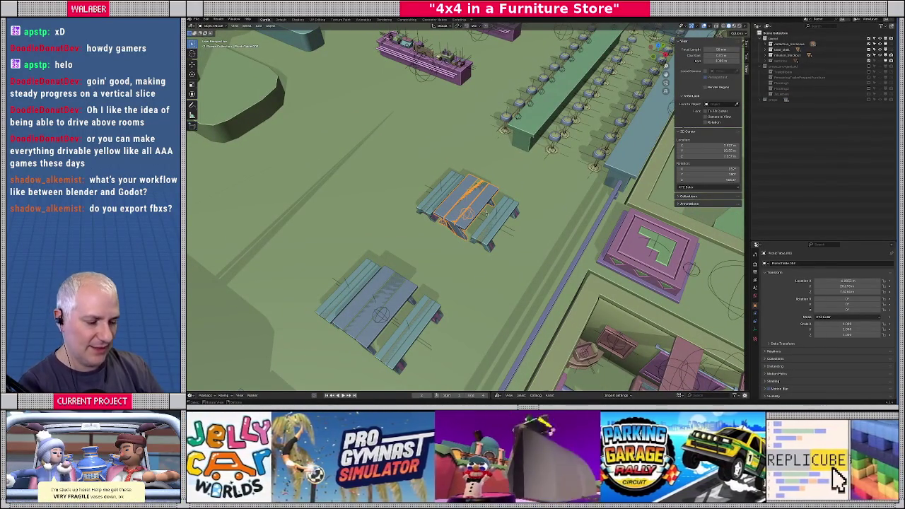
key(shift+s)
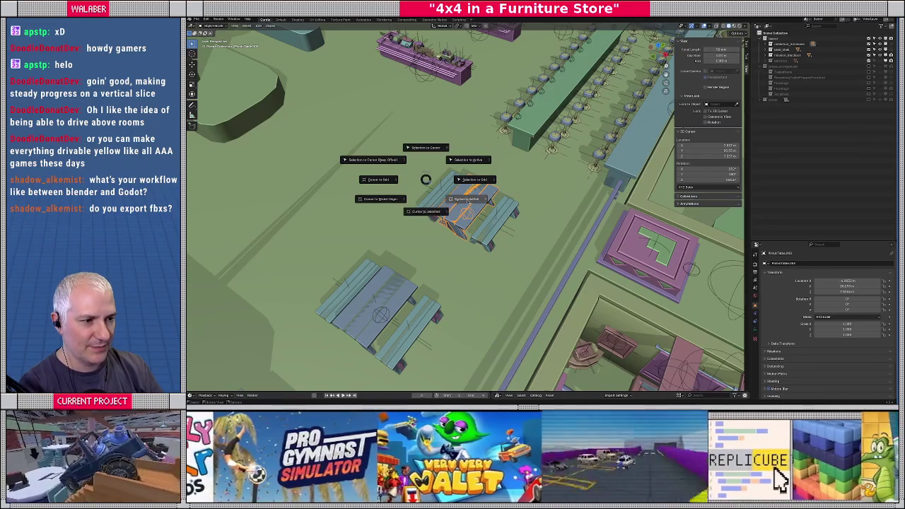
click(366, 90)
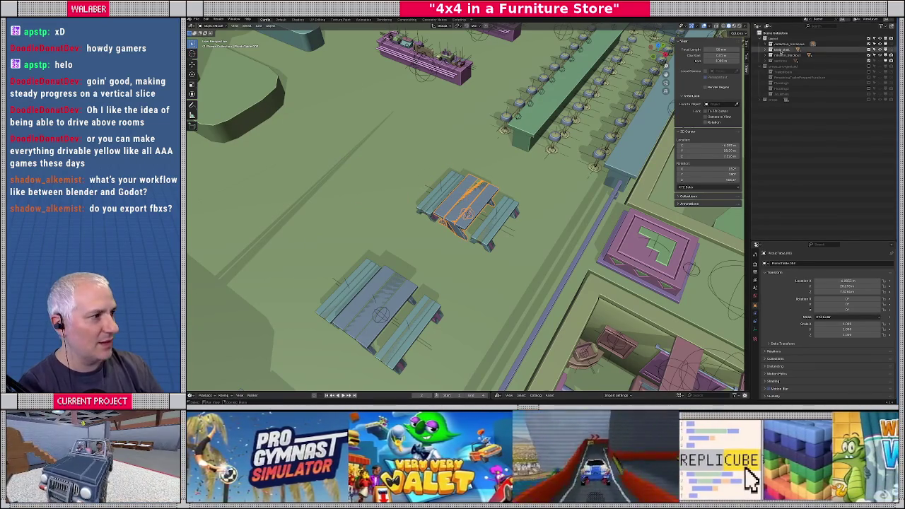
click(785, 44)
click(259, 26)
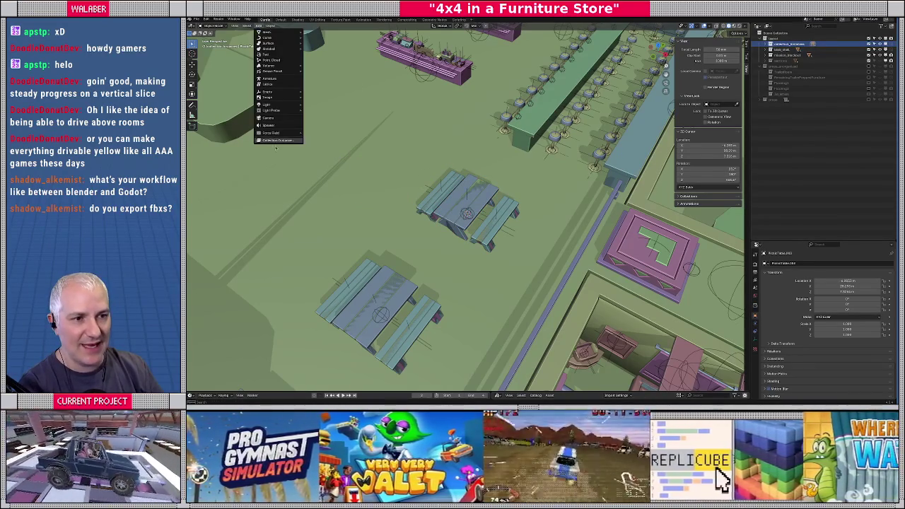
Add a 'block' collection instance and move it to the table's upper left.
click(277, 141)
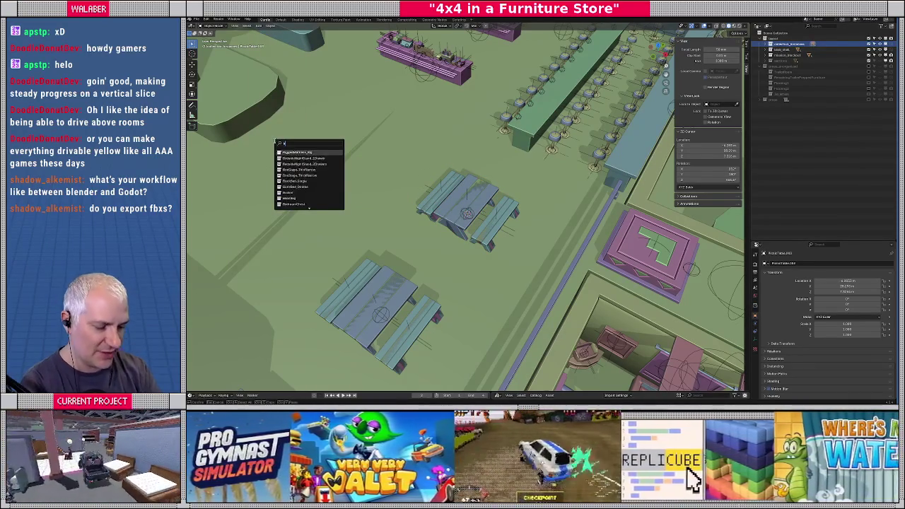
text(block)
key(Return)
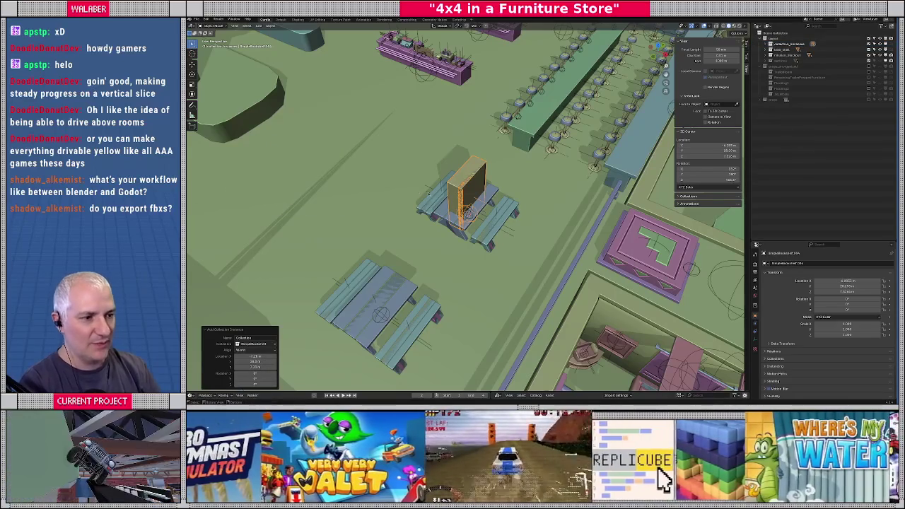
key(g)
click(406, 210)
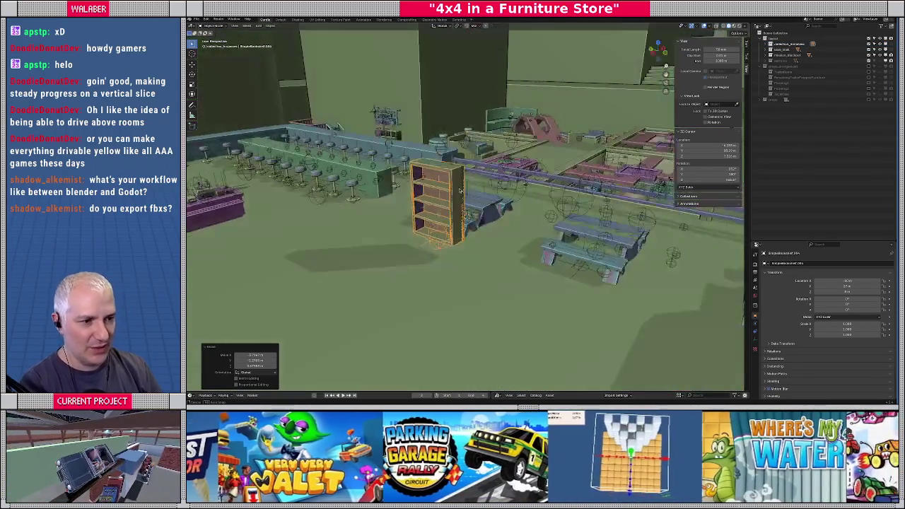
Delete the shelf standing beside the picnic tables.
mouse_move(406, 210)
middle_down()
mouse_move(435, 198)
mouse_move(423, 202)
middle_up()
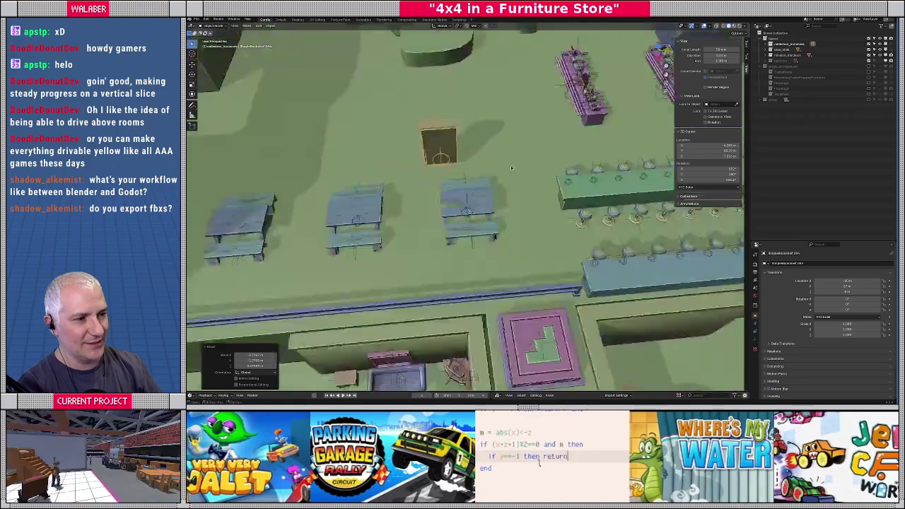
middle_drag(548, 179, 518, 179)
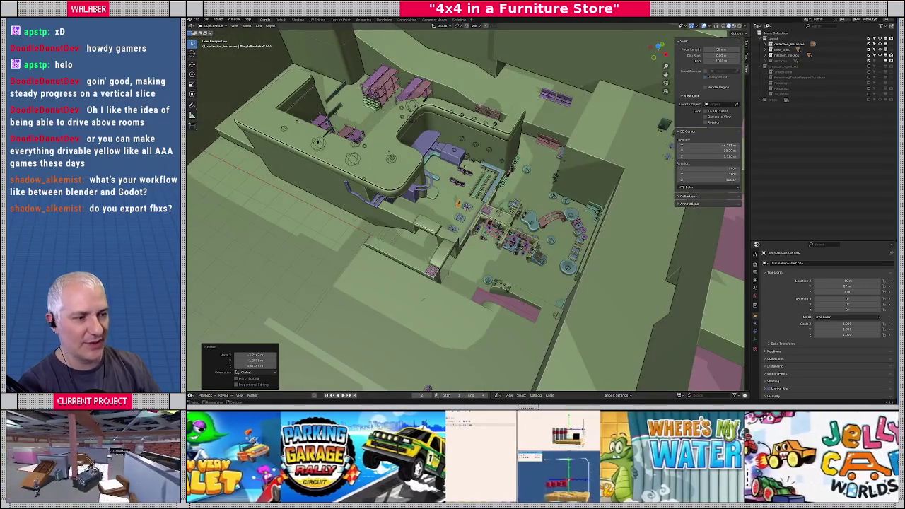
scroll(441, 187, up, 8)
key(Delete)
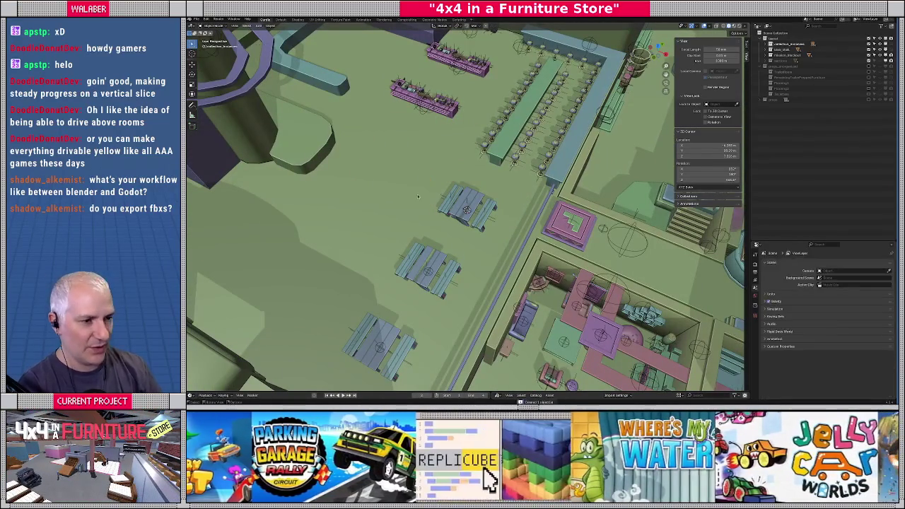
Check the bare level shell by toggling the props collection off and on, then open Scripting.
click(307, 145)
middle_drag(308, 146, 327, 149)
click(410, 198)
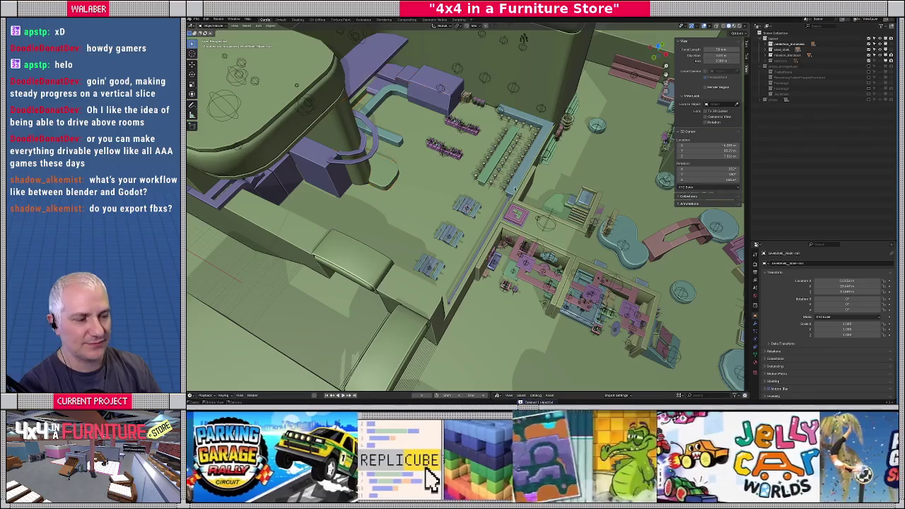
click(879, 46)
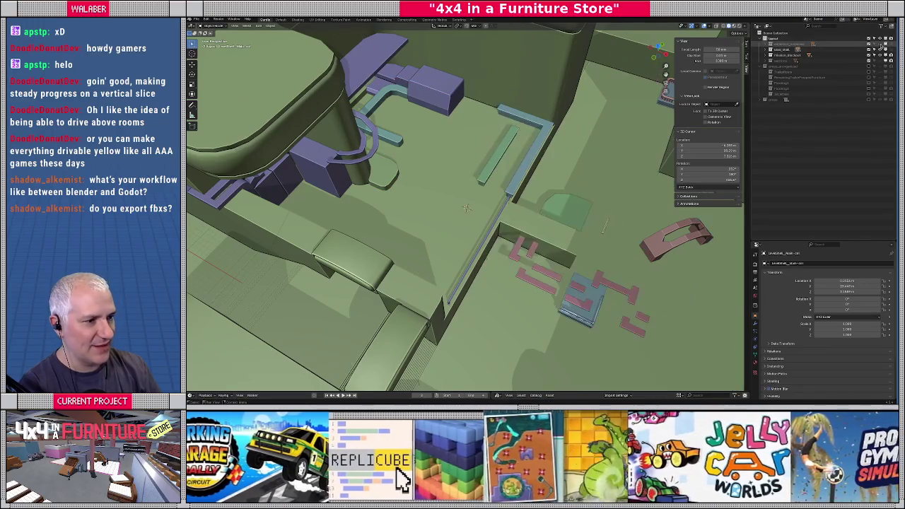
middle_drag(452, 184, 495, 153)
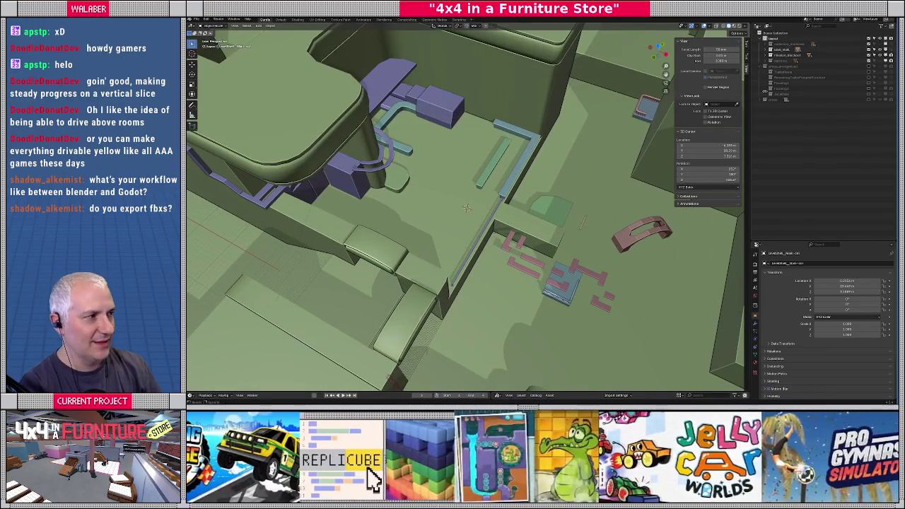
click(879, 45)
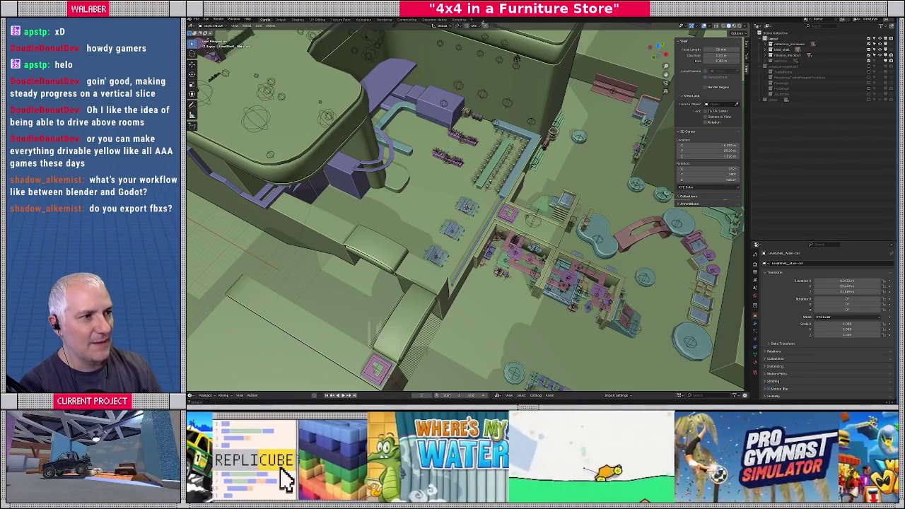
click(463, 20)
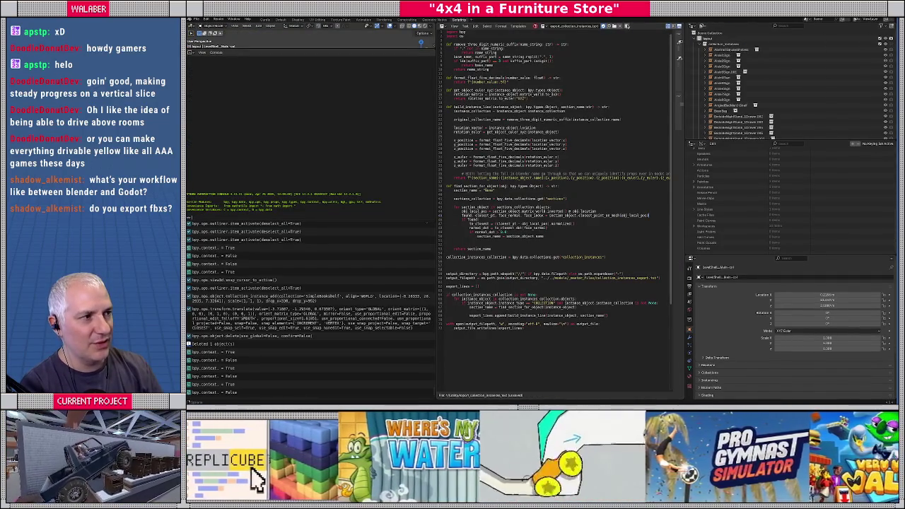
Run the collection-instance export script with Alt+P and switch to Godot to reimport.
key(alt+p)
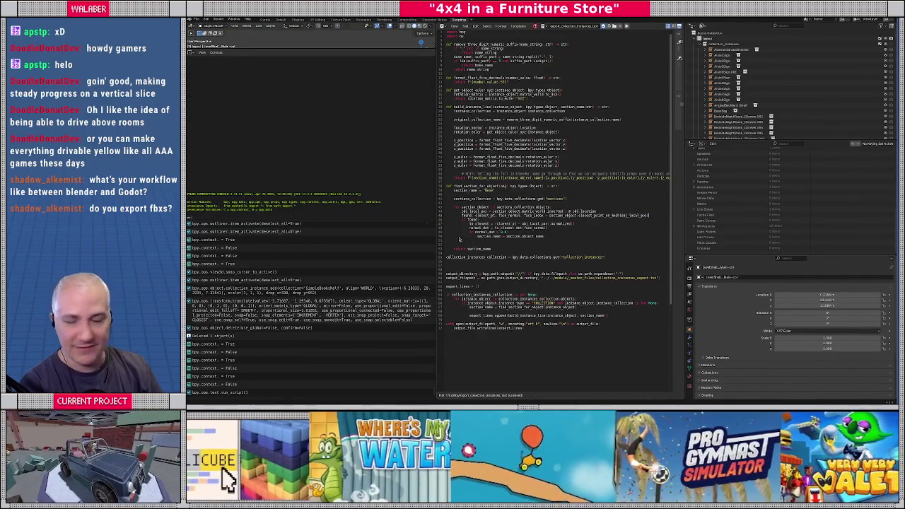
key(alt+Tab)
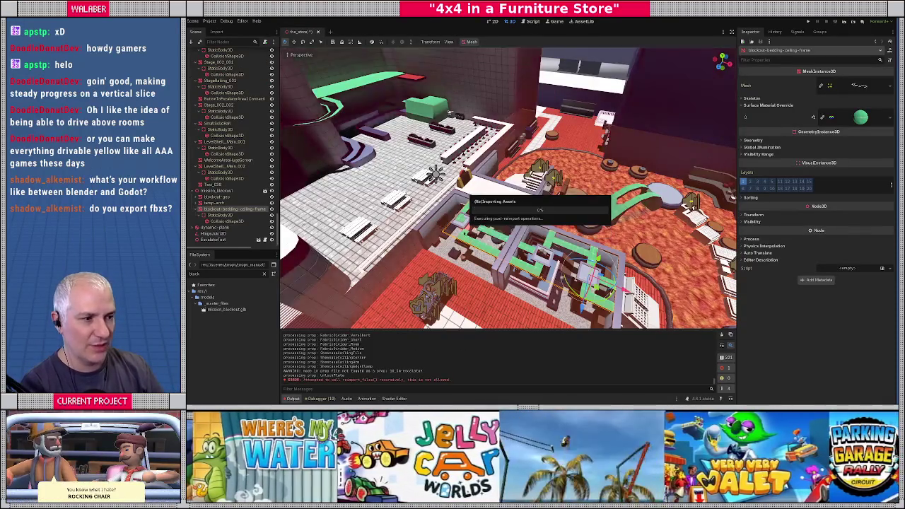
click(531, 22)
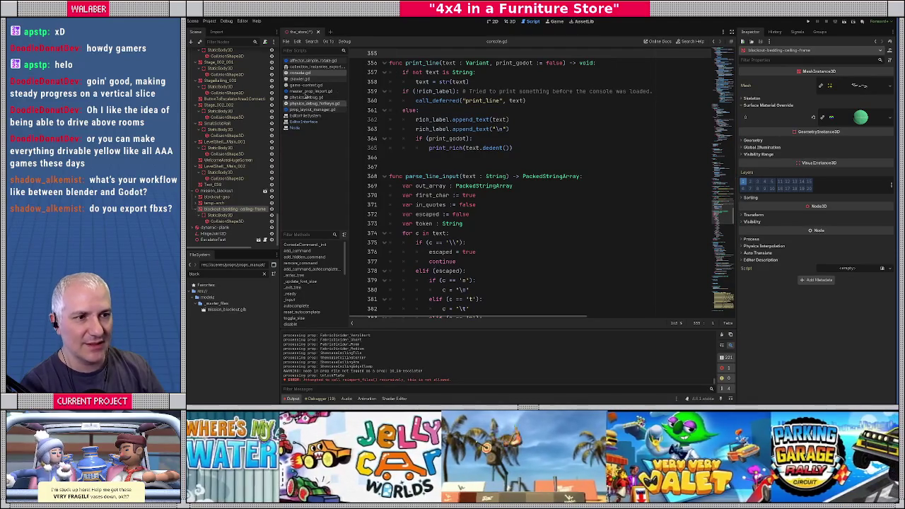
click(309, 67)
scroll(721, 90, up, 5)
scroll(721, 90, up, 10)
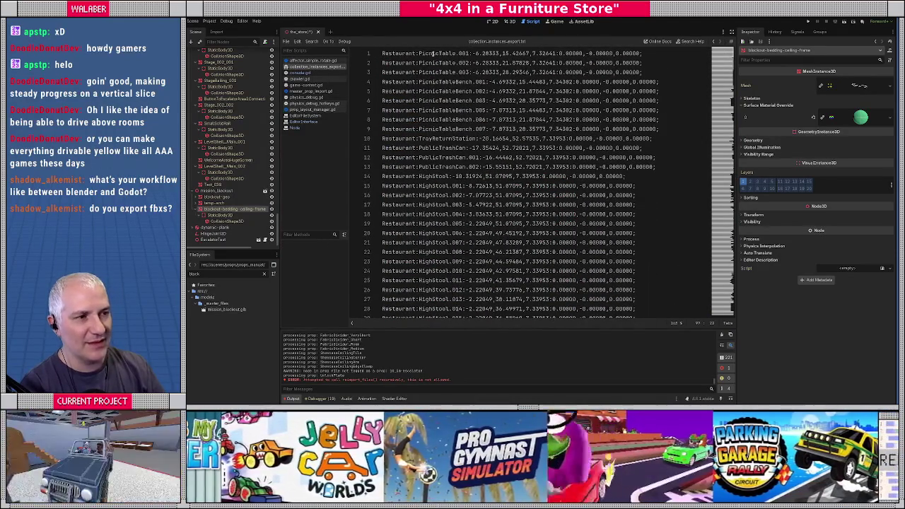
double_click(388, 53)
double_click(435, 53)
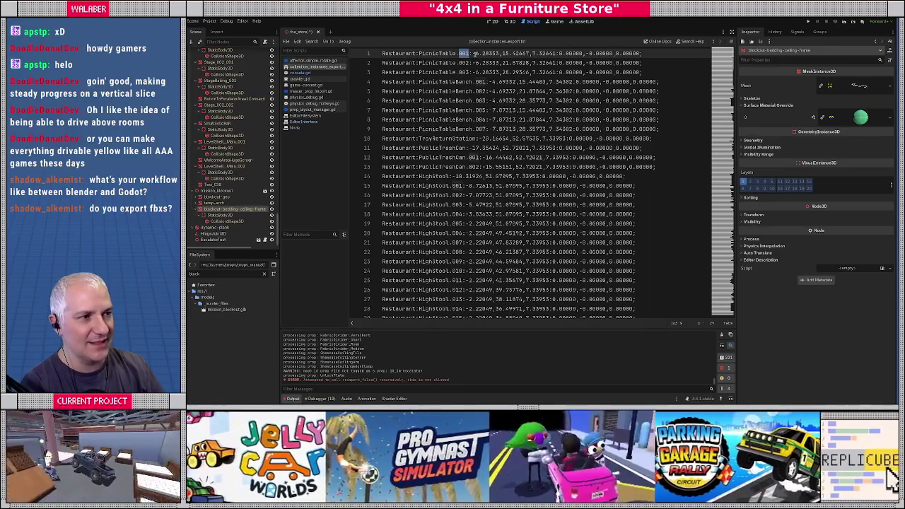
drag(596, 54, 642, 53)
double_click(397, 63)
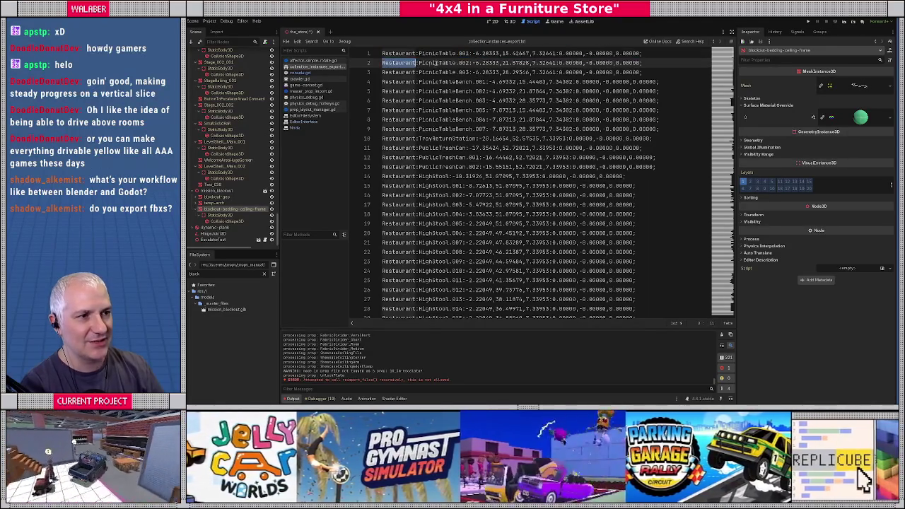
double_click(437, 63)
drag(488, 63, 641, 63)
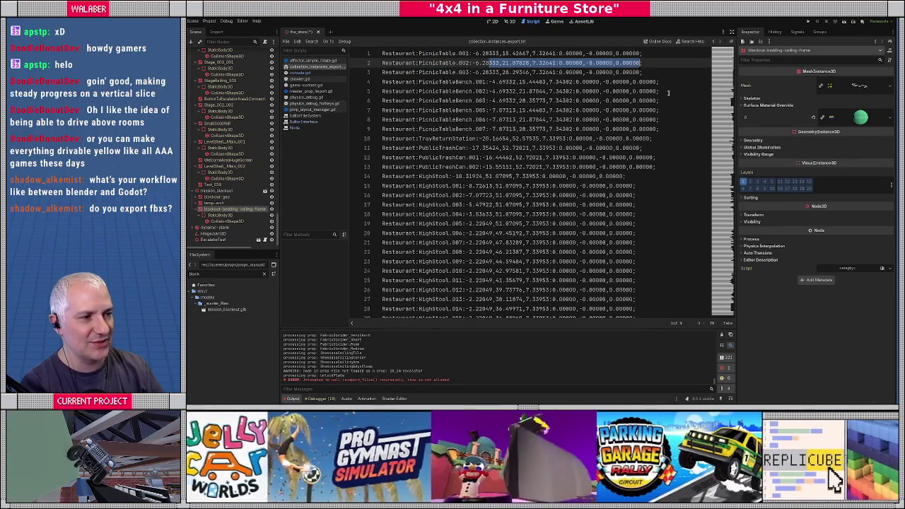
mouse_move(726, 69)
mouse_down()
mouse_move(722, 230)
mouse_move(704, 36)
mouse_up()
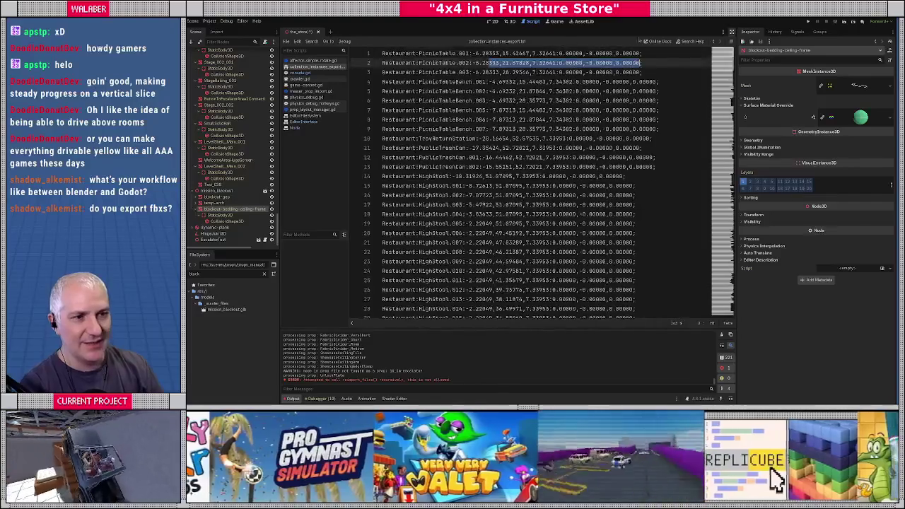
click(509, 22)
right_drag(509, 188, 509, 187)
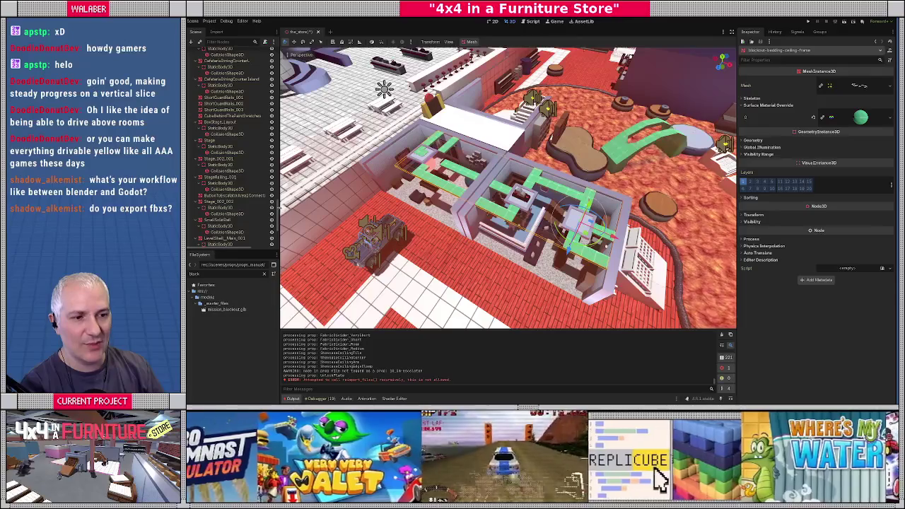
Select PropLayoutImporter and refresh the props from the exported layout.
scroll(226, 141, up, 10)
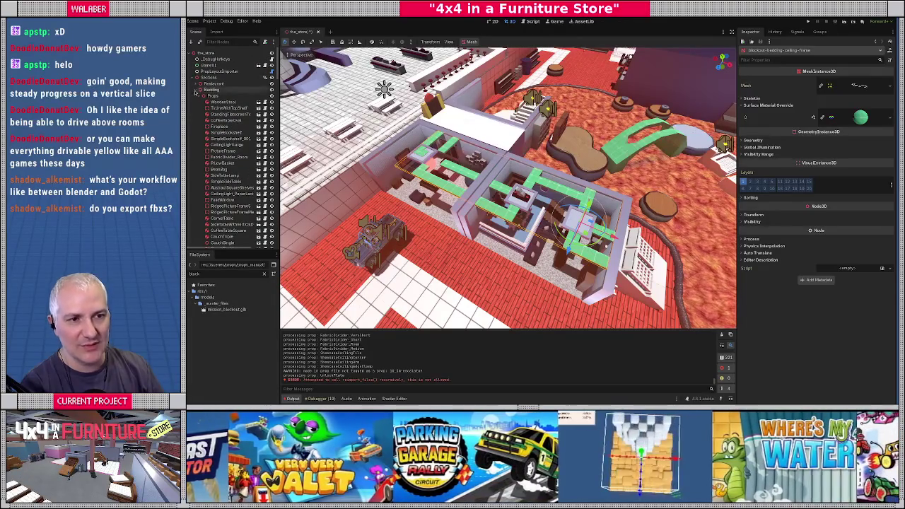
click(212, 71)
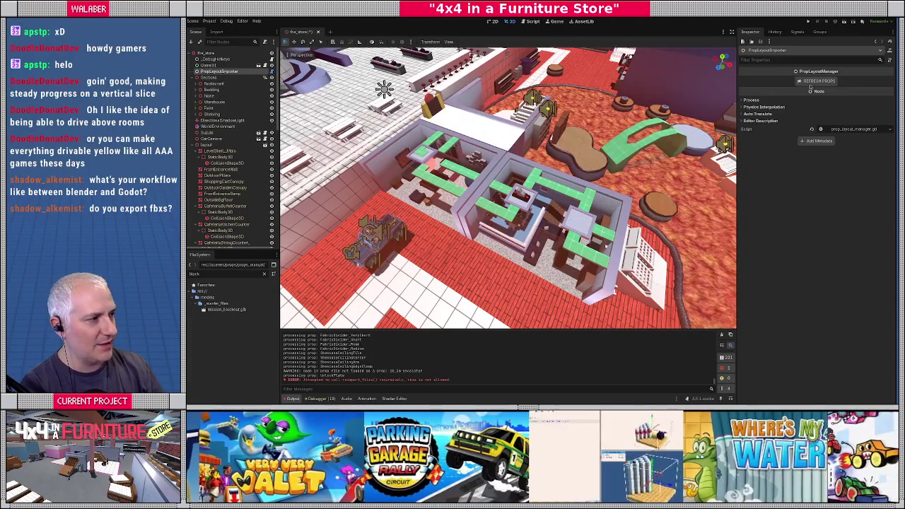
click(811, 83)
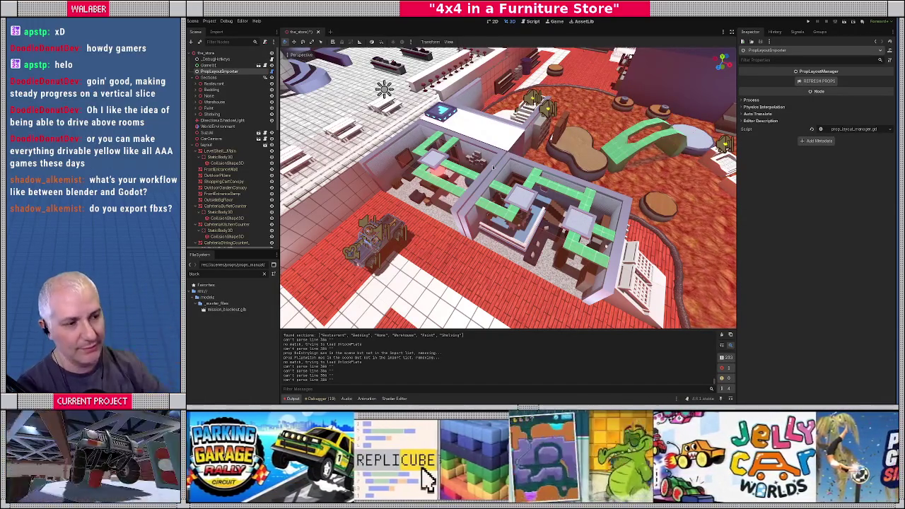
Inspect the blue tile block along the counter, save the scene, and return to Blender.
mouse_move(507, 188)
right_down()
mouse_move(507, 177)
mouse_move(507, 187)
right_up()
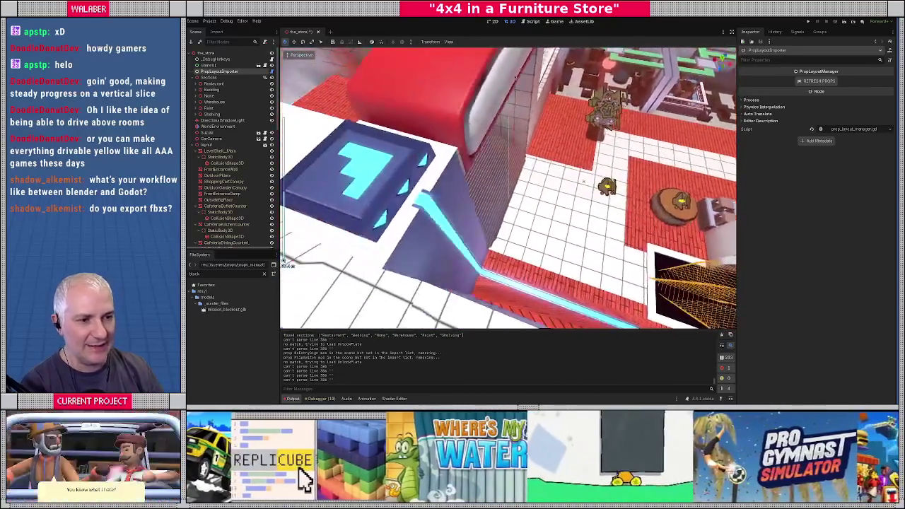
mouse_move(522, 76)
right_down()
mouse_move(461, 146)
mouse_move(455, 167)
right_up()
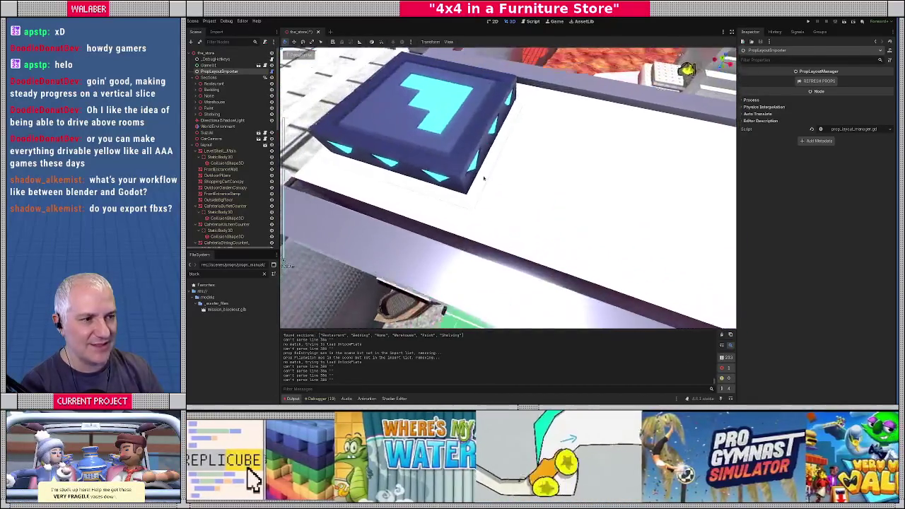
mouse_move(472, 199)
right_down()
mouse_move(436, 164)
mouse_move(523, 193)
right_up()
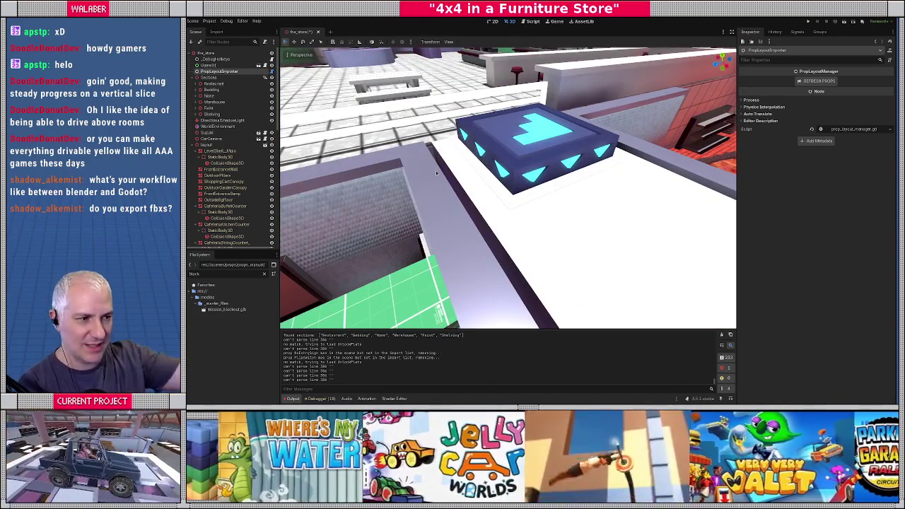
right_drag(436, 171, 360, 161)
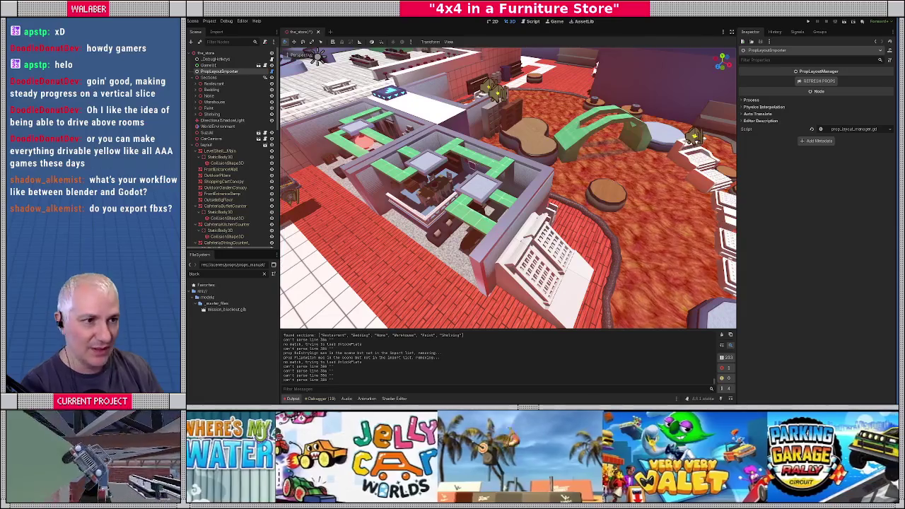
key(ctrl+s)
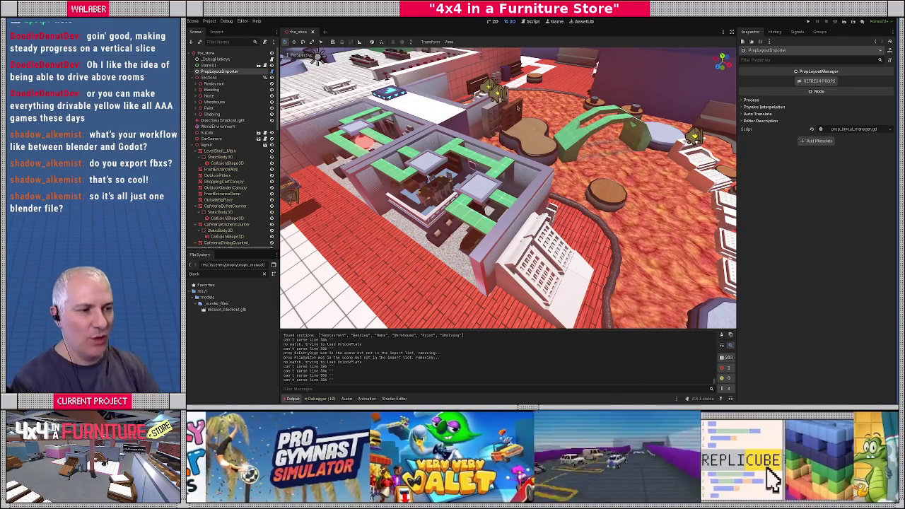
key(alt+Tab)
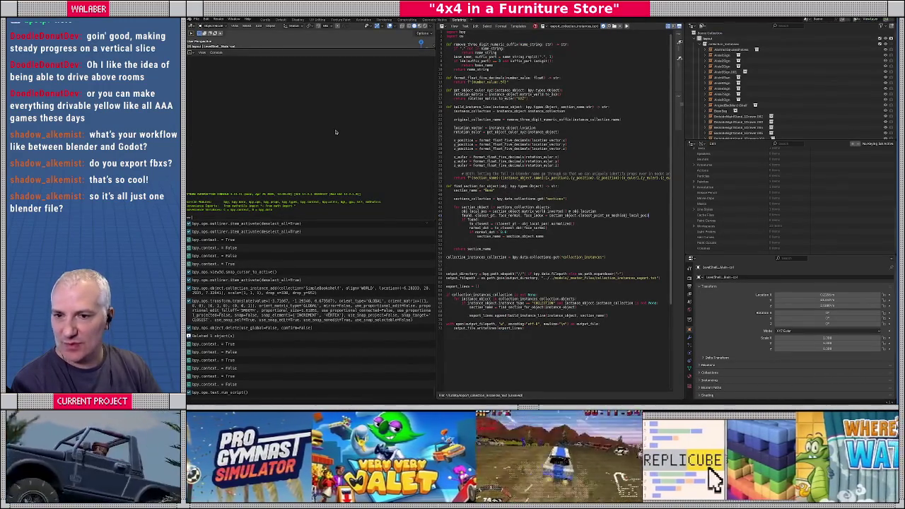
Return to the Layout workspace and review the store plan in top and side views.
click(244, 20)
key(KP_7)
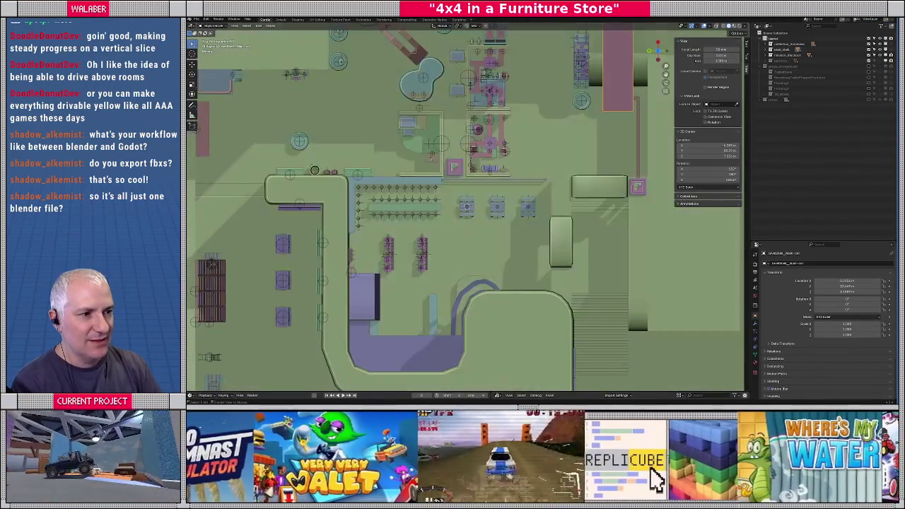
key(KP_1)
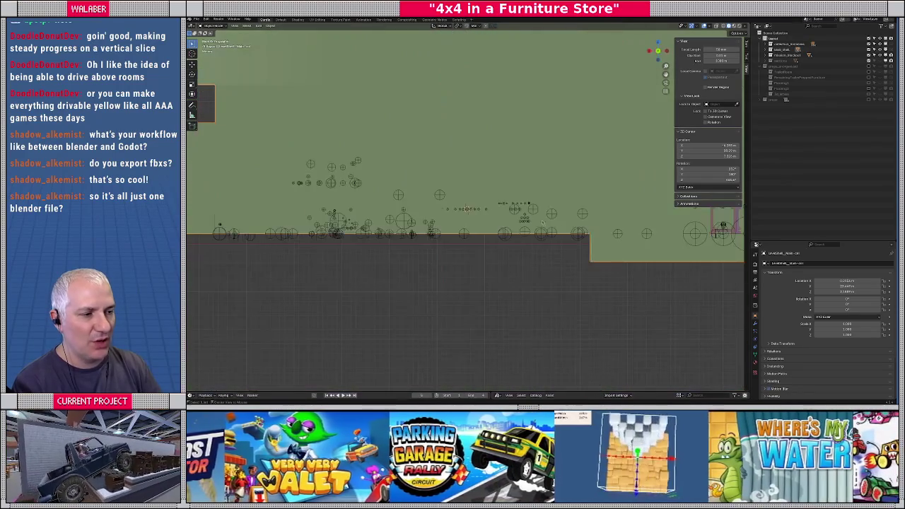
key(KP_7)
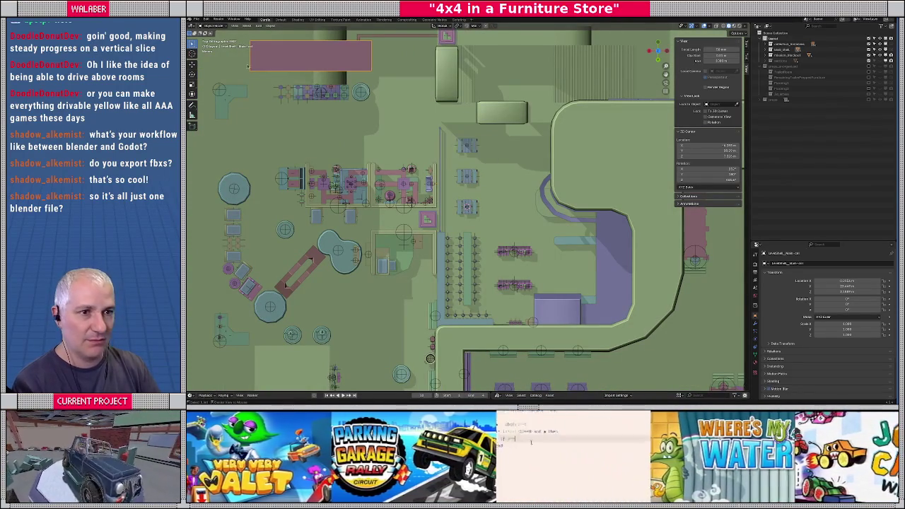
alt+click(299, 103)
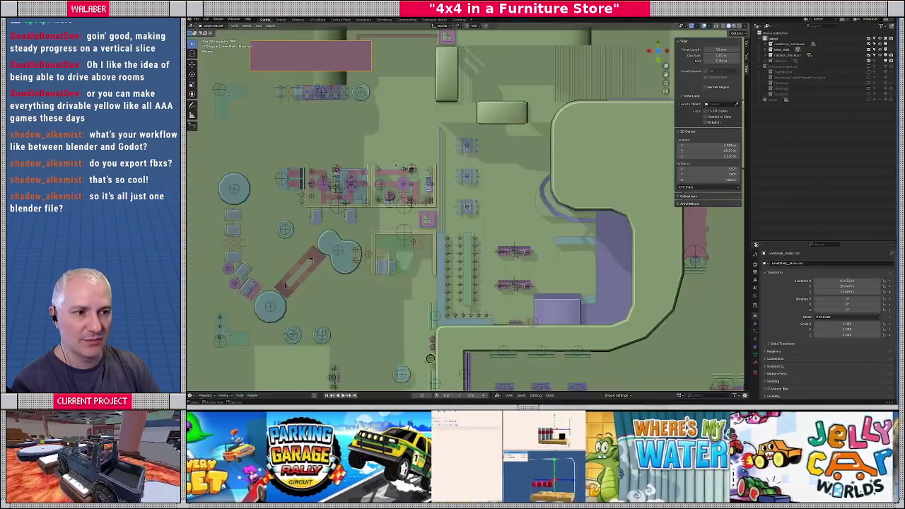
mouse_move(486, 193)
middle_down()
mouse_move(446, 150)
mouse_move(424, 183)
mouse_move(448, 161)
middle_up()
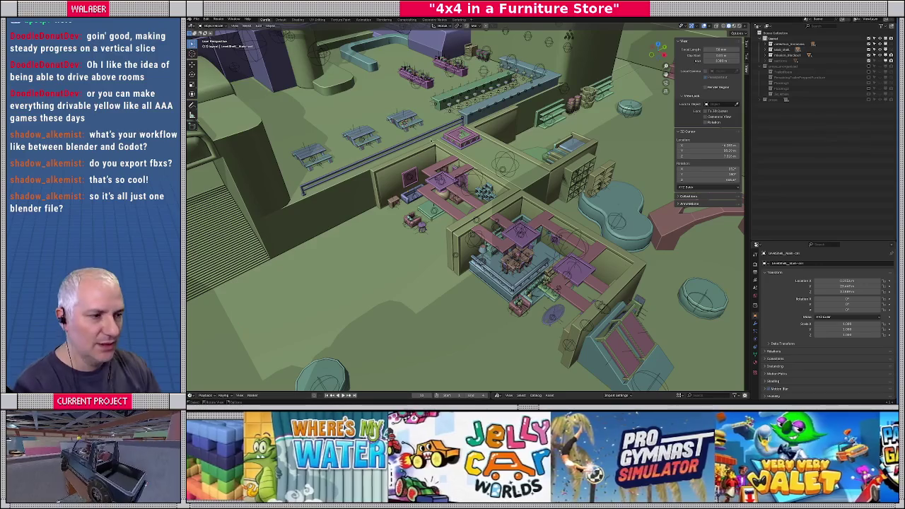
Switch to Godot and run the project with F5 to play the store level.
key(alt+Tab)
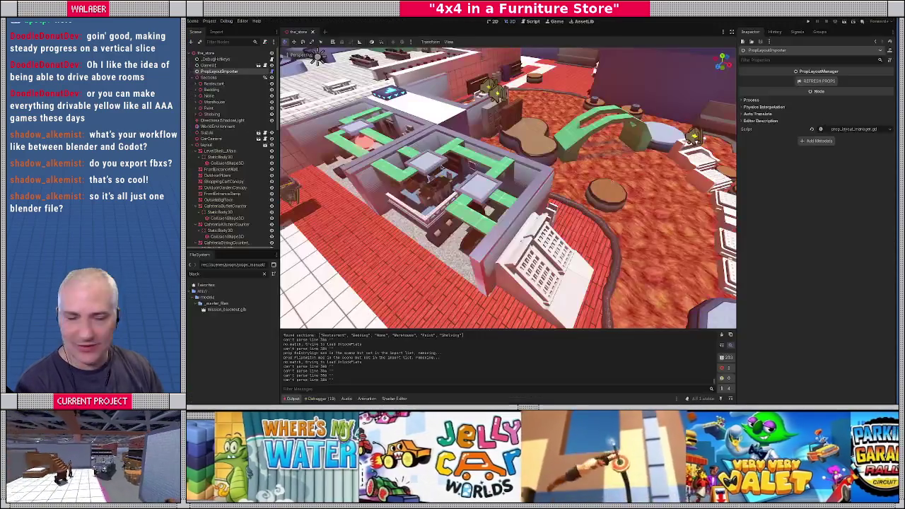
key(F5)
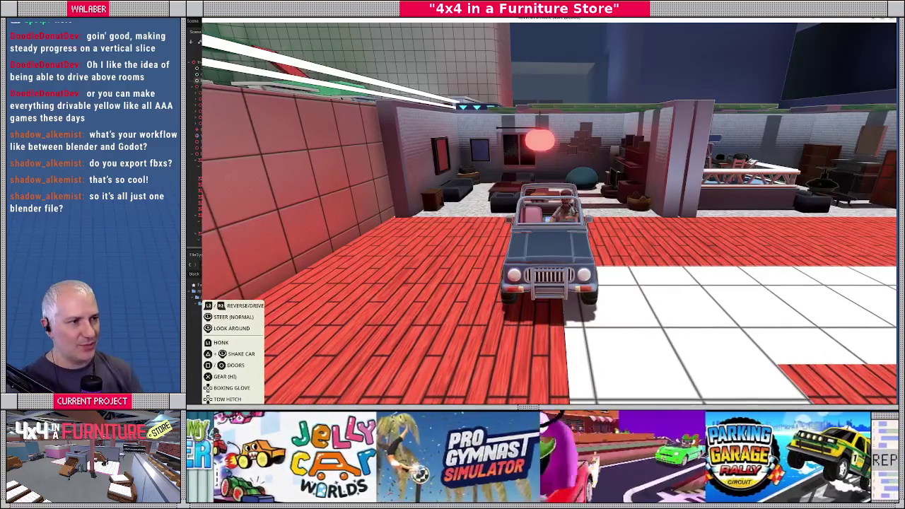
Check the in-game General Settings, drive the level, then stop the game with F8.
key(Escape)
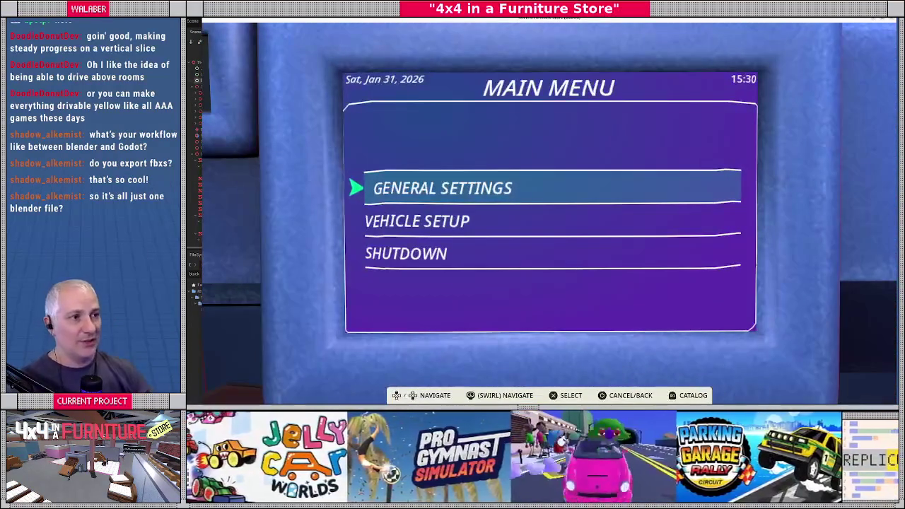
click(495, 186)
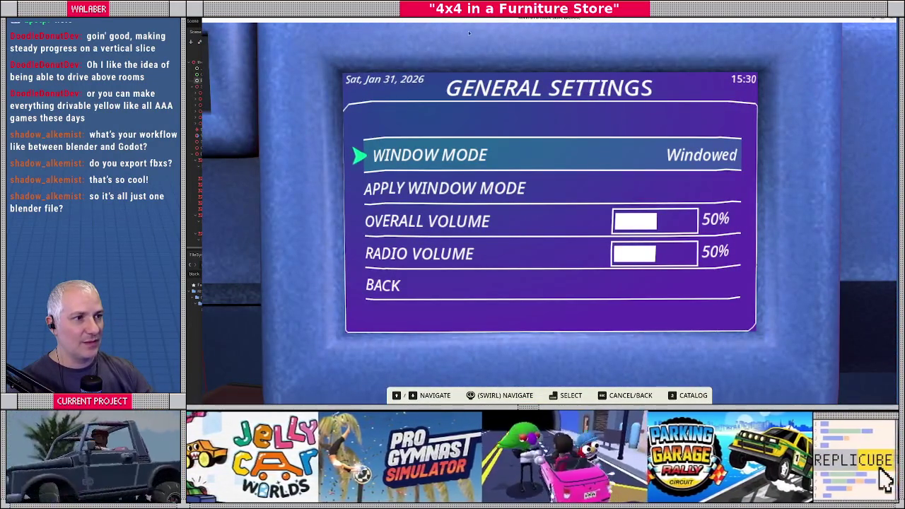
key(Escape)
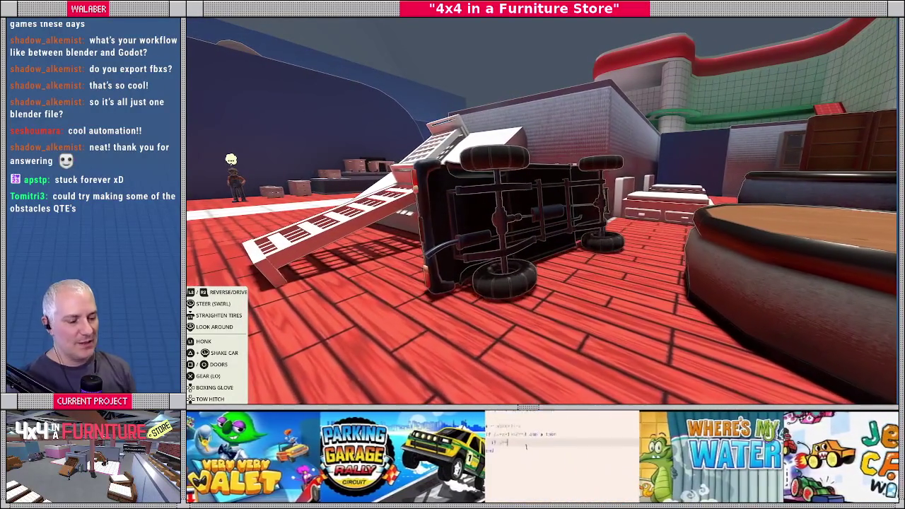
key(Escape)
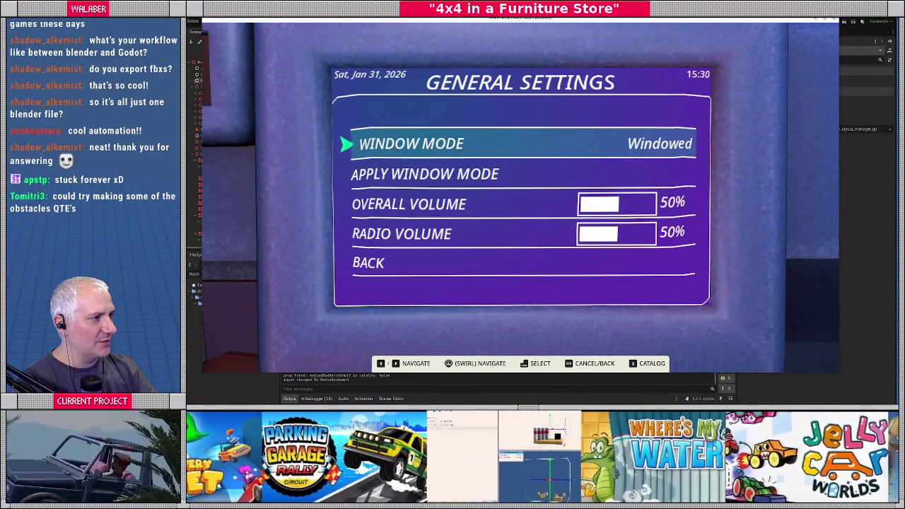
key(F8)
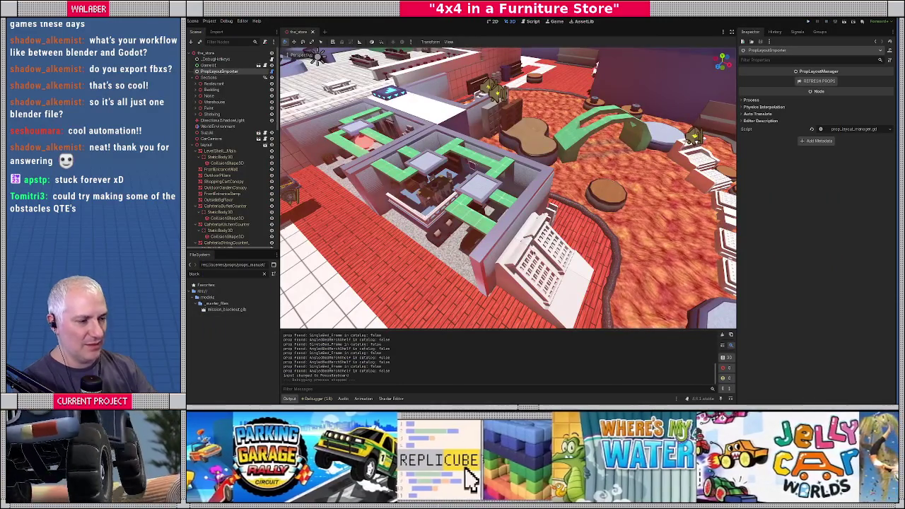
Expand Bedding > Missions, filter FileSystem for 'base-', and drop base-mission.tscn onto Missions.
right_drag(507, 187, 508, 188)
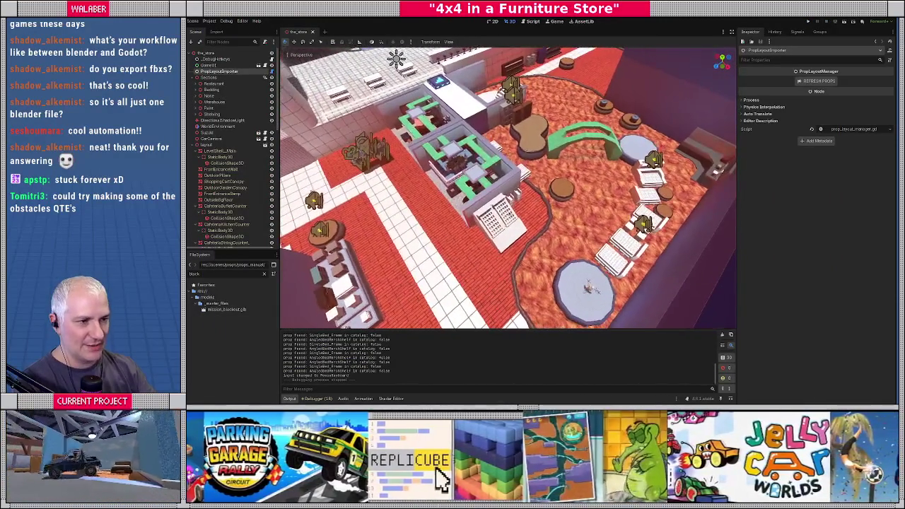
click(195, 144)
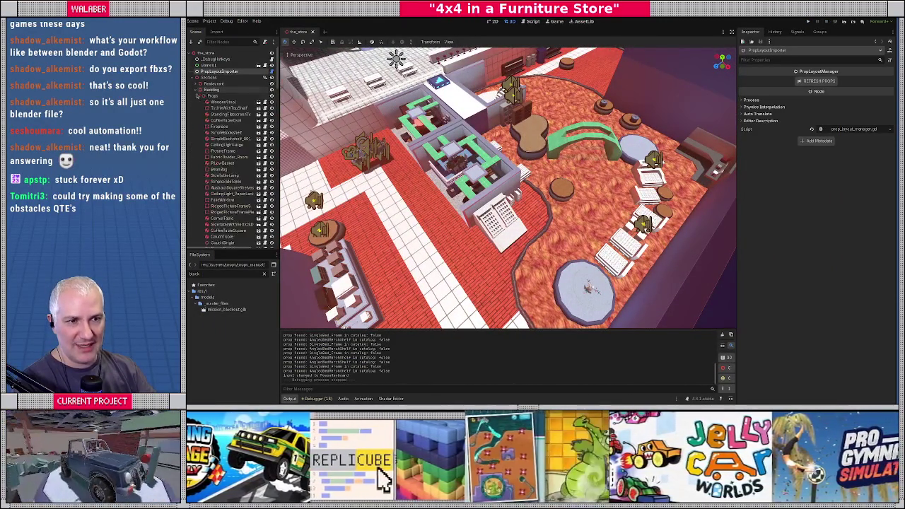
click(198, 91)
click(200, 108)
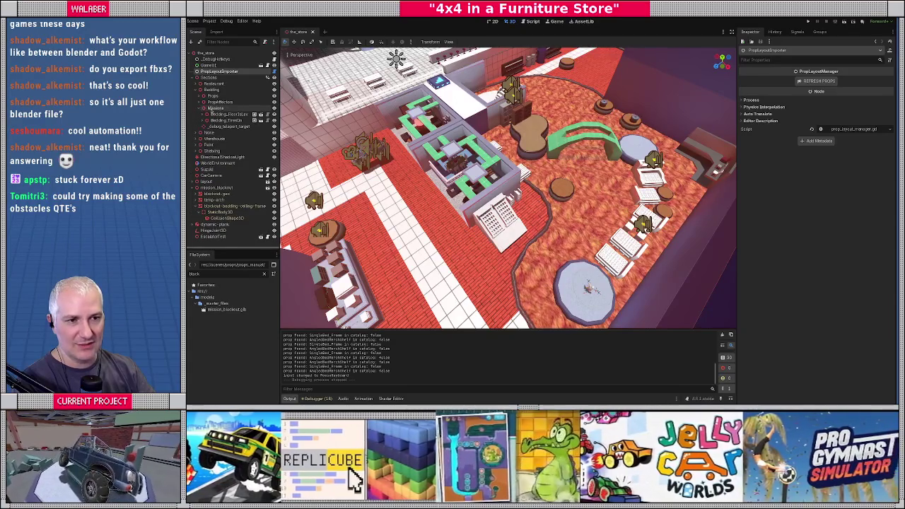
click(211, 108)
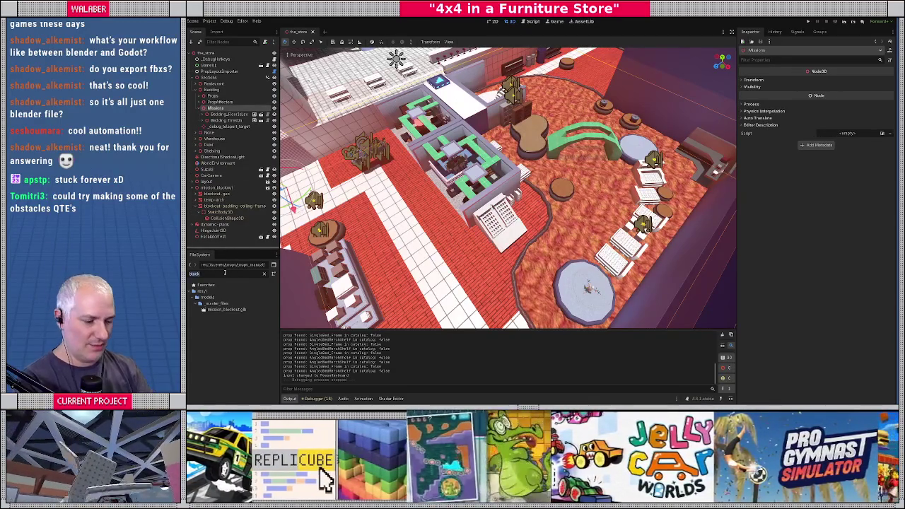
text(base-)
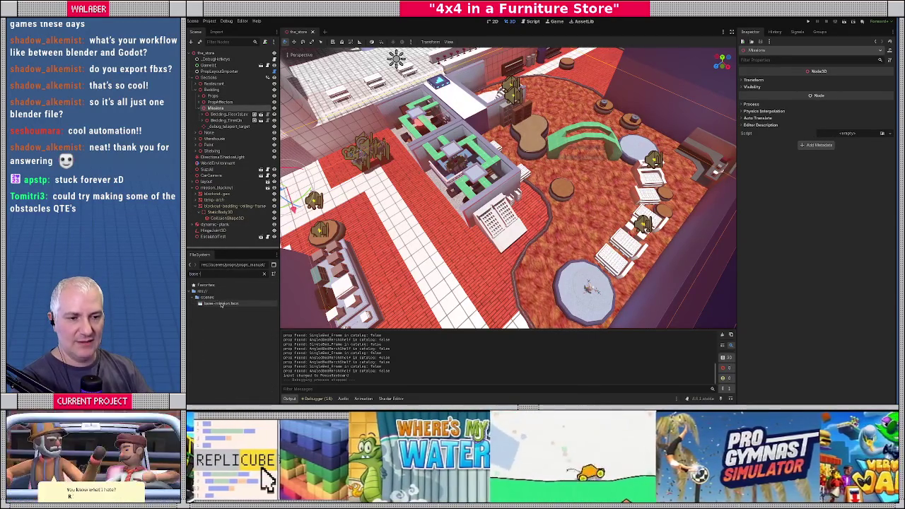
drag(216, 108, 219, 109)
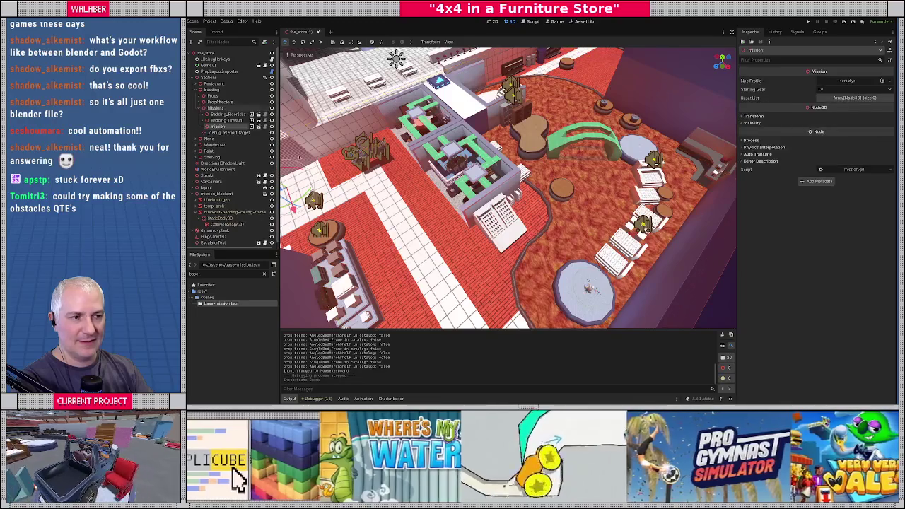
Move the new mission toward the store's centre and refine its position in top view.
middle_drag(507, 187, 537, 176)
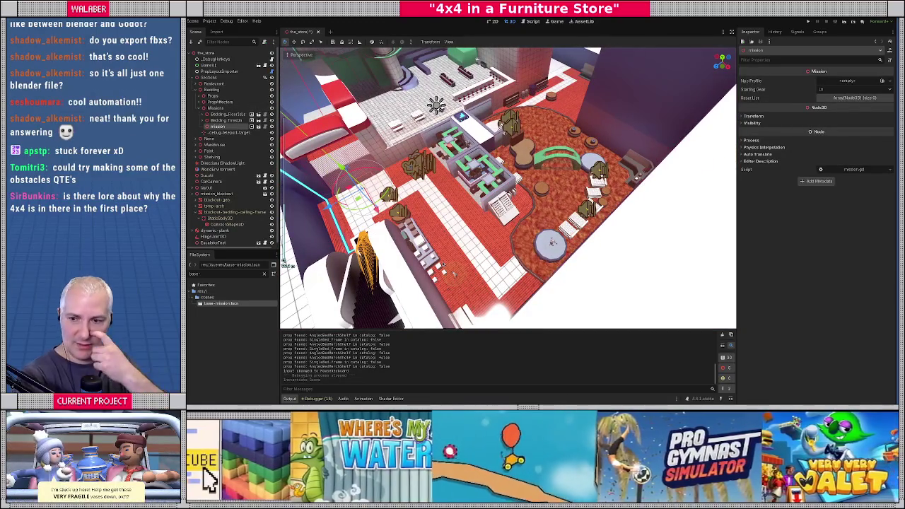
middle_drag(431, 299, 408, 288)
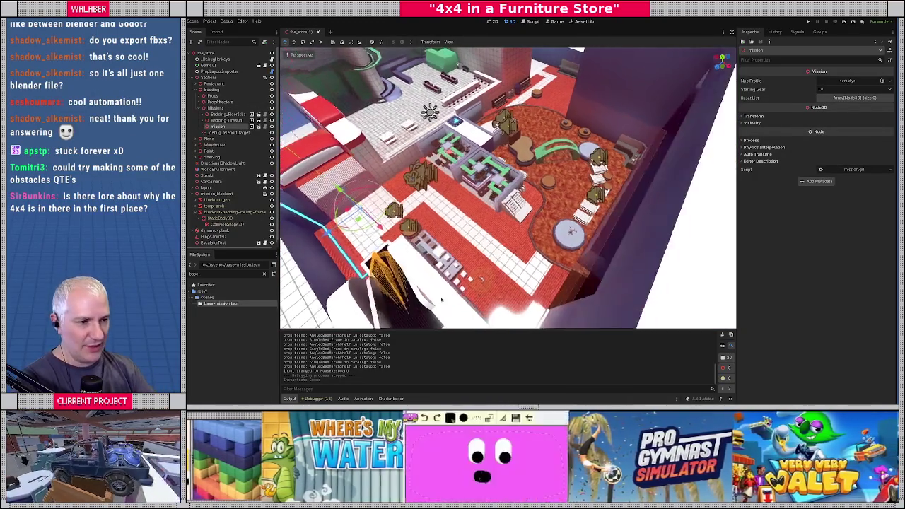
drag(372, 256, 534, 227)
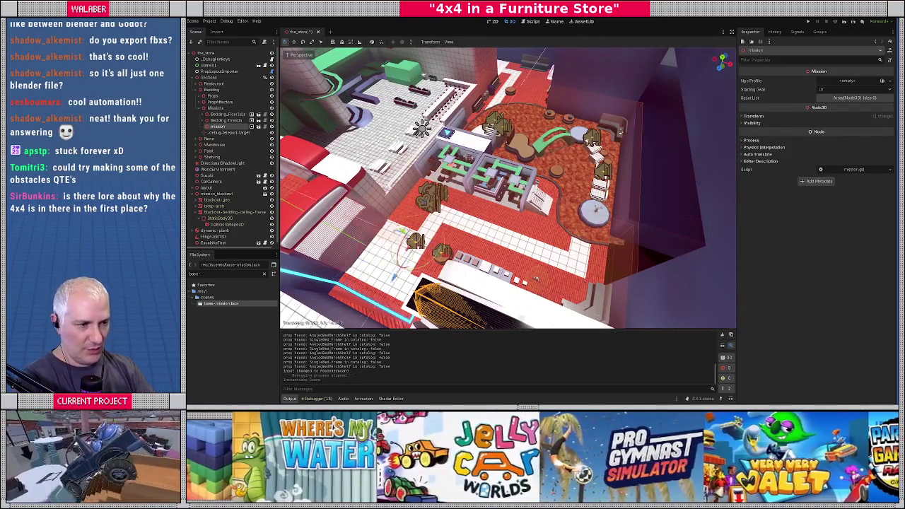
key(KP_7)
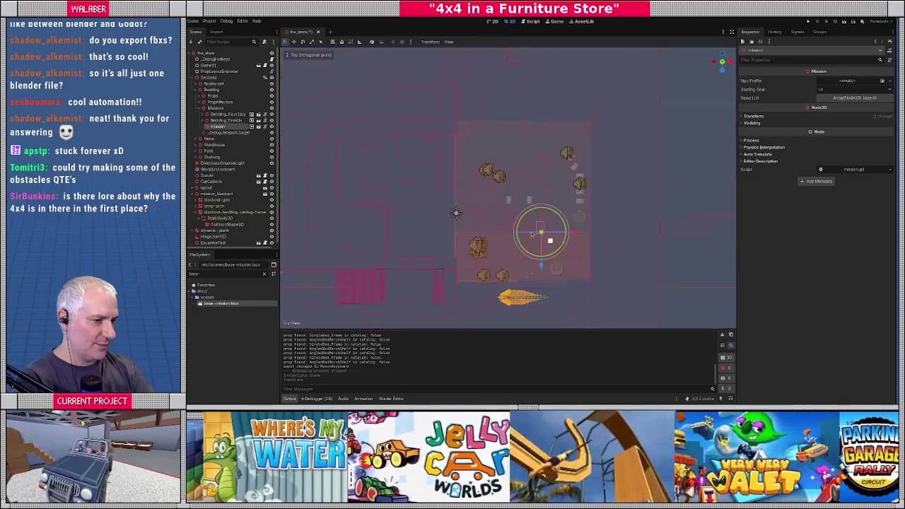
scroll(501, 196, up, 3)
scroll(501, 196, up, 5)
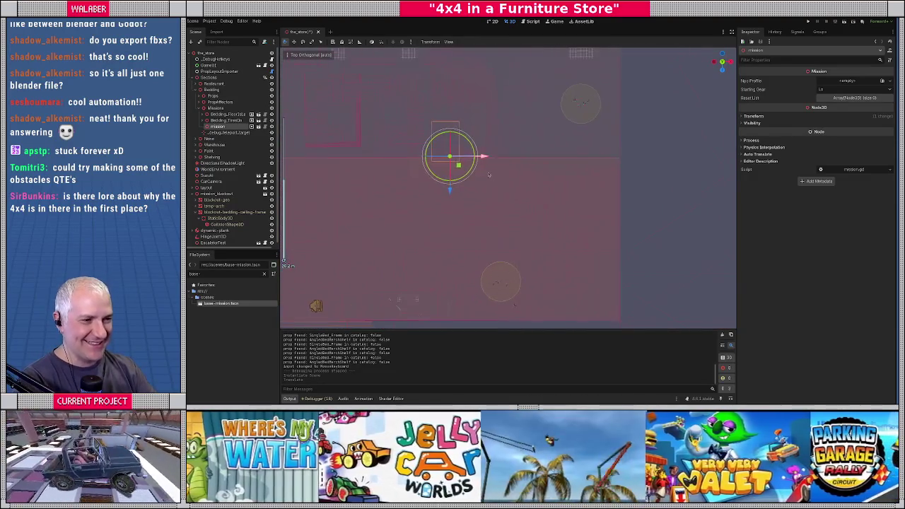
shift+middle_drag(478, 156, 521, 239)
drag(503, 250, 518, 185)
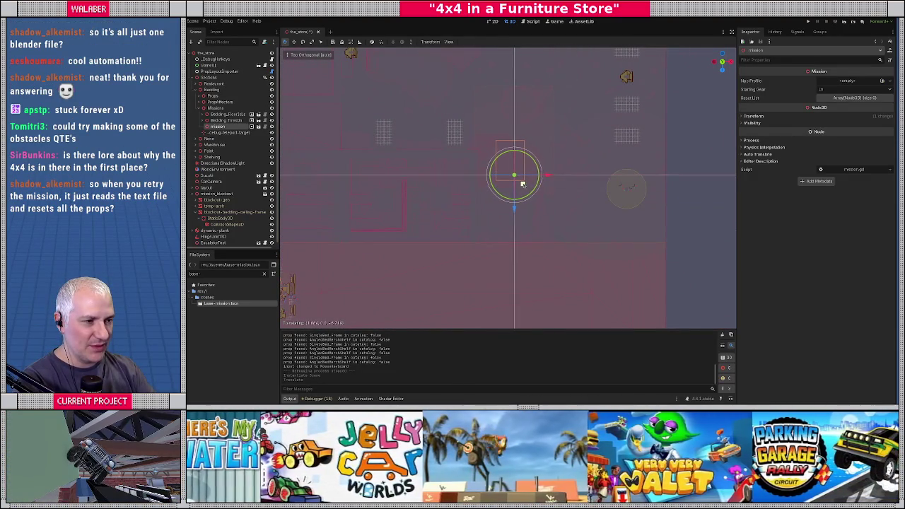
Inspect the mission's placement beside the white shelves and lava floor in perspective.
middle_drag(521, 185, 490, 195)
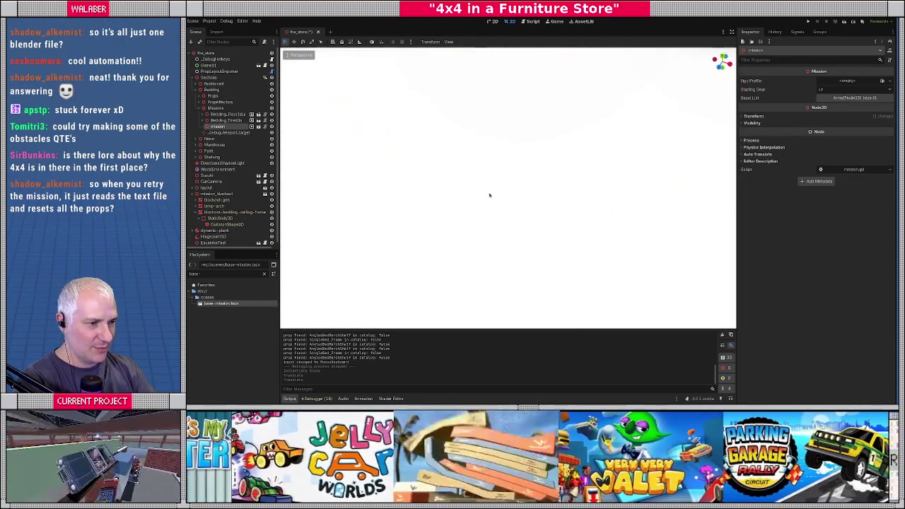
key(f)
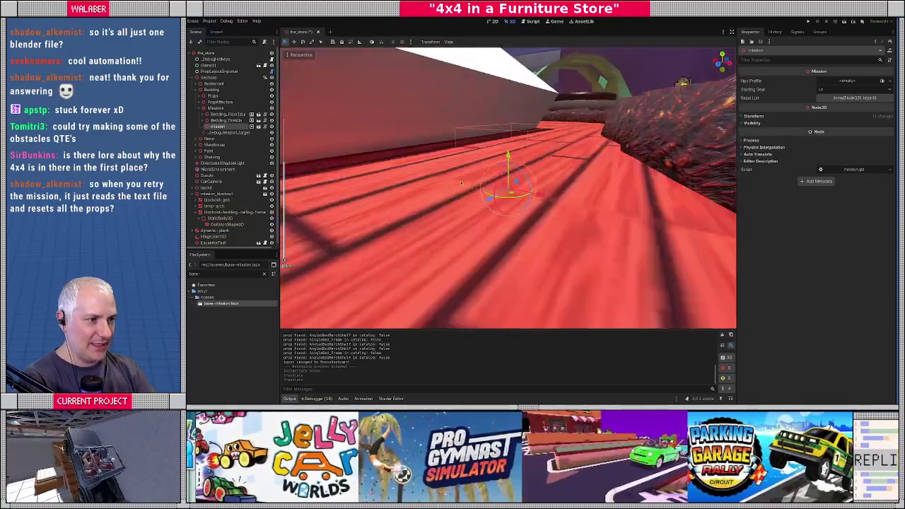
mouse_move(461, 184)
middle_down()
mouse_move(538, 191)
mouse_move(499, 161)
middle_up()
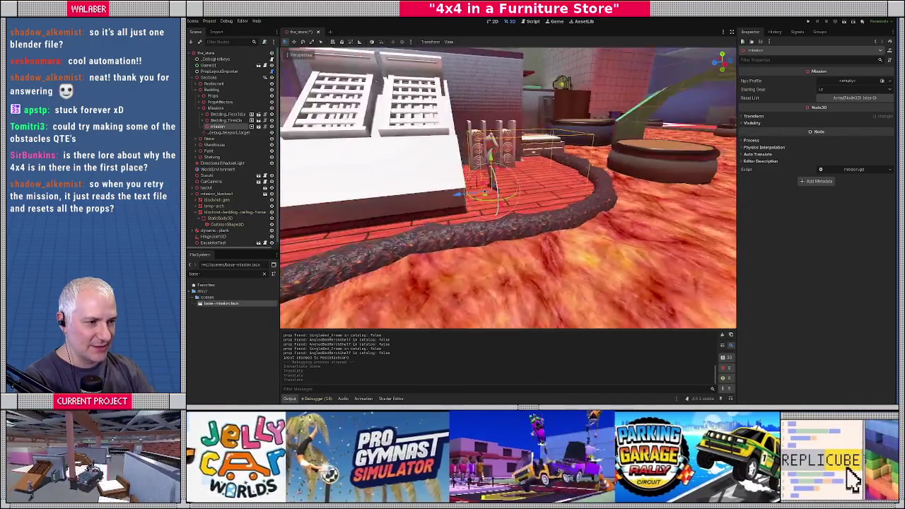
mouse_move(500, 161)
middle_down()
mouse_move(481, 180)
mouse_move(466, 170)
mouse_move(464, 217)
middle_up()
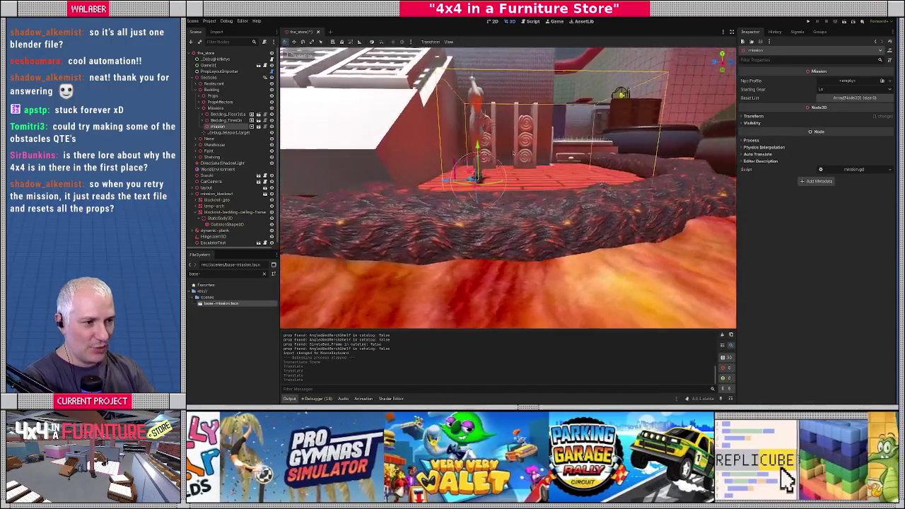
click(753, 116)
middle_drag(495, 184, 531, 221)
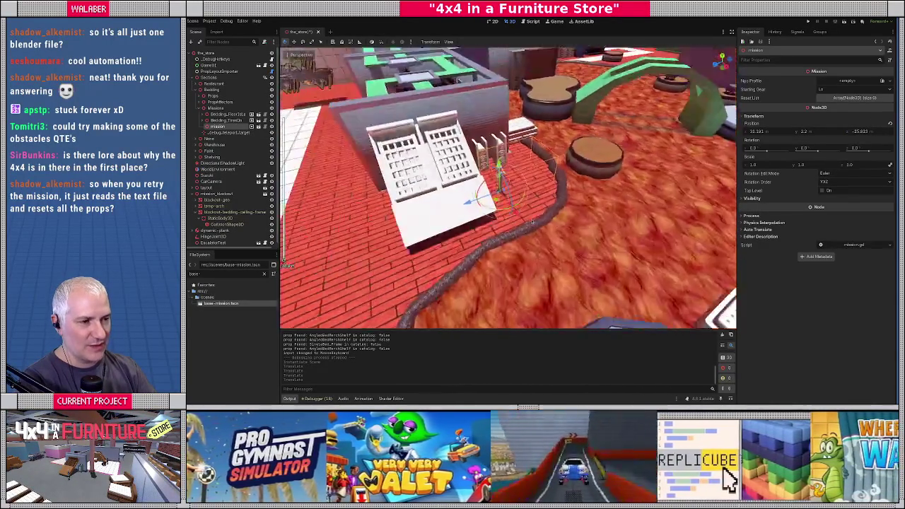
right_drag(532, 220, 532, 220)
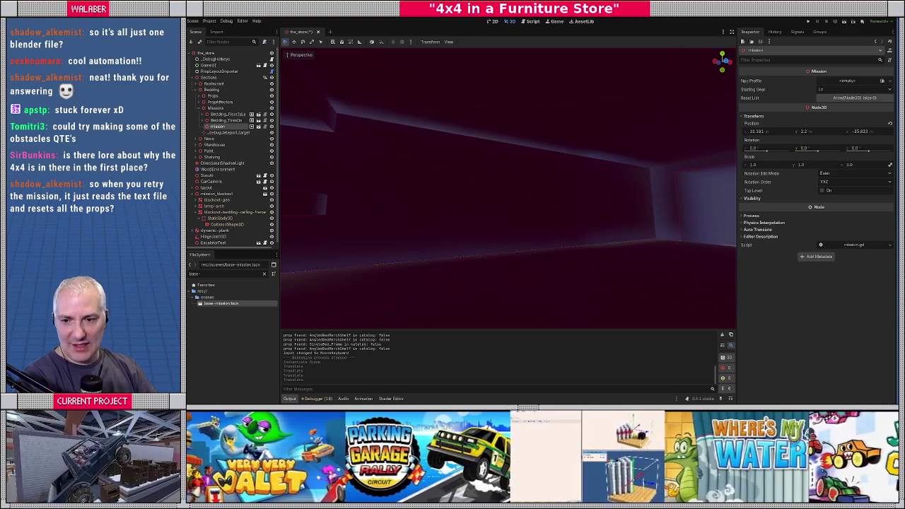
right_drag(532, 220, 532, 220)
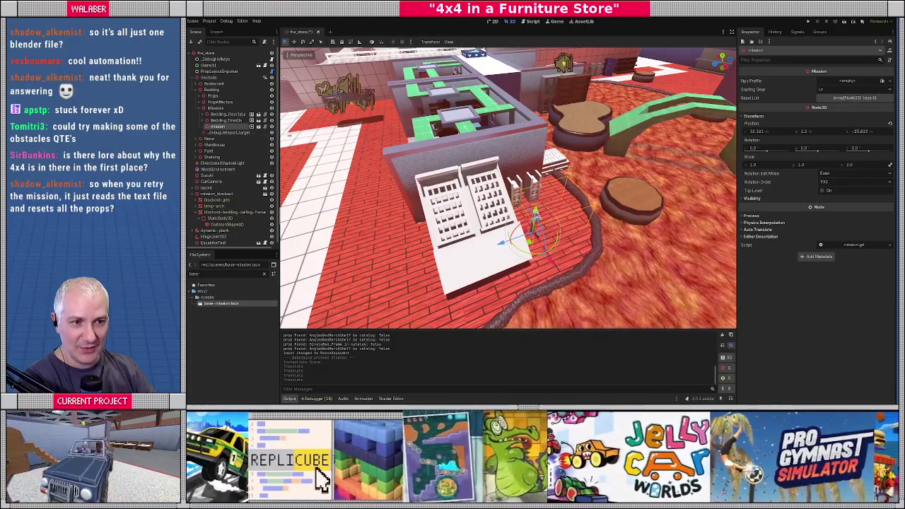
Rename the mission Bedding_ToRestaurant, then open the NPC profile list for Bedding_TiresOn.
drag(279, 177, 305, 177)
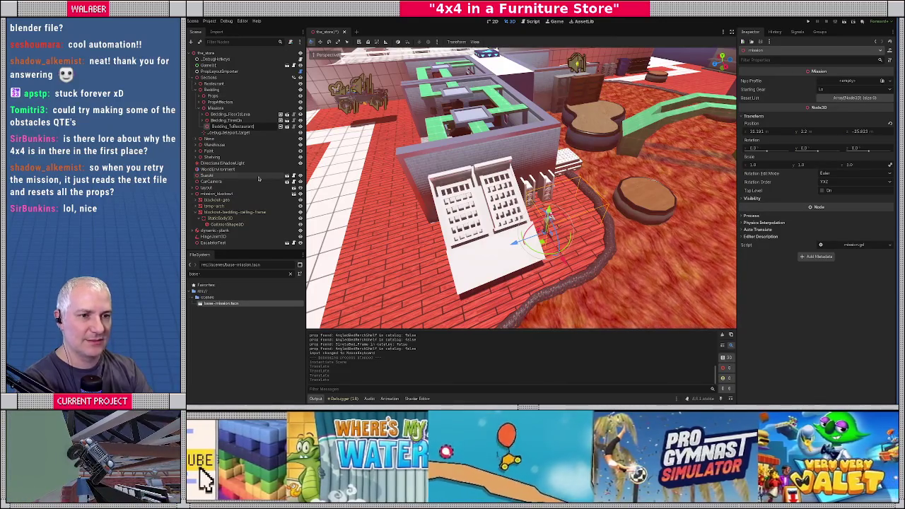
key(Return)
click(226, 120)
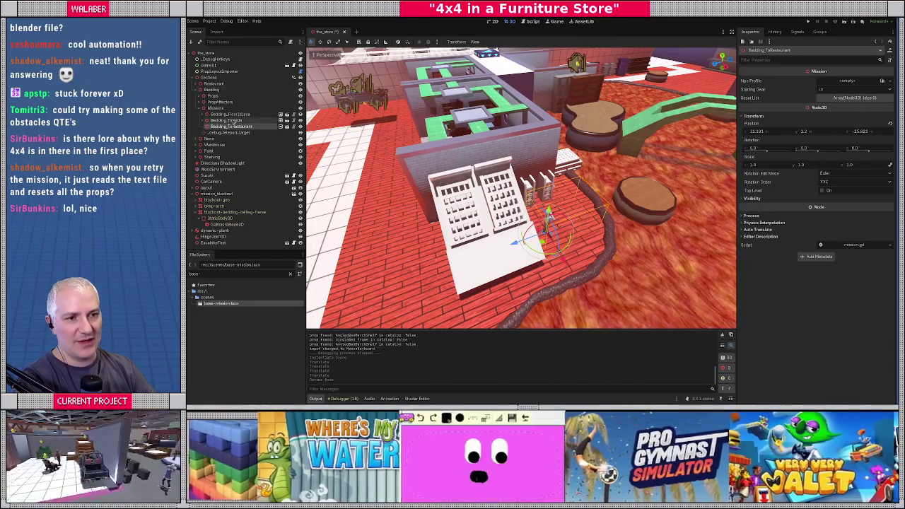
click(881, 82)
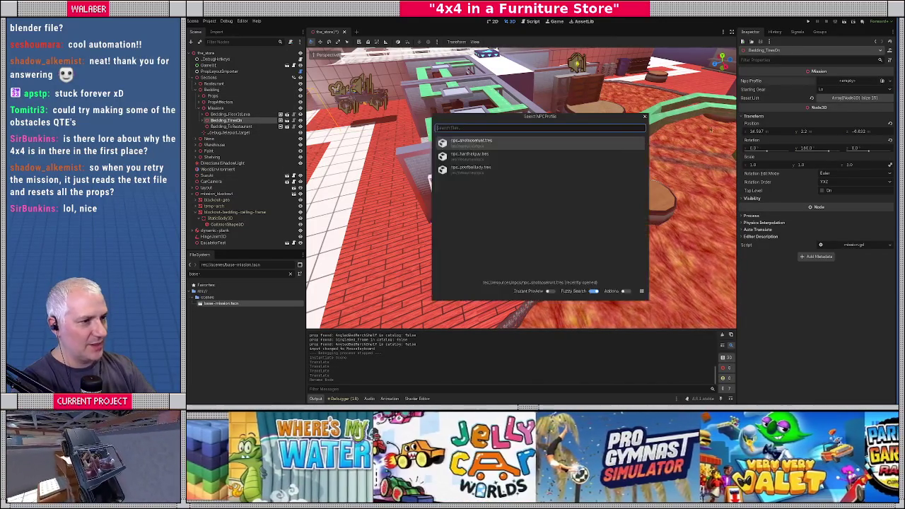
Assign the npc_hardhatguy.tres NPC profile to the Bedding_ToRestaurant mission.
double_click(477, 172)
click(230, 126)
click(875, 82)
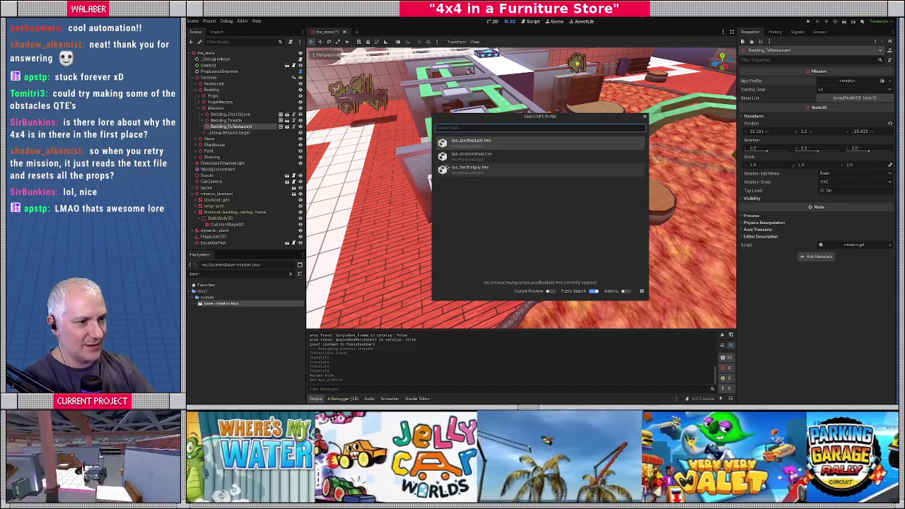
double_click(472, 171)
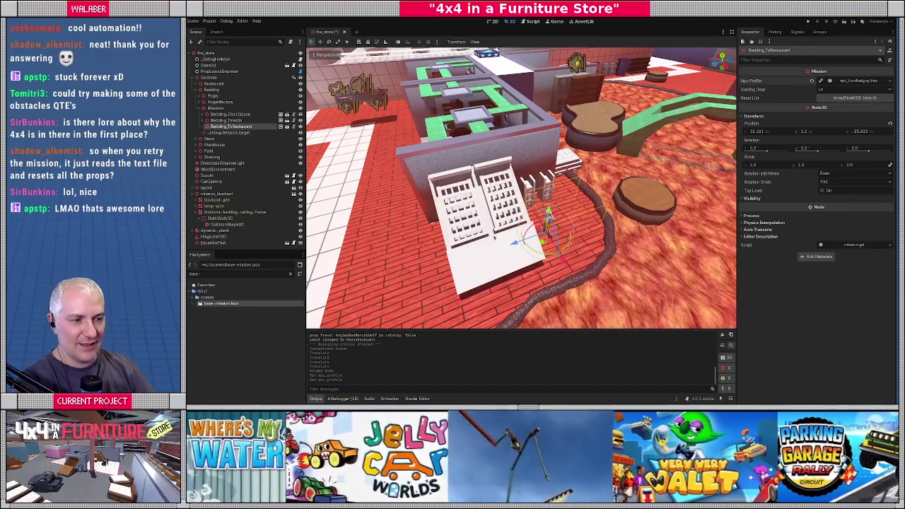
Undo the accidental marker rotation and bring up Bedding_ToRestaurant's node actions.
middle_drag(493, 239, 495, 275)
mouse_move(521, 218)
mouse_down()
mouse_move(512, 227)
mouse_move(550, 208)
mouse_move(536, 212)
mouse_up()
key(ctrl+z)
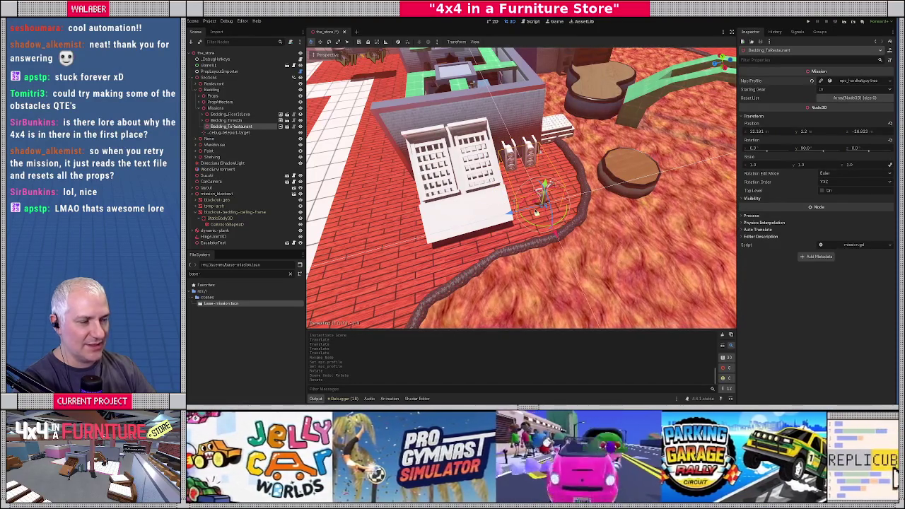
right_click(224, 128)
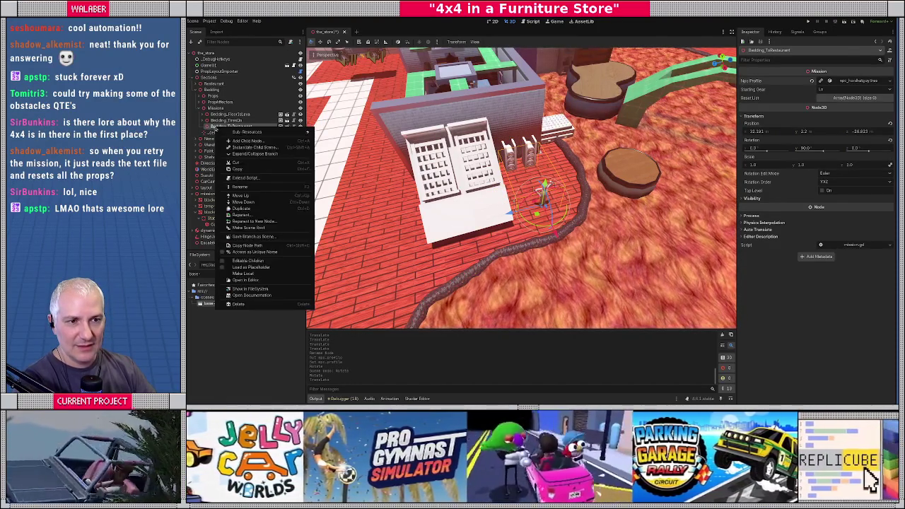
Make Bedding_ToRestaurant's children editable, select the mission area's box collision shape, and frame it.
click(223, 260)
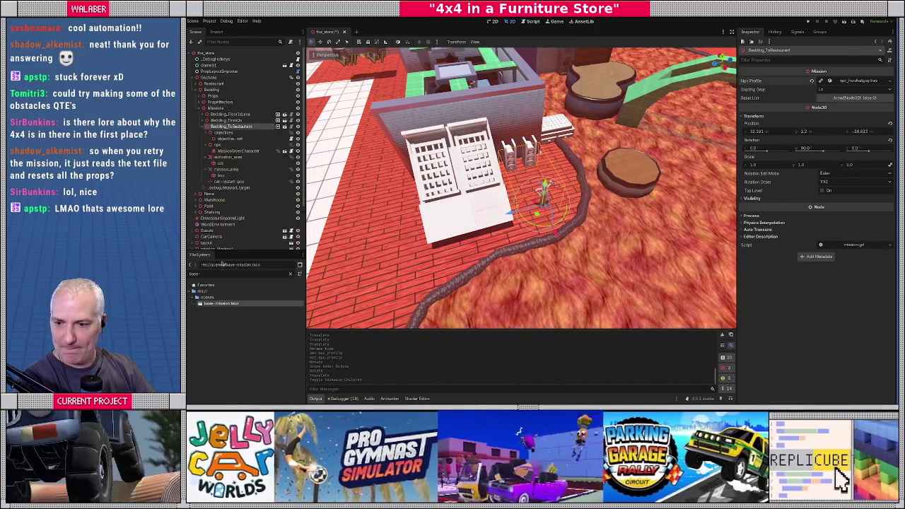
click(223, 133)
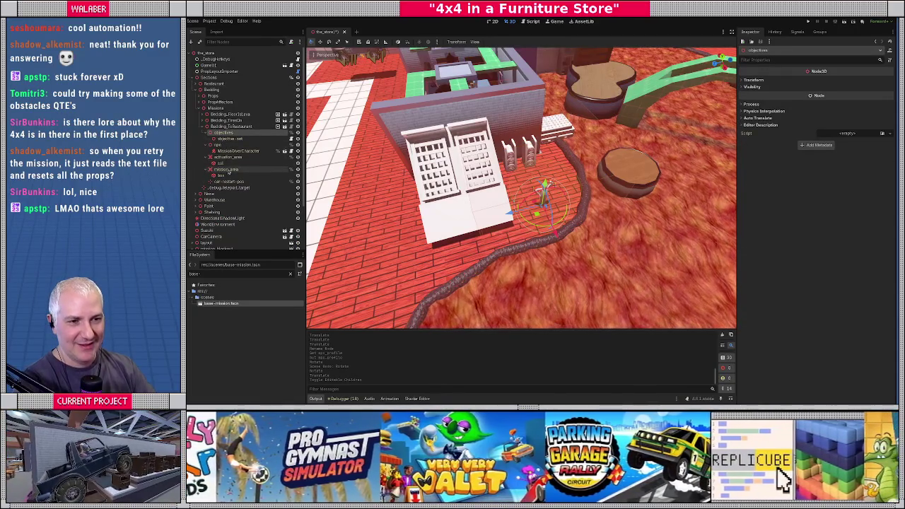
click(228, 175)
scroll(456, 178, down, 3)
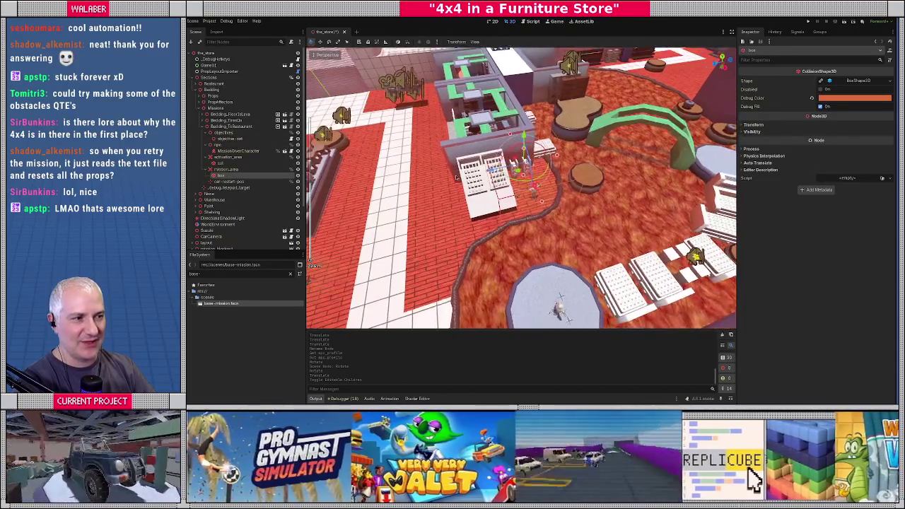
key(ctrl+shift+p)
text(focu)
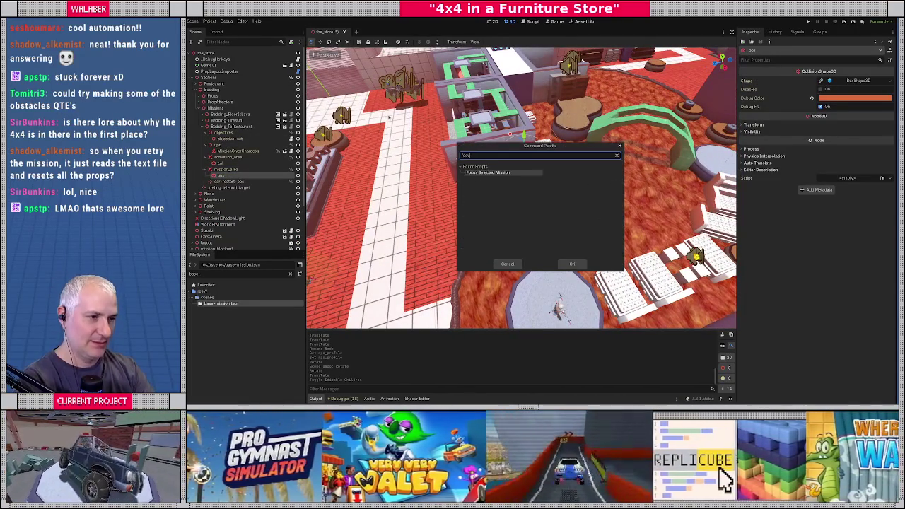
key(Return)
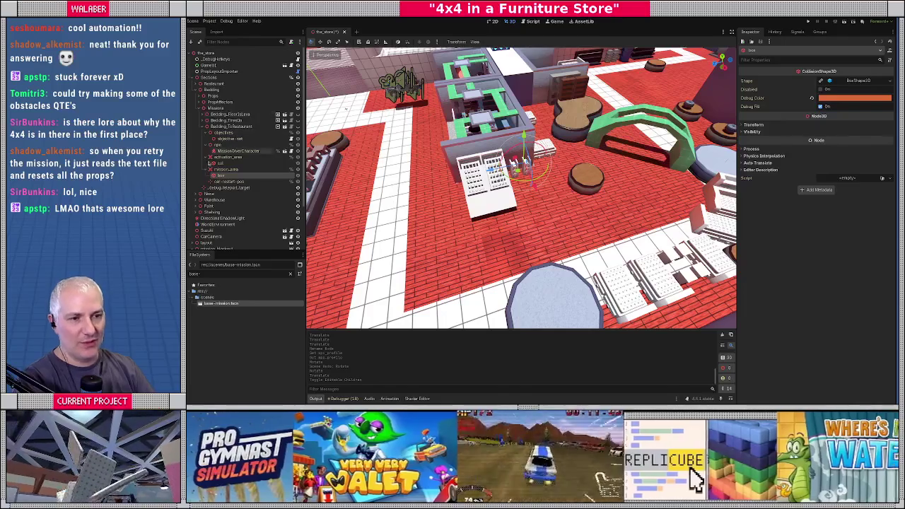
scroll(337, 182, up, 5)
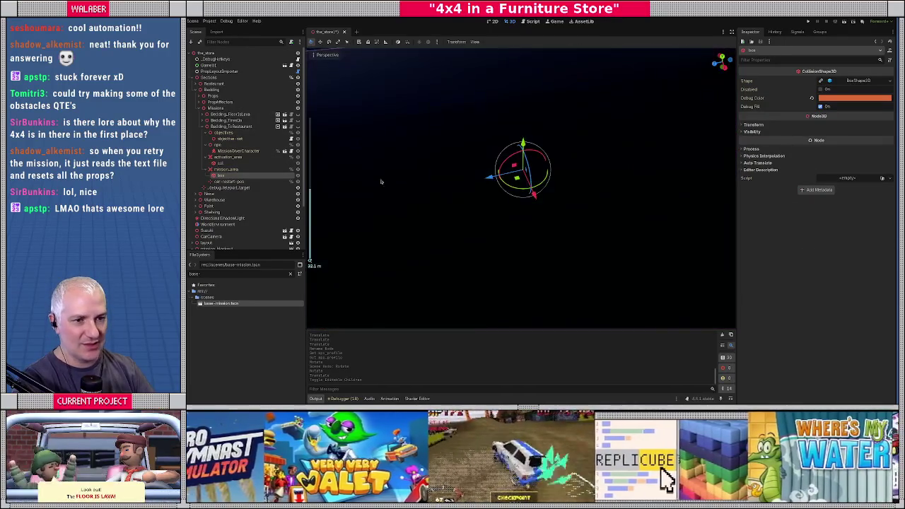
scroll(338, 181, down, 5)
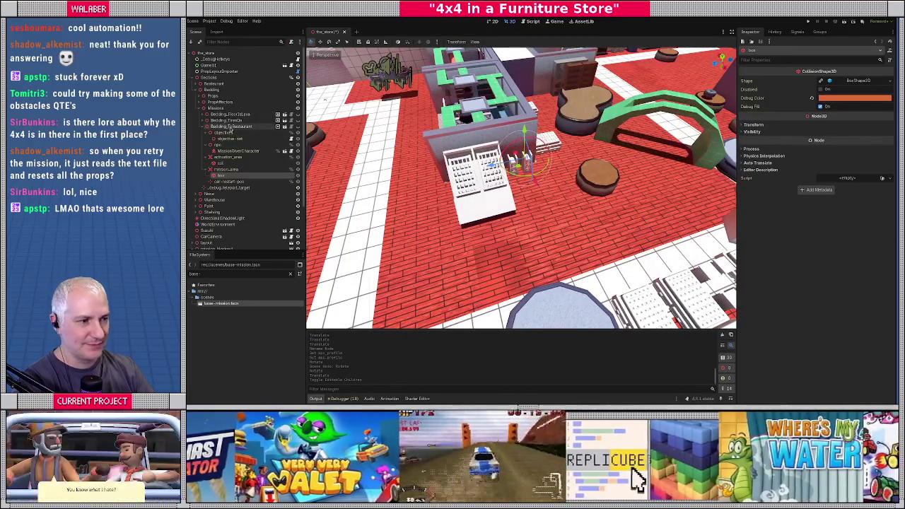
Toggle the mission's editor visibility, reselect the box collision shape, and open its Shape resource options.
click(230, 127)
click(298, 126)
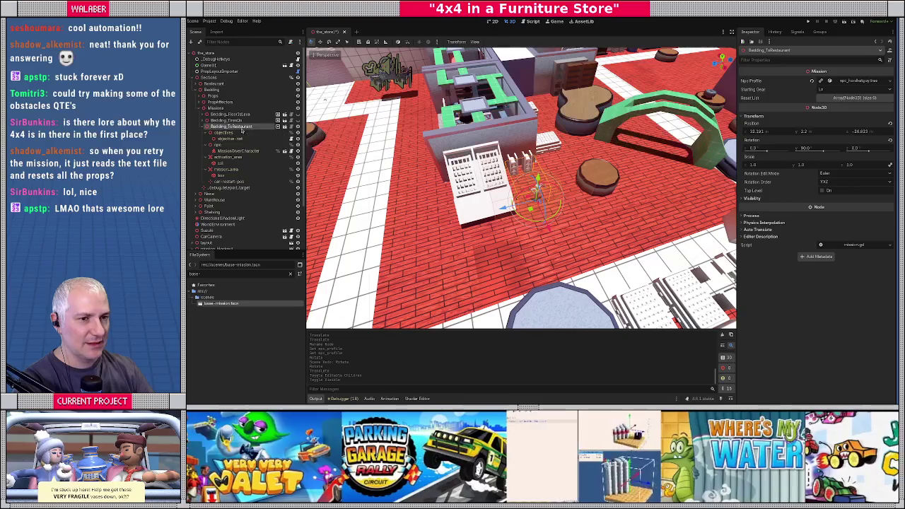
click(230, 132)
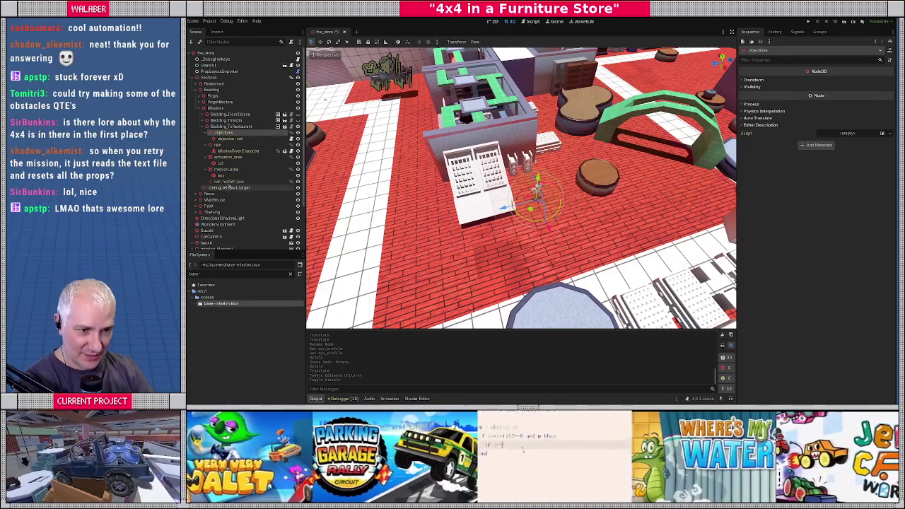
double_click(221, 175)
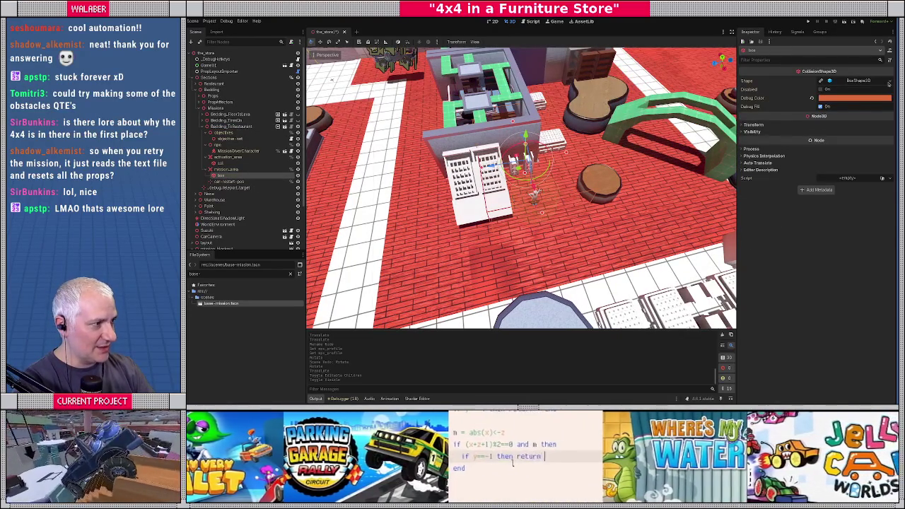
click(886, 83)
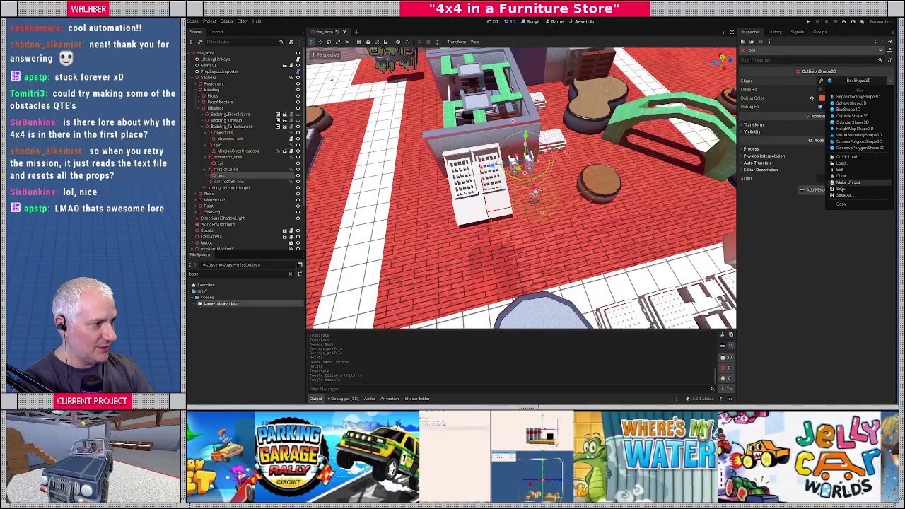
In top orthographic view, stretch the BoxShape3D far to the left, down, up and right.
click(850, 108)
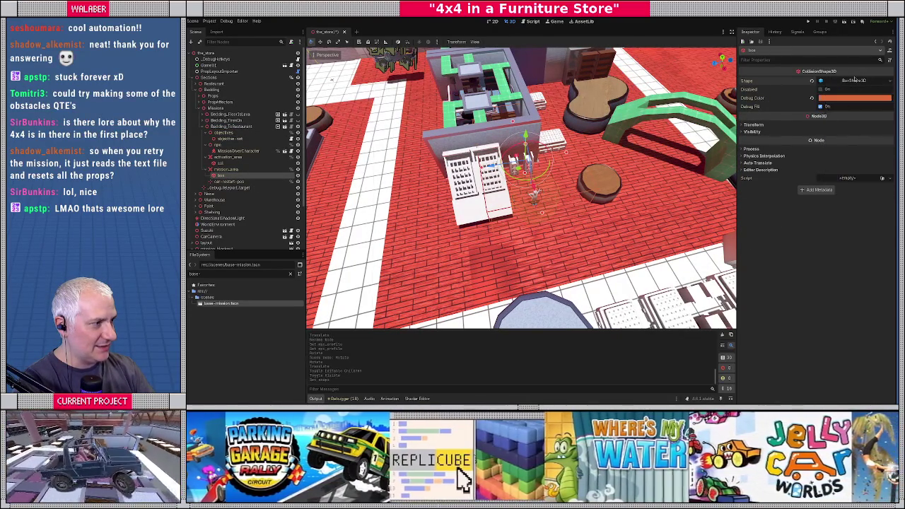
click(853, 86)
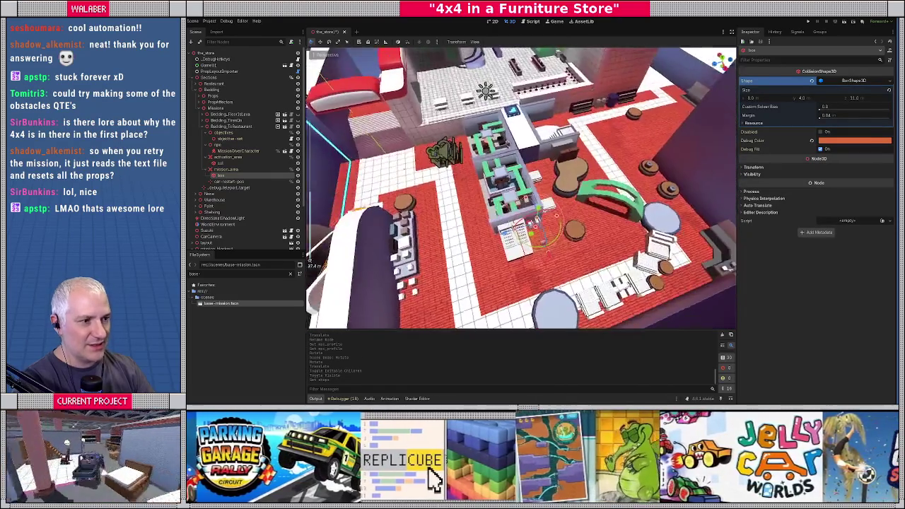
key(KP_7)
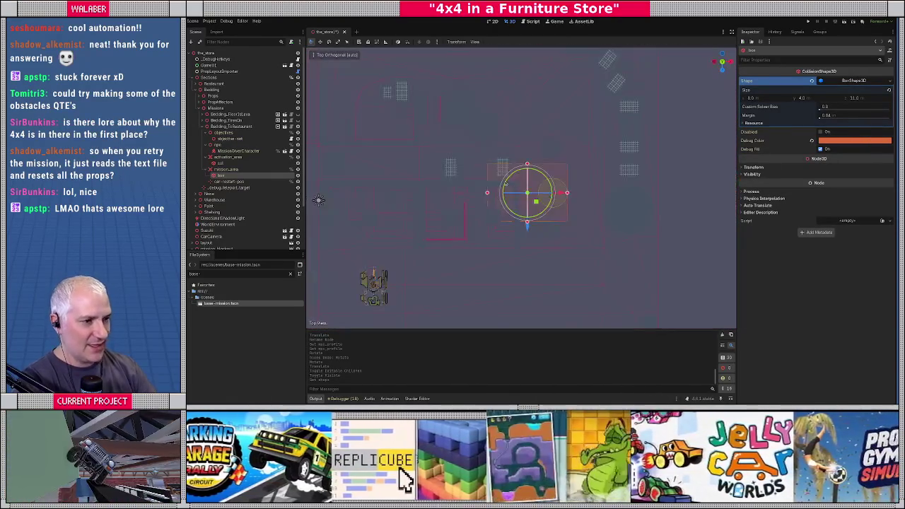
shift+middle_drag(506, 183, 519, 178)
drag(524, 173, 355, 172)
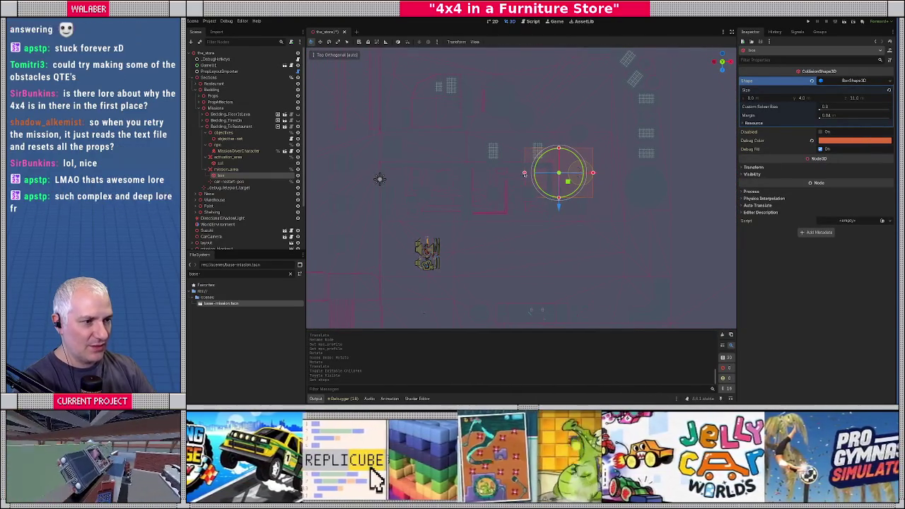
drag(473, 199, 473, 246)
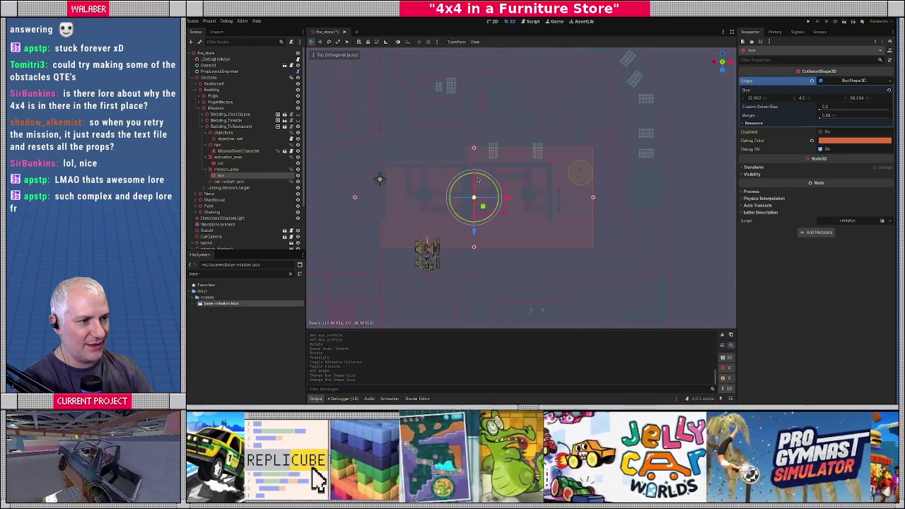
drag(473, 150, 474, 107)
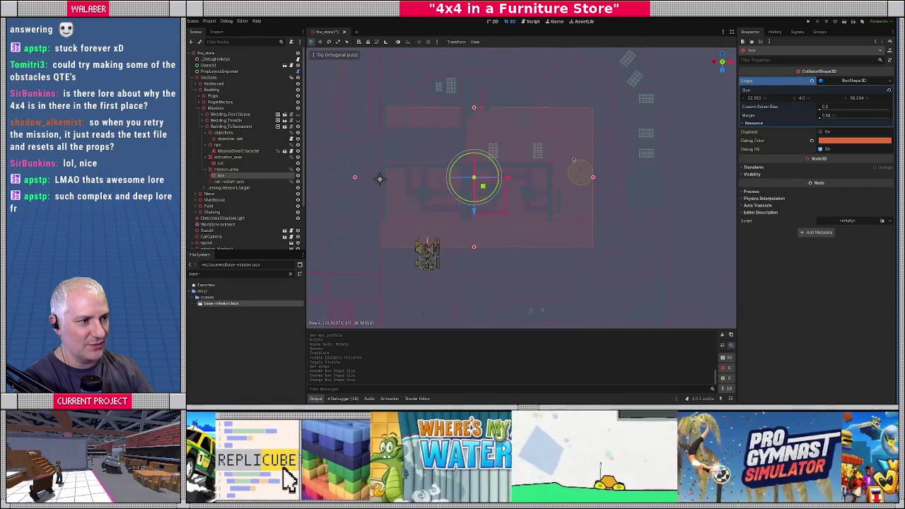
drag(612, 178, 676, 177)
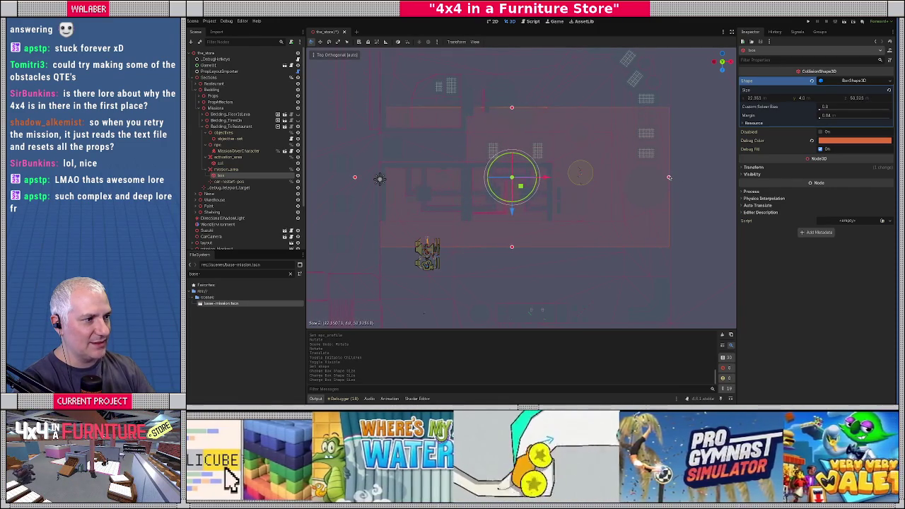
Refine the box edges, then raise its height in perspective to about 34.5 × 12.1 × 46.9.
shift+middle_drag(504, 181, 512, 181)
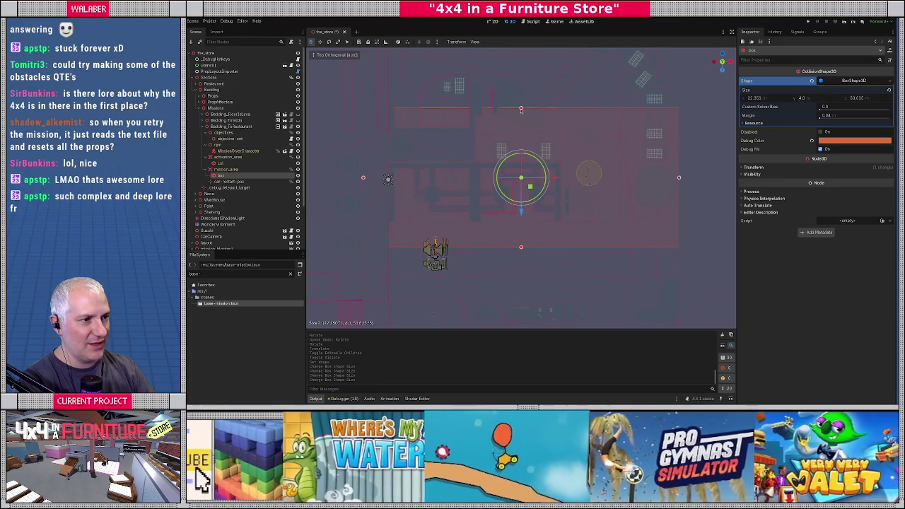
drag(520, 110, 521, 103)
drag(521, 249, 520, 263)
shift+middle_drag(365, 189, 447, 173)
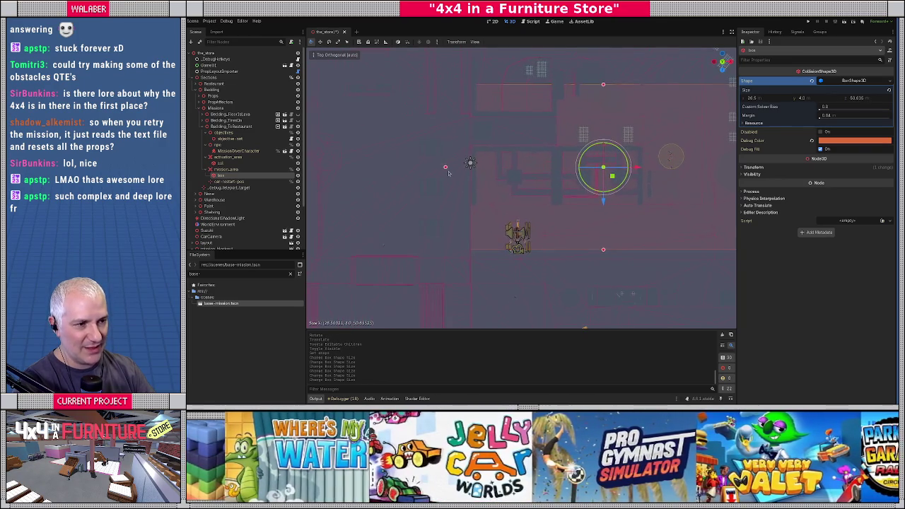
drag(445, 169, 469, 164)
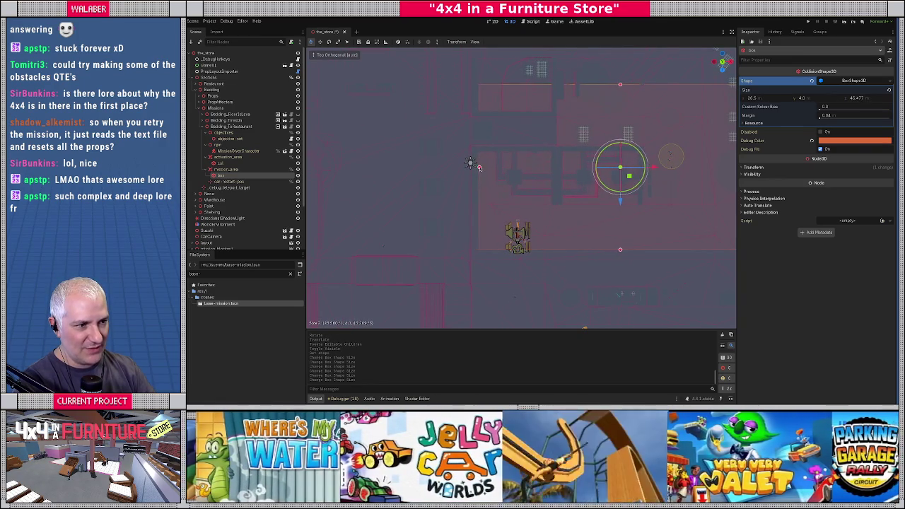
middle_drag(469, 164, 309, 260)
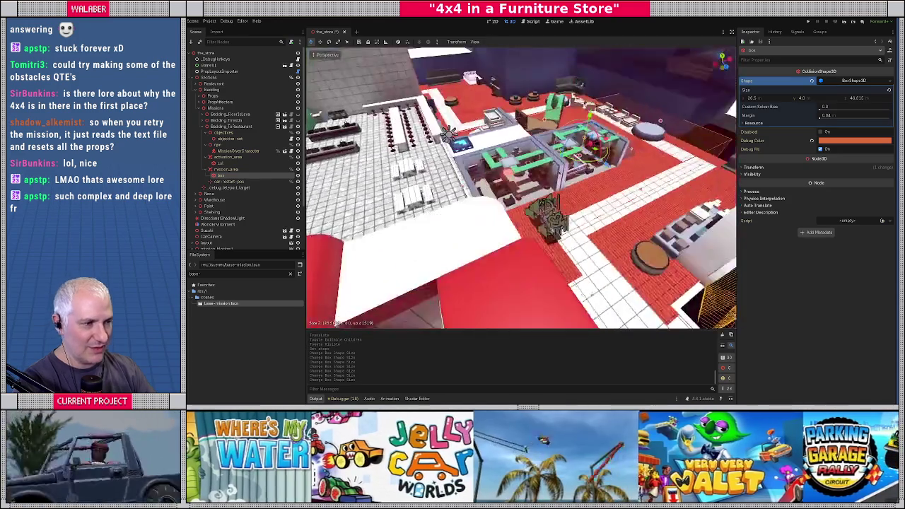
drag(613, 182, 618, 163)
middle_drag(521, 188, 488, 233)
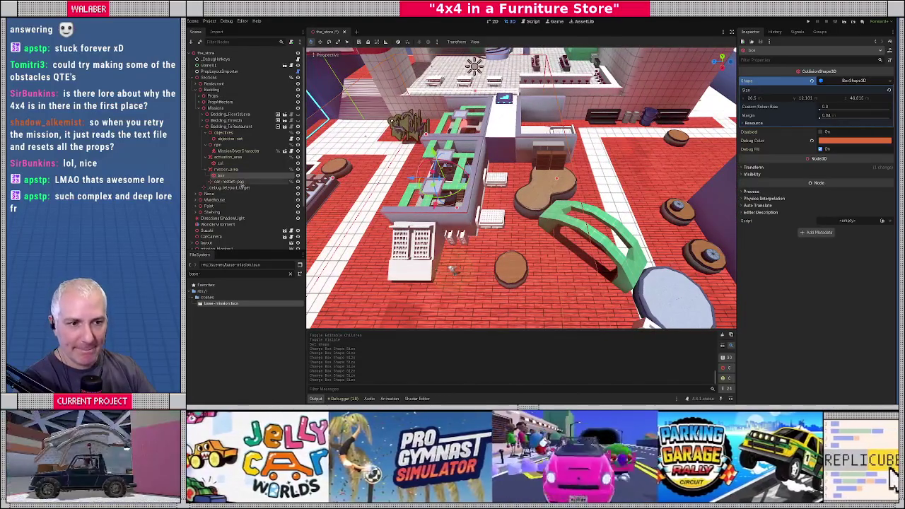
Frame the restart marker in top view and slide it beside the white shelves.
click(450, 268)
key(KP_7)
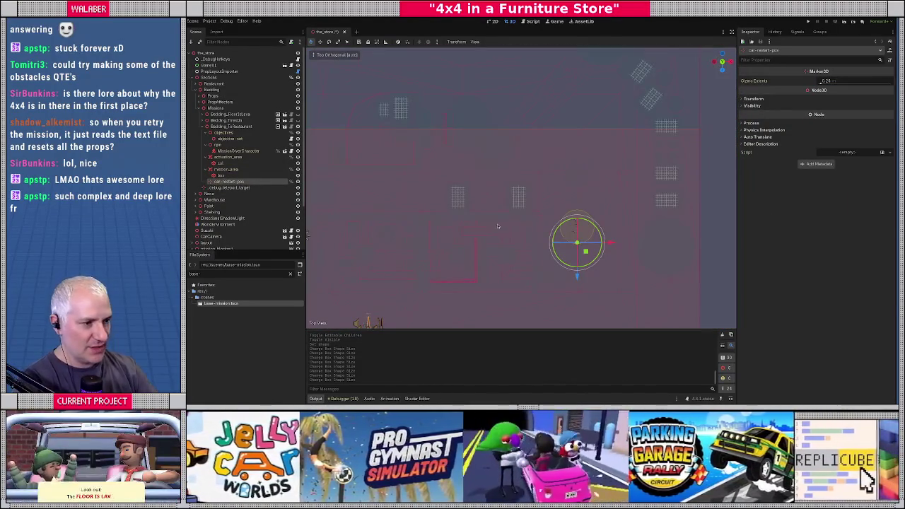
key(f)
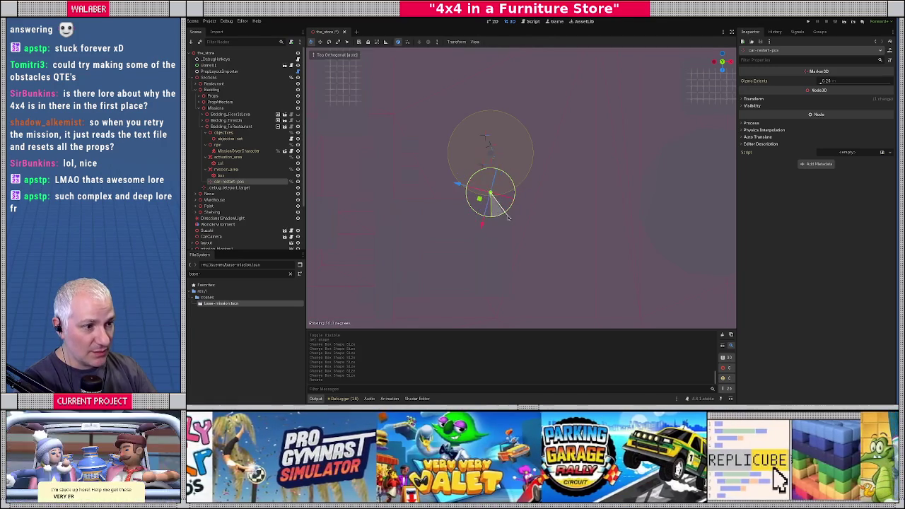
drag(514, 217, 433, 170)
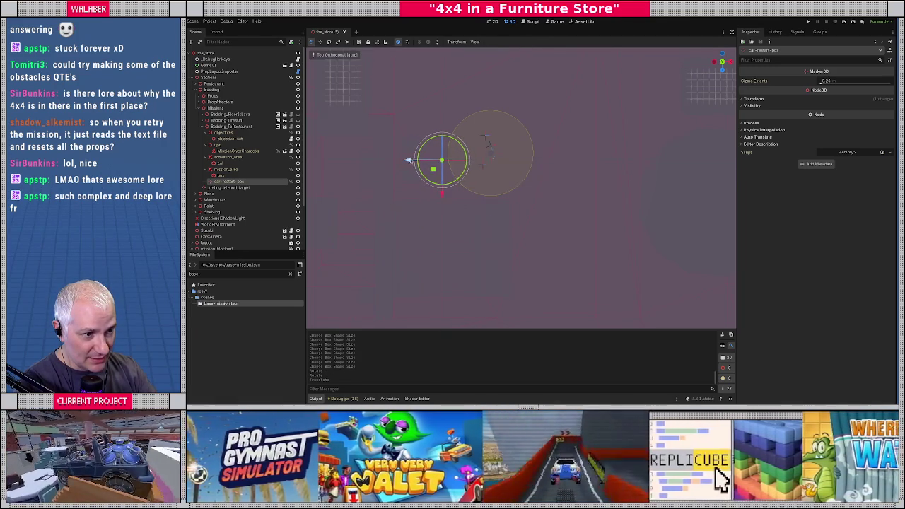
drag(433, 170, 487, 166)
mouse_move(488, 166)
middle_down()
mouse_move(443, 241)
mouse_move(523, 176)
middle_up()
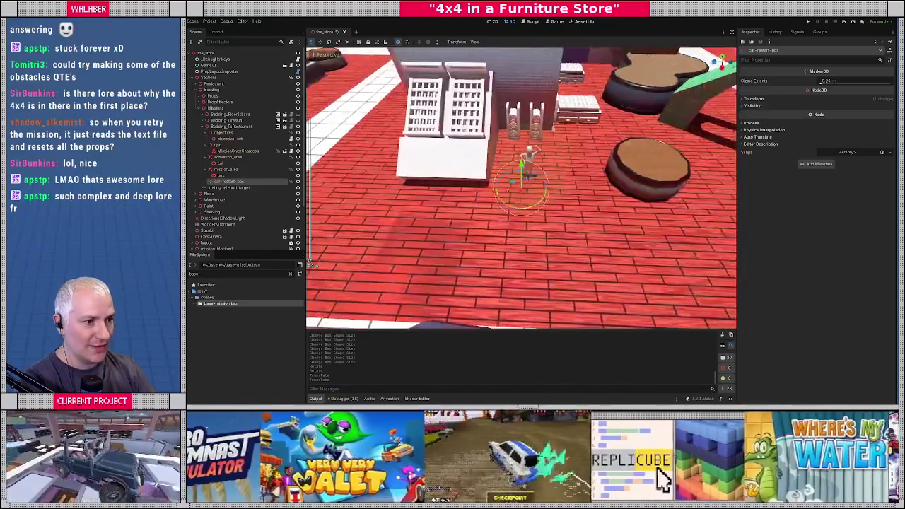
drag(523, 177, 402, 187)
middle_drag(401, 188, 514, 225)
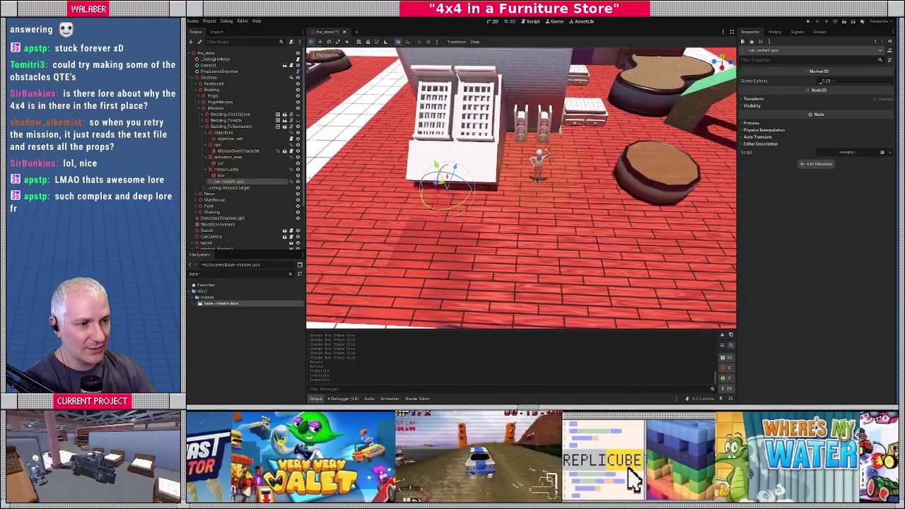
Nudge the marker onto the floor between the shelving and blue bench, then check it in perspective.
key(KP_7)
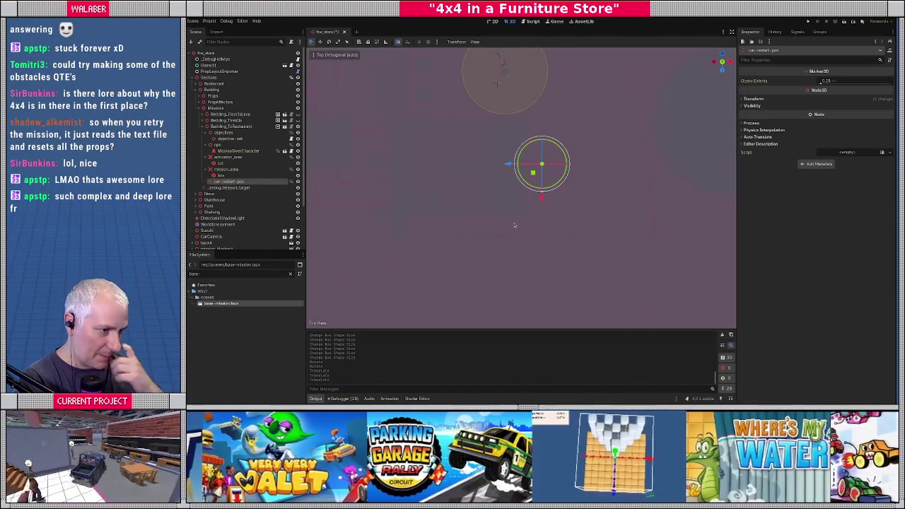
scroll(478, 188, up, 3)
drag(540, 165, 532, 165)
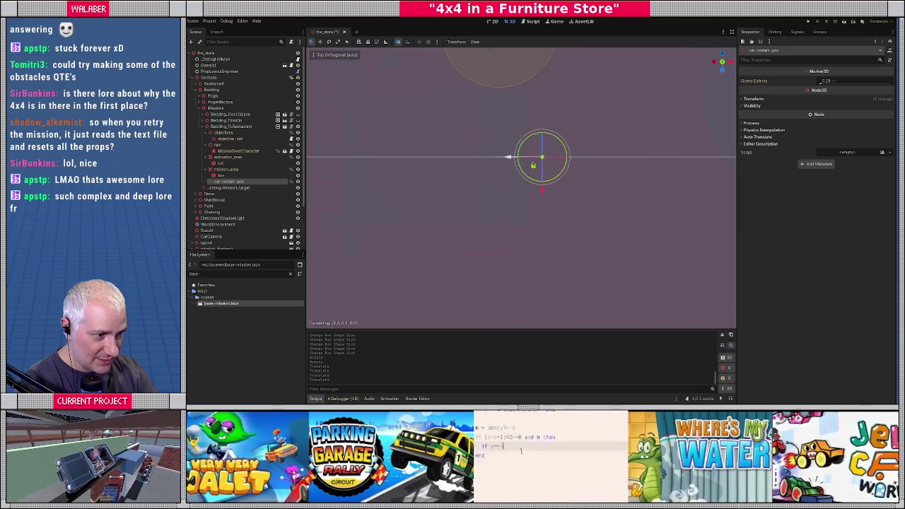
mouse_move(583, 165)
middle_down()
mouse_move(467, 196)
mouse_move(441, 192)
mouse_move(606, 188)
mouse_move(558, 190)
mouse_move(571, 188)
middle_up()
mouse_move(473, 205)
middle_down()
mouse_move(423, 233)
mouse_move(393, 189)
middle_up()
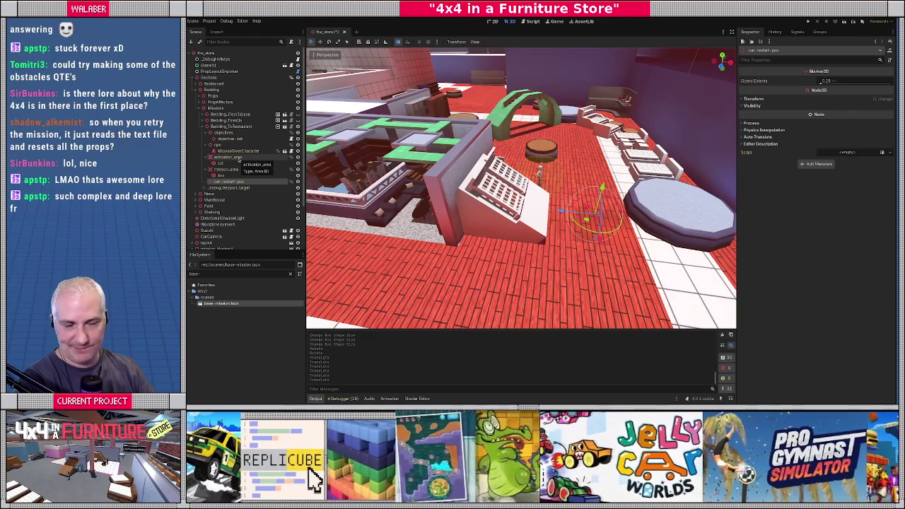
Add an ObjectiveOrbs child node under objective-set.
click(209, 157)
click(209, 164)
click(206, 145)
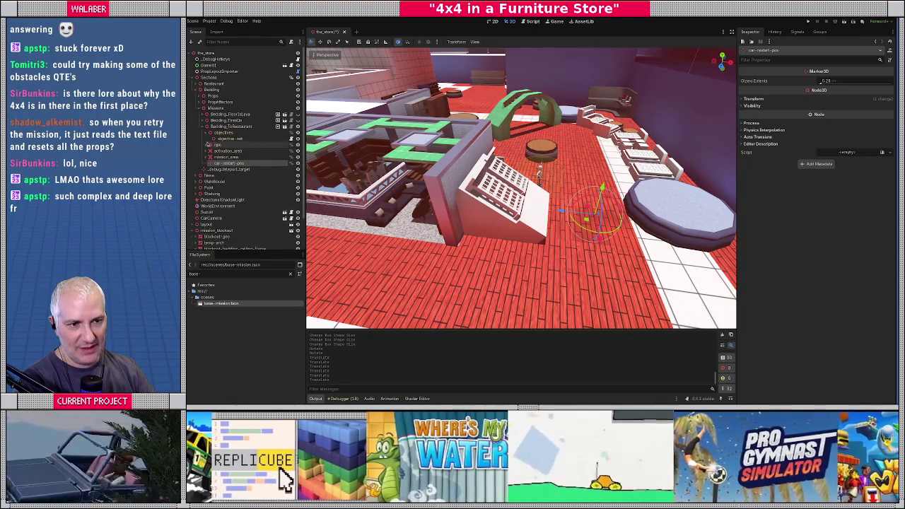
click(225, 138)
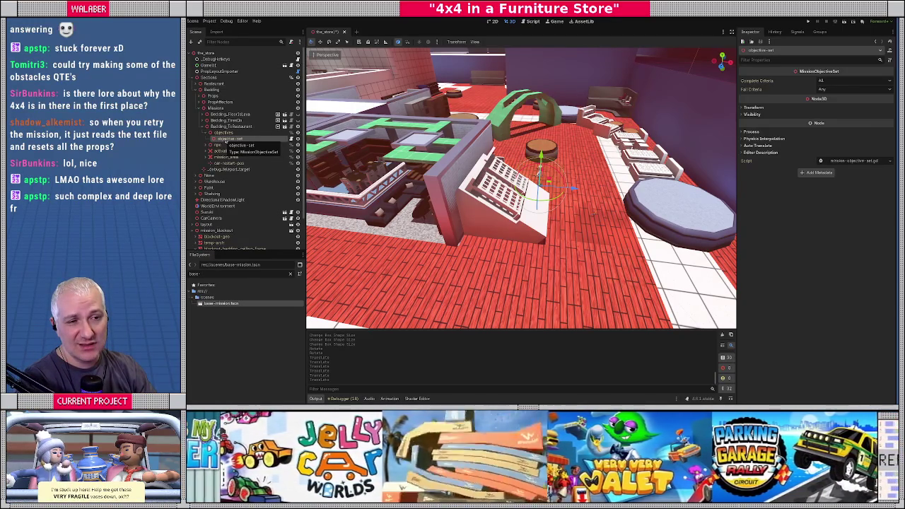
right_click(225, 140)
click(249, 153)
text(orb)
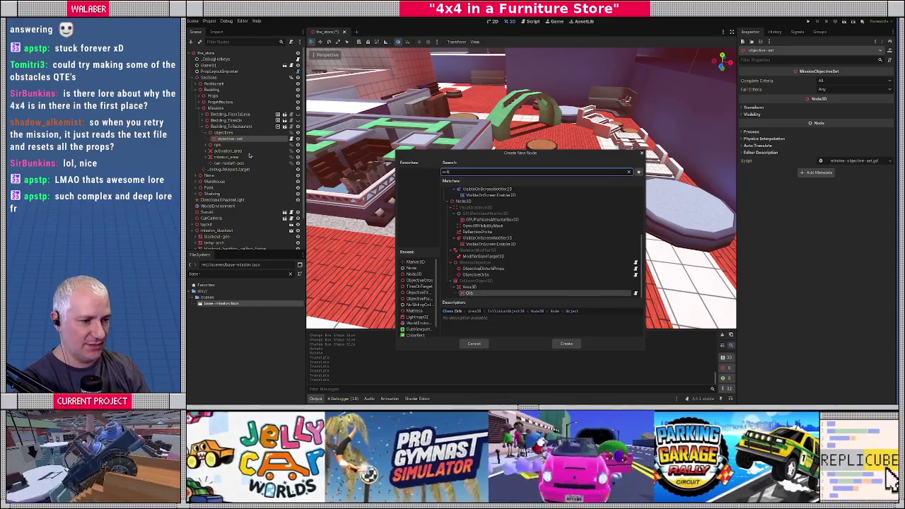
key(Up)
key(Up)
key(Return)
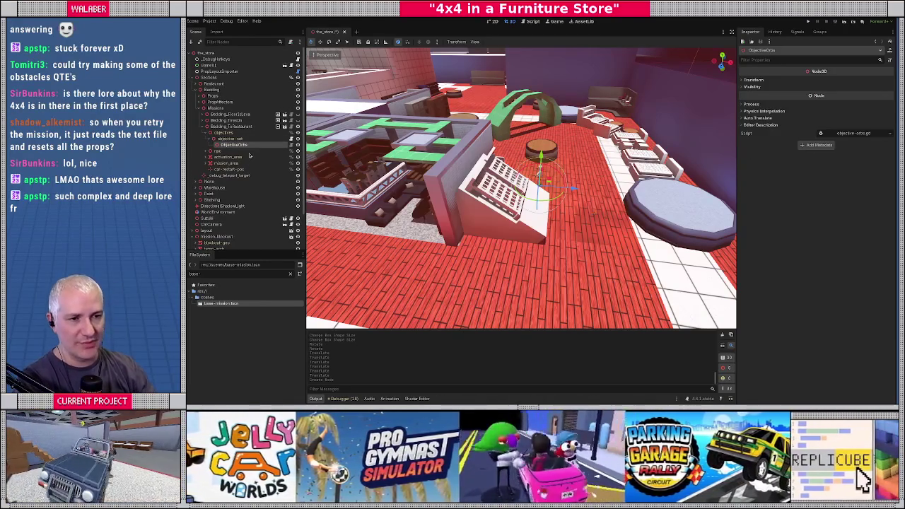
Add the orb.tscn scene as an Orb under ObjectiveOrbs.
text(orb.tscn)
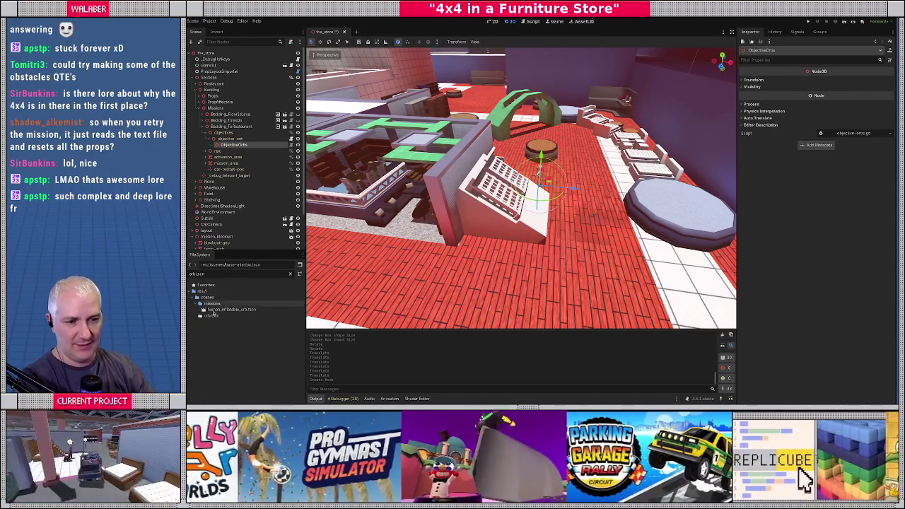
drag(211, 315, 237, 145)
key(KP_7)
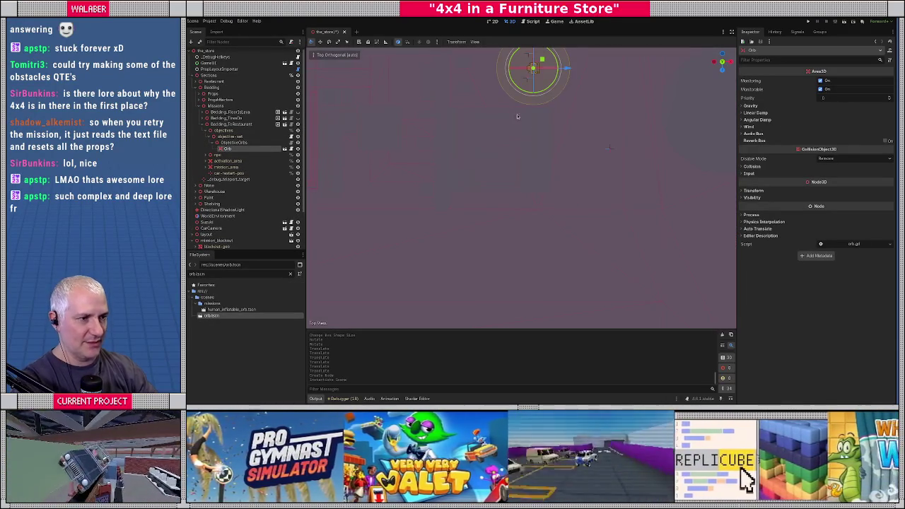
shift+middle_drag(513, 114, 644, 150)
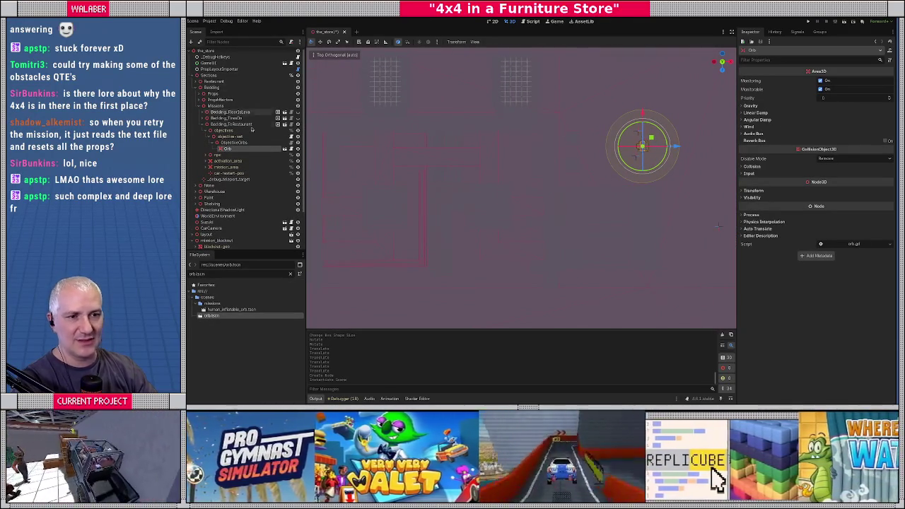
Turn off fog in WorldEnvironment and move the Orb onto the white square by the couch.
click(217, 216)
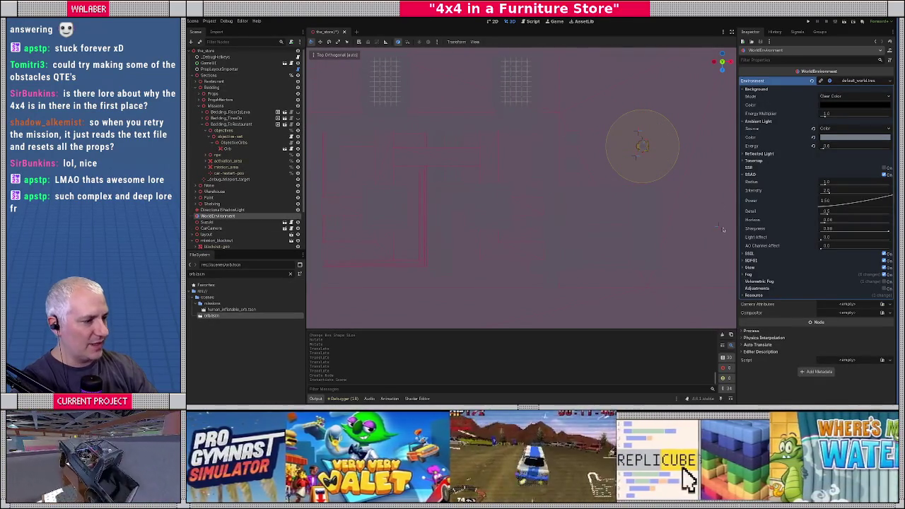
click(884, 274)
scroll(424, 185, up, 2)
shift+middle_drag(406, 186, 351, 185)
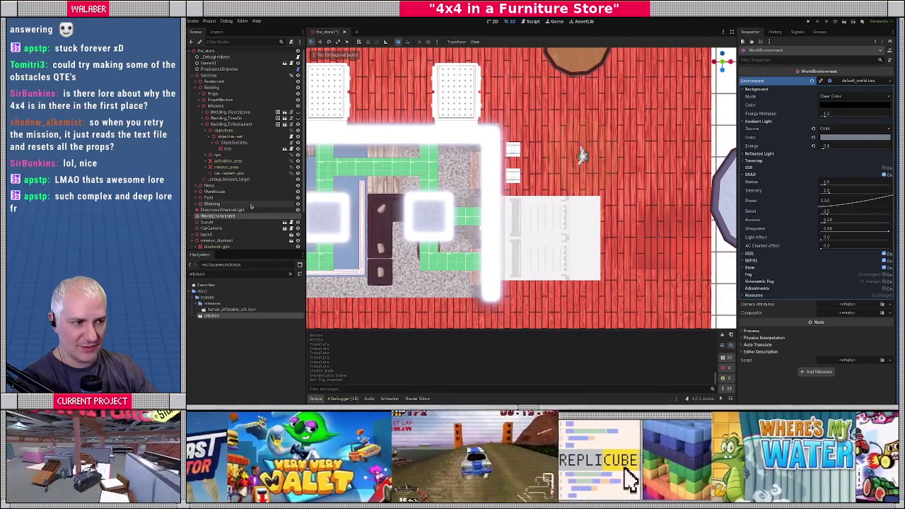
click(233, 149)
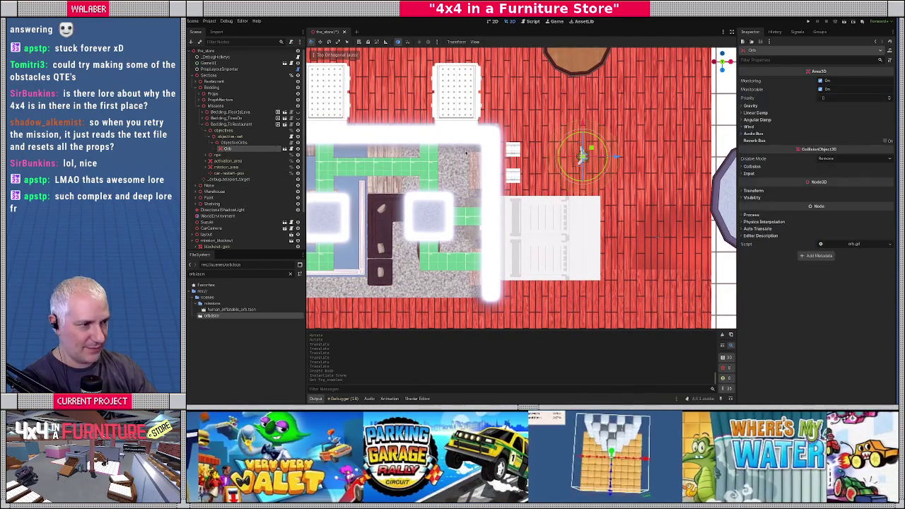
drag(583, 152, 438, 206)
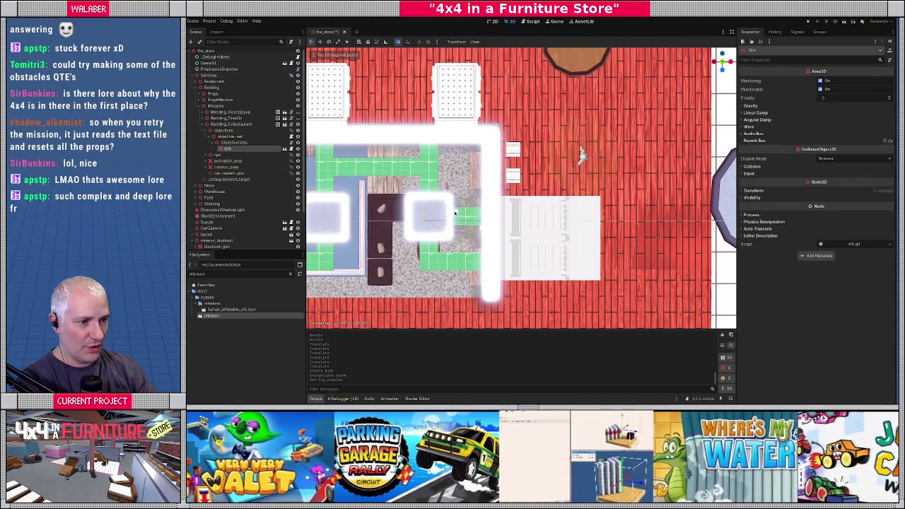
Turn off glow in WorldEnvironment and move the Orb toward the white shelving unit.
click(219, 216)
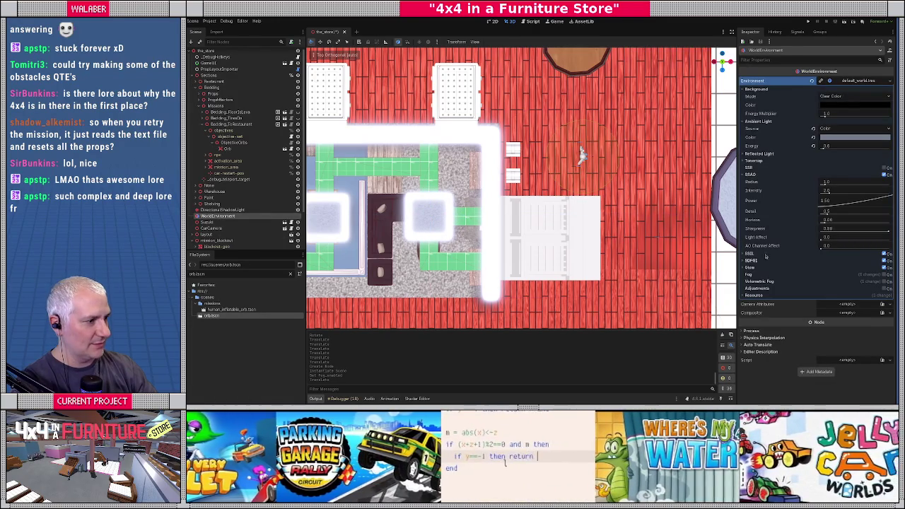
click(746, 174)
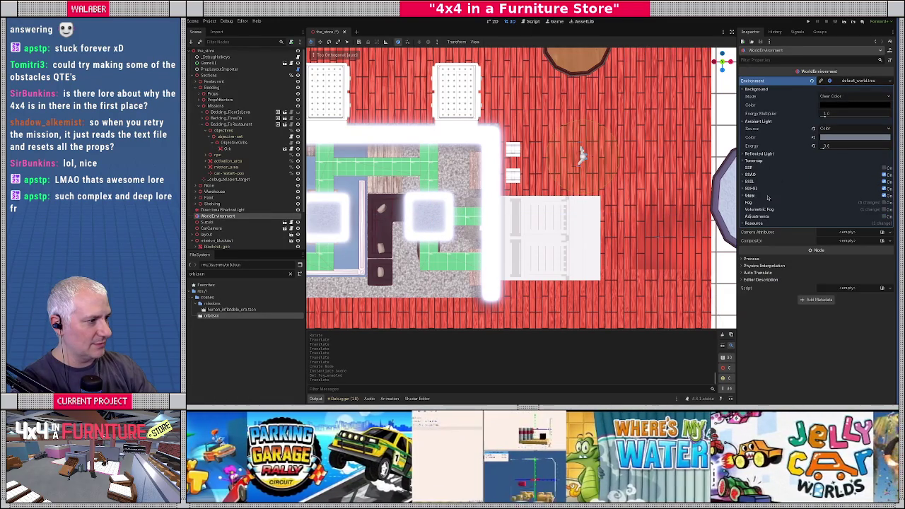
click(884, 196)
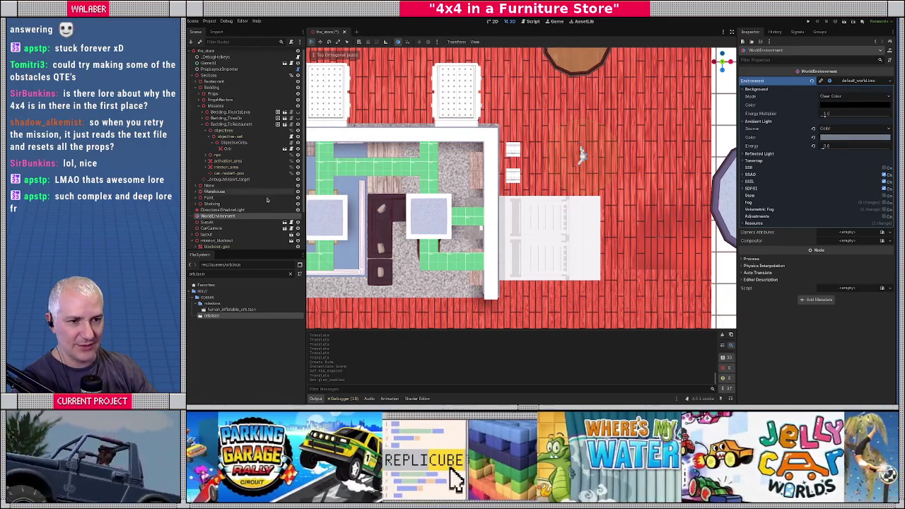
click(236, 149)
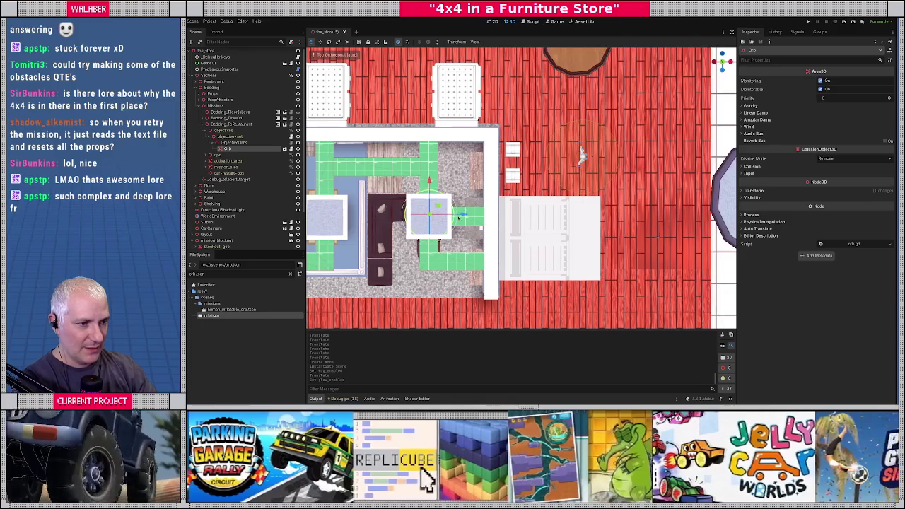
shift+middle_drag(457, 218, 479, 210)
drag(458, 202, 529, 224)
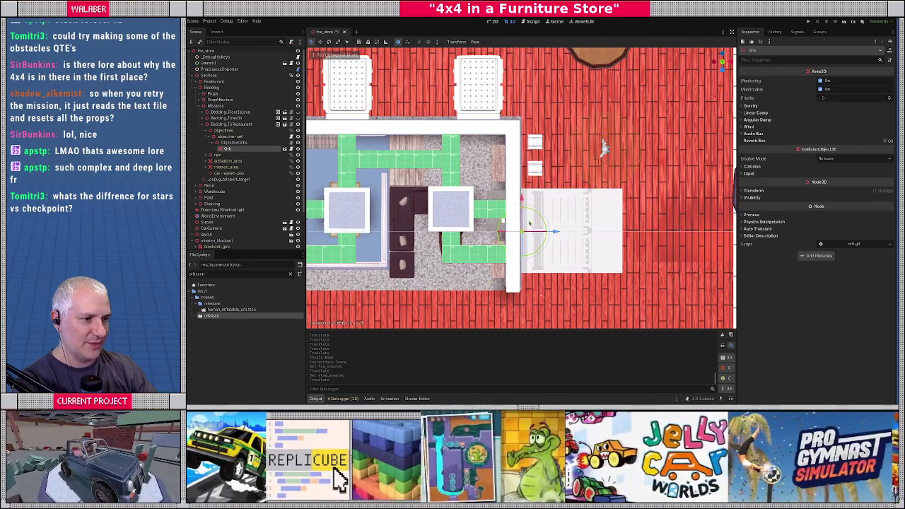
Raise the Orb onto the round table by the arch and duplicate it as Orb2.
middle_drag(530, 224, 515, 178)
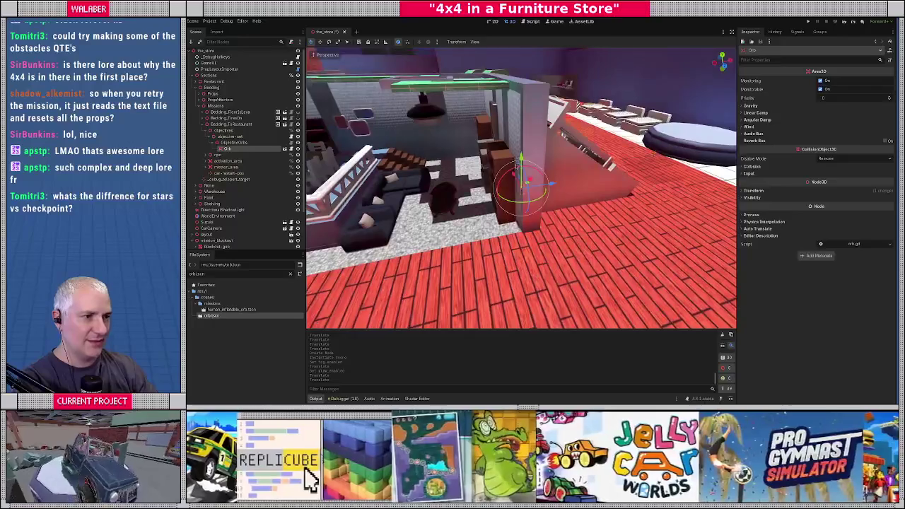
middle_drag(515, 178, 506, 182)
drag(523, 106, 523, 85)
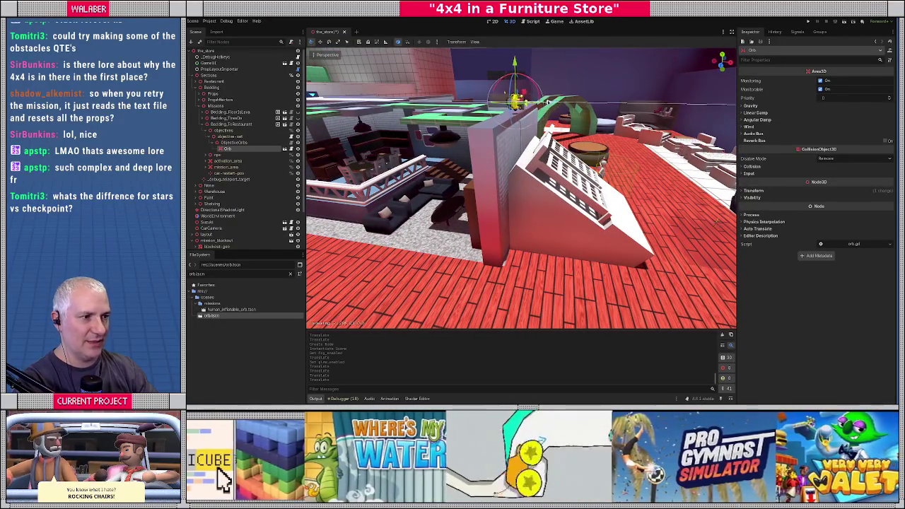
key(f)
middle_drag(521, 187, 529, 146)
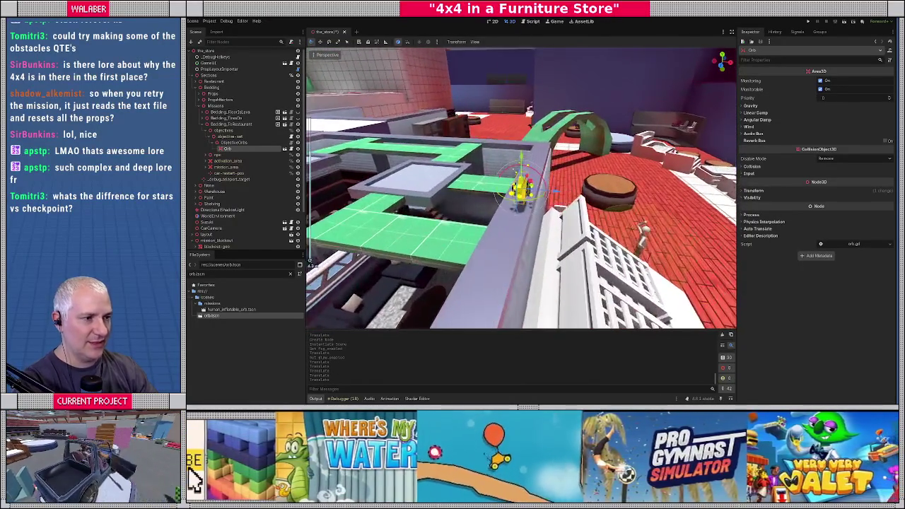
drag(528, 149, 577, 168)
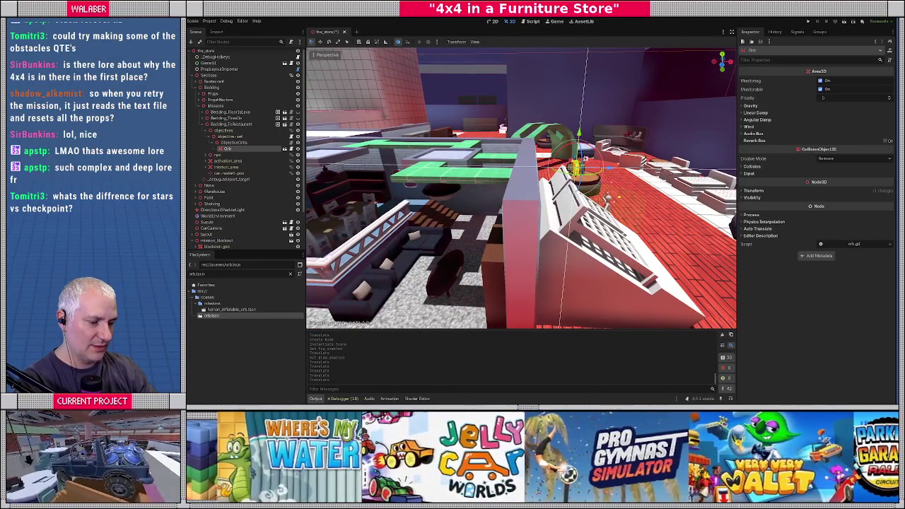
key(ctrl+d)
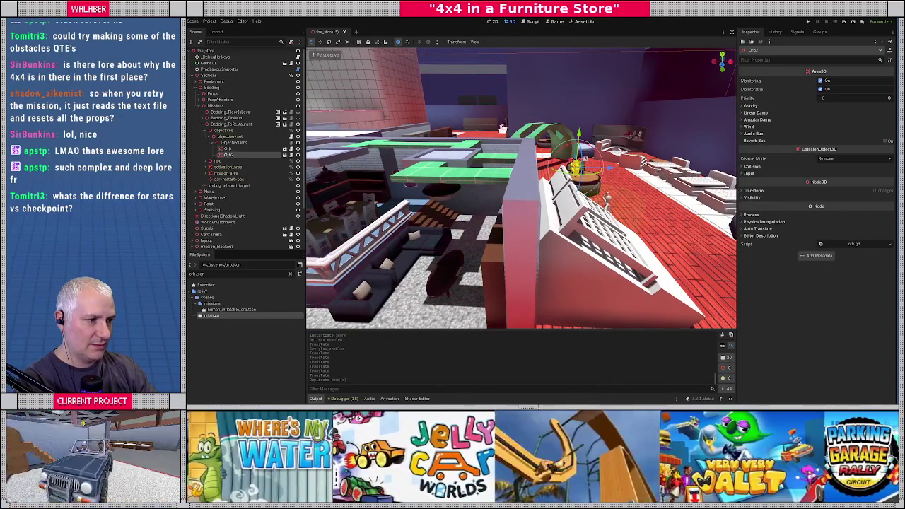
Centre Orb2 inside the white square in top view.
drag(576, 167, 441, 141)
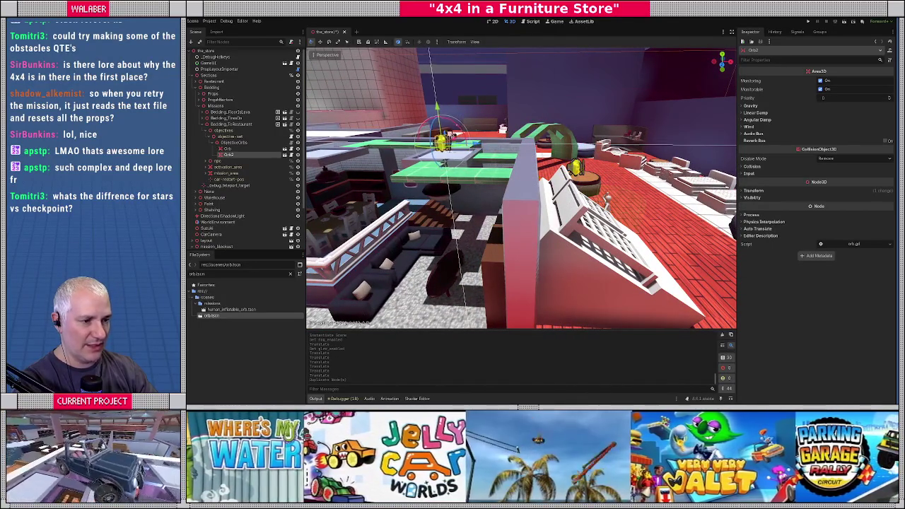
key(KP_7)
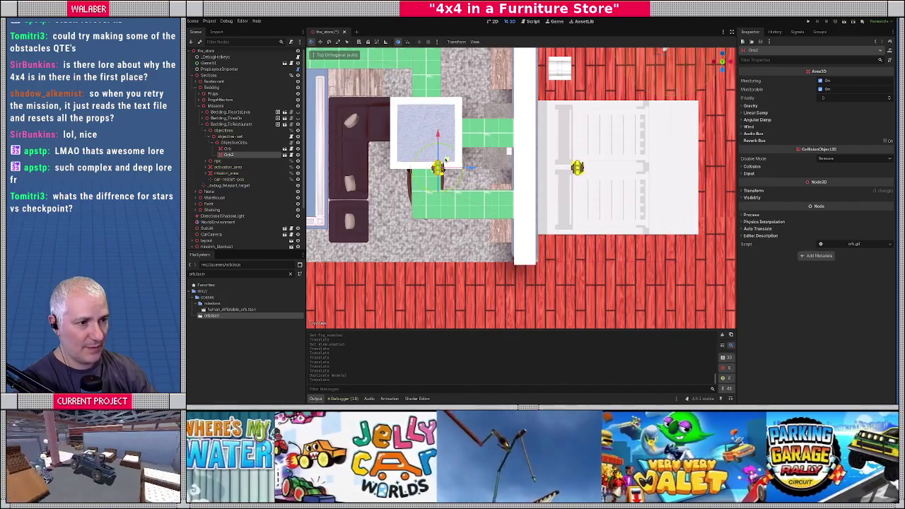
drag(444, 161, 440, 150)
scroll(439, 149, up, 2)
drag(483, 121, 484, 122)
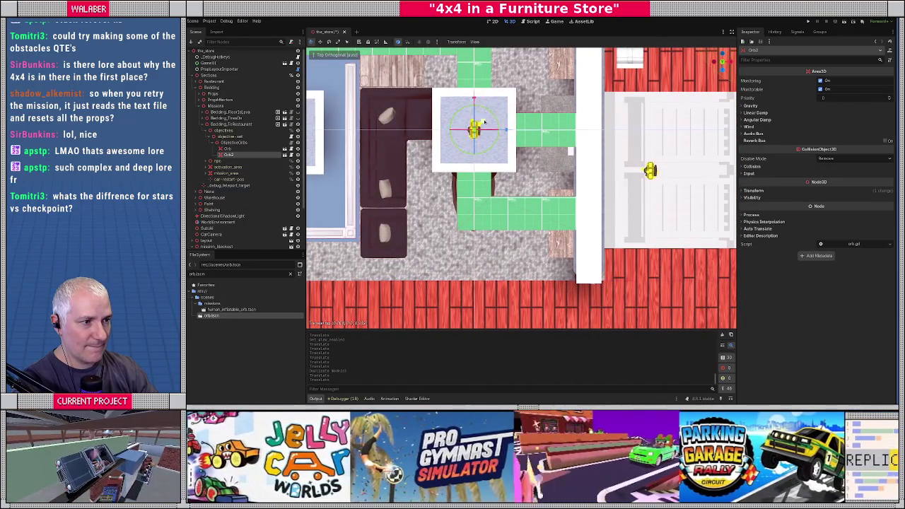
scroll(495, 134, down, 3)
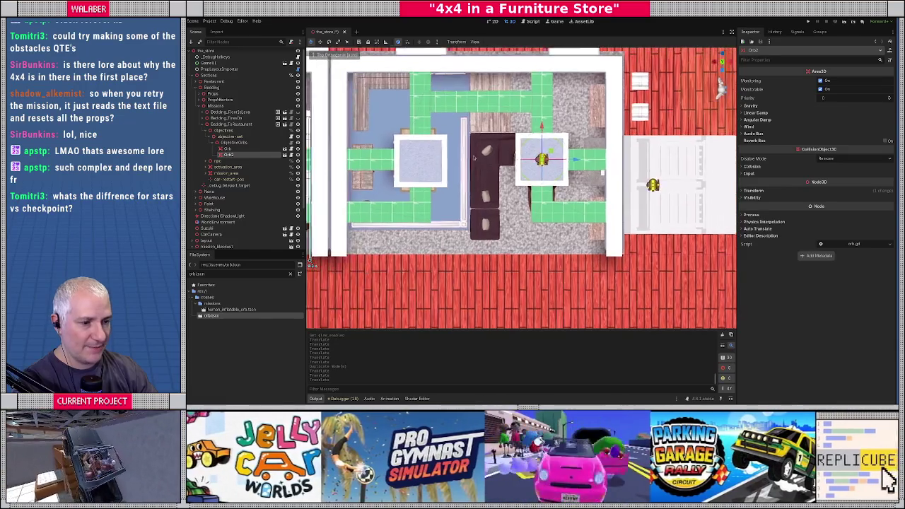
Duplicate into Orb3 and Orb4, placing Orb3 in the other white square and Orb4 in the left room.
key(ctrl+d)
drag(579, 162, 458, 162)
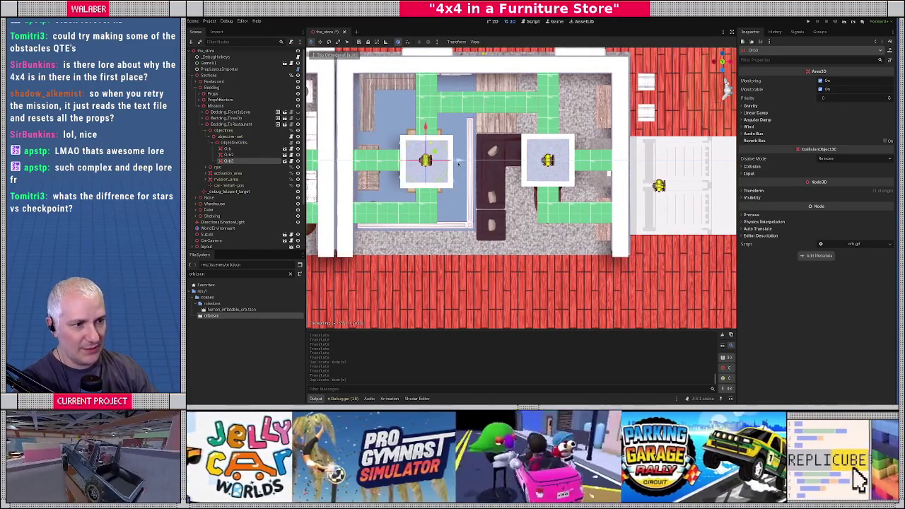
shift+middle_drag(396, 176, 599, 173)
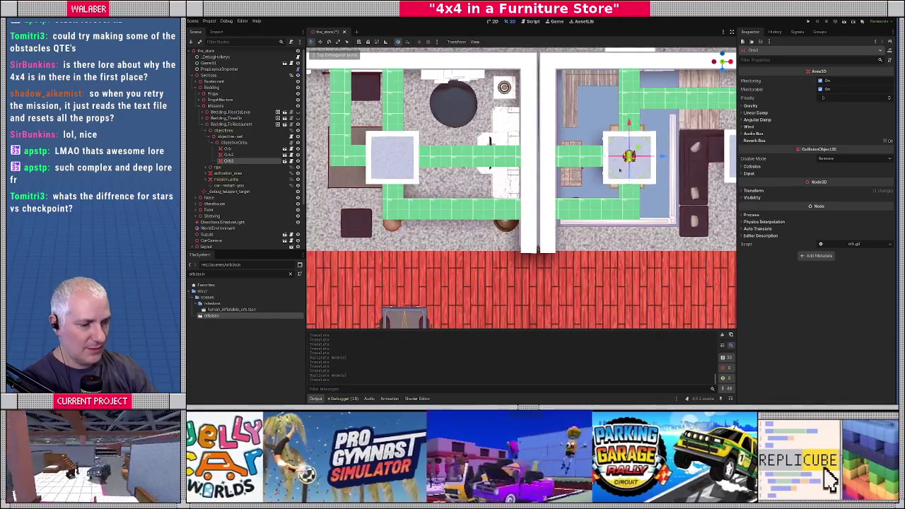
key(ctrl+d)
drag(602, 159, 426, 161)
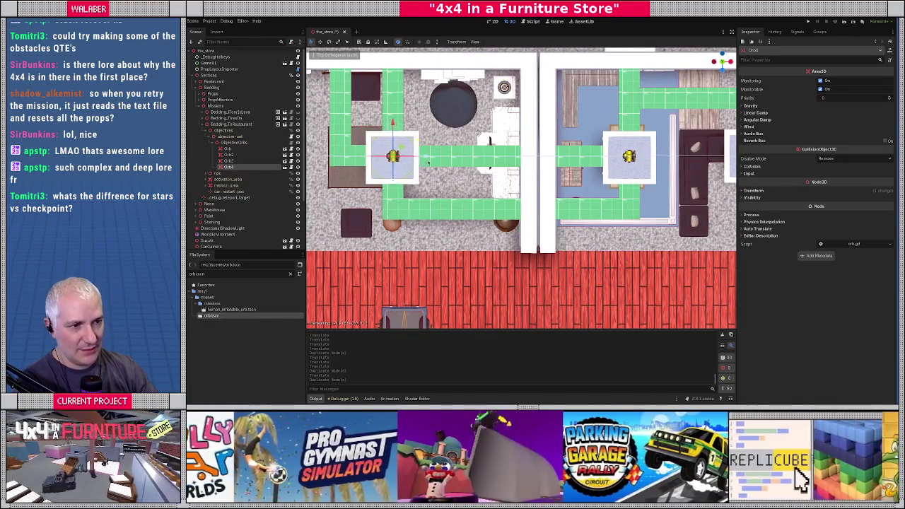
shift+middle_drag(427, 162, 569, 257)
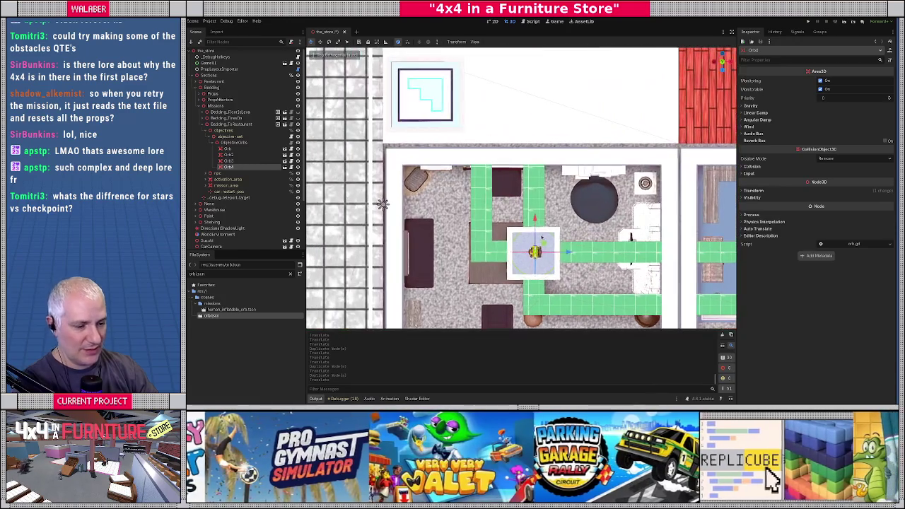
Duplicate into Orb5 and place it in the small boxed area.
key(ctrl+d)
drag(543, 243, 431, 87)
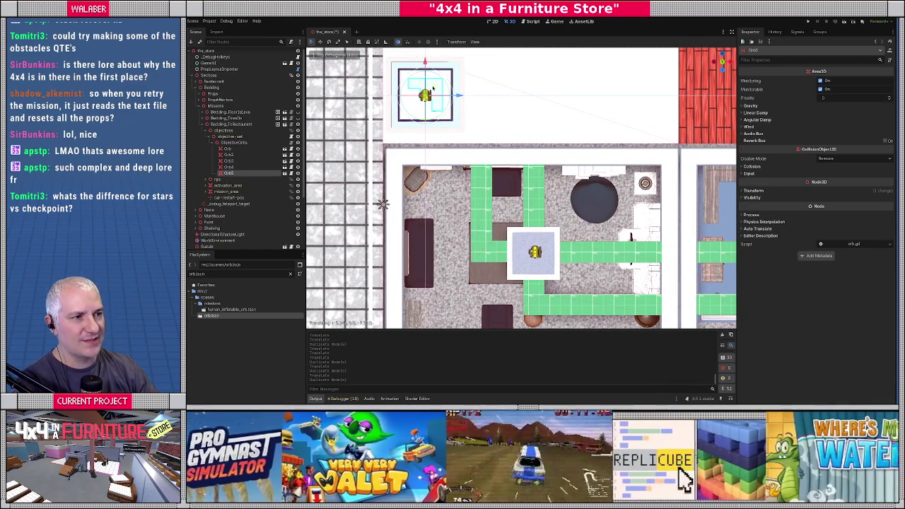
drag(432, 88, 433, 87)
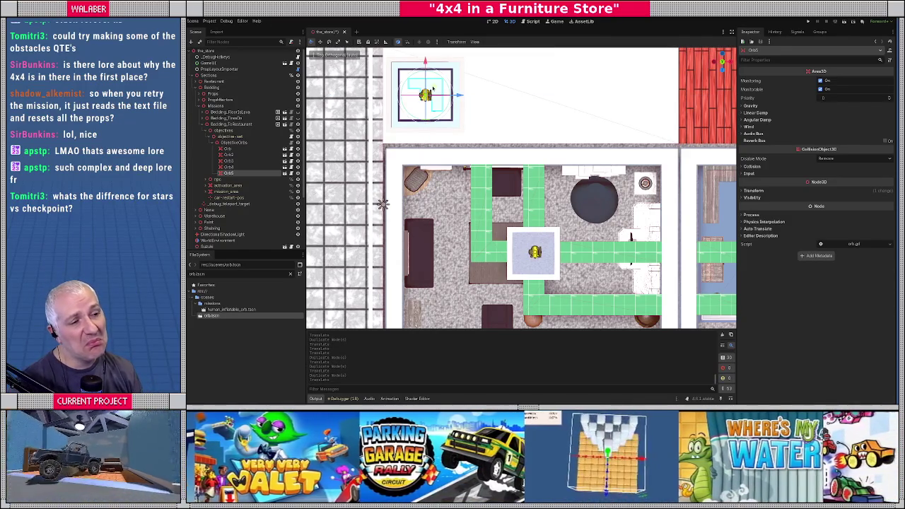
shift+middle_drag(383, 204, 488, 235)
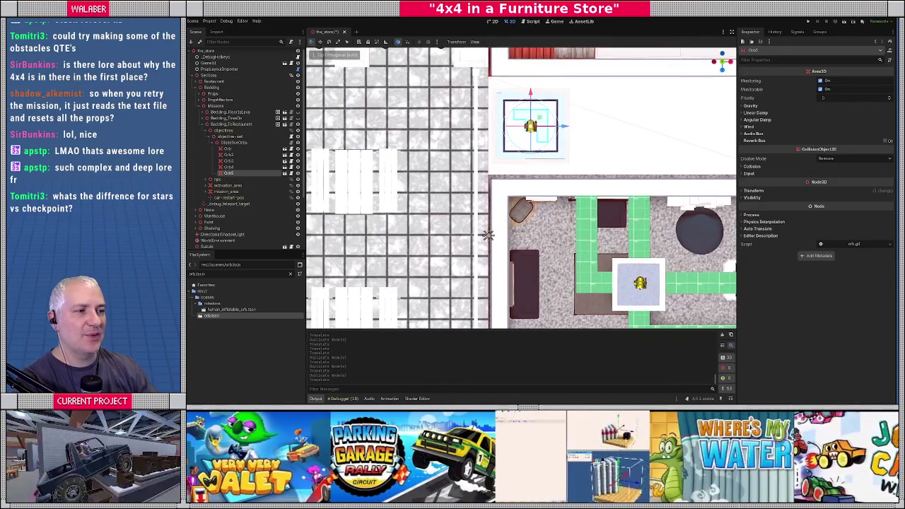
drag(563, 127, 475, 129)
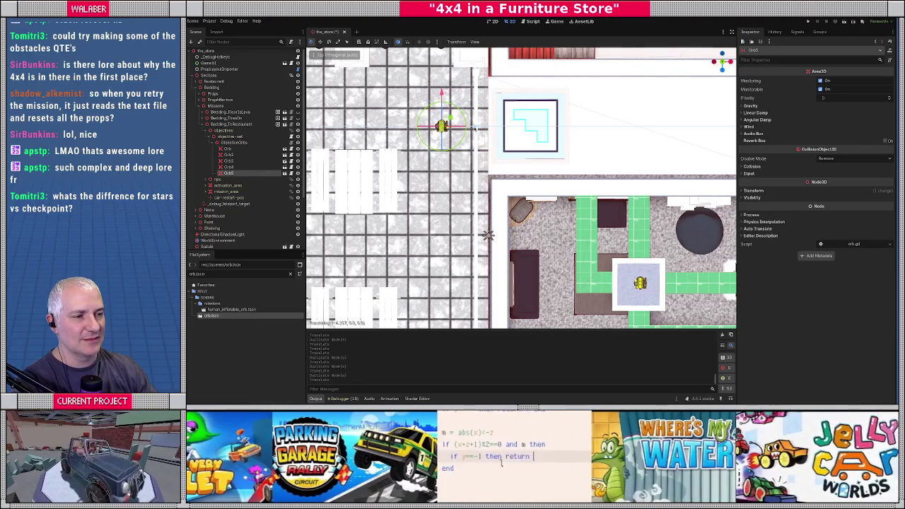
drag(475, 129, 563, 128)
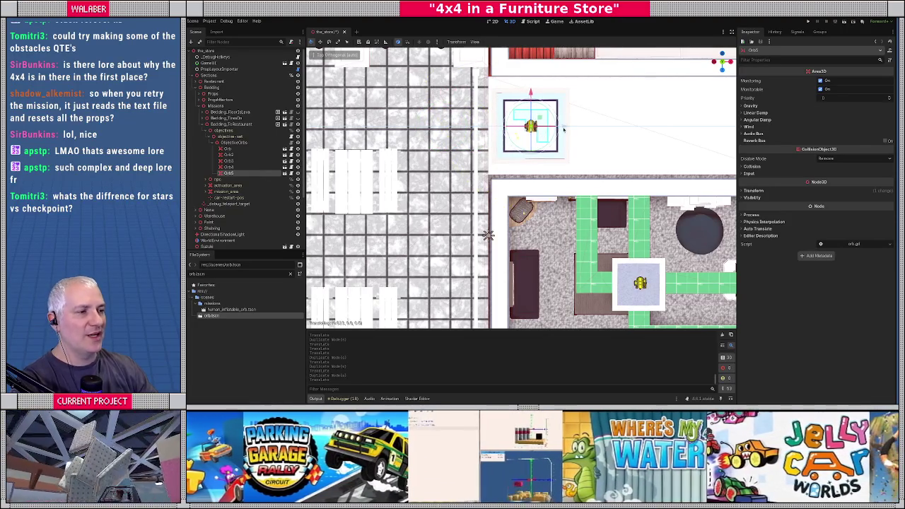
Duplicate into Orb6 and slide it left onto the tiled floor by the picnic tables.
key(ctrl+d)
drag(566, 131, 450, 134)
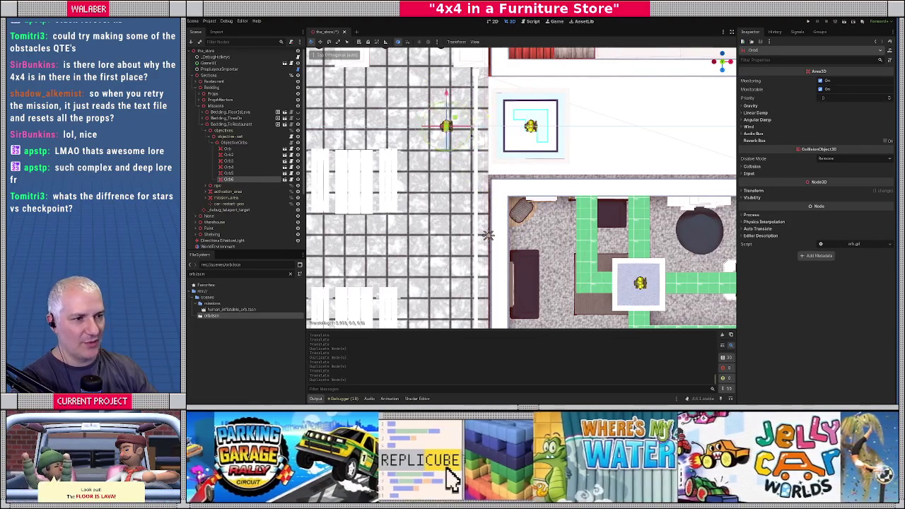
shift+middle_drag(450, 135, 516, 166)
drag(481, 151, 423, 137)
mouse_move(422, 137)
middle_down()
mouse_move(429, 86)
mouse_move(438, 86)
mouse_move(609, 178)
middle_up()
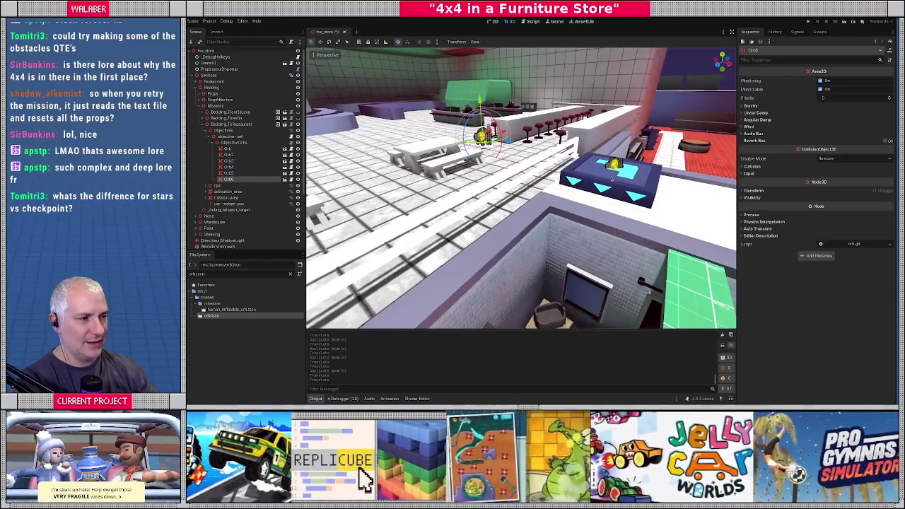
click(541, 139)
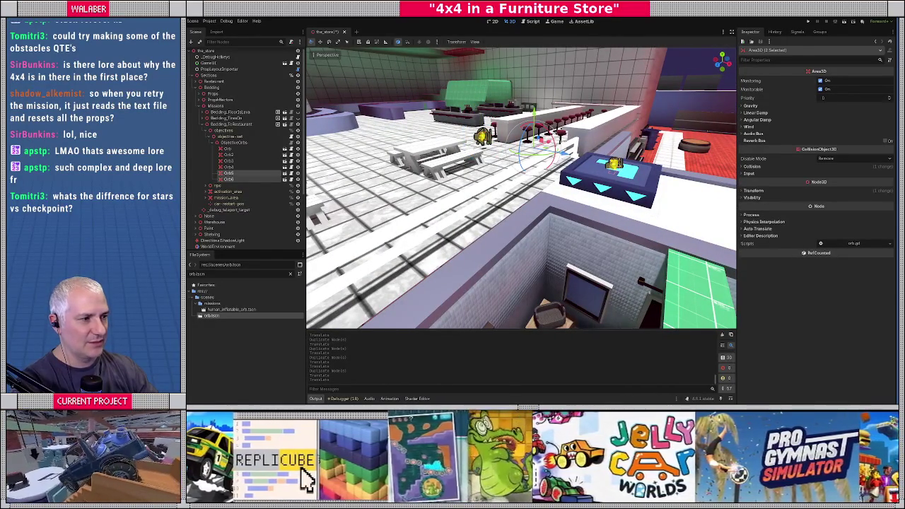
click(612, 170)
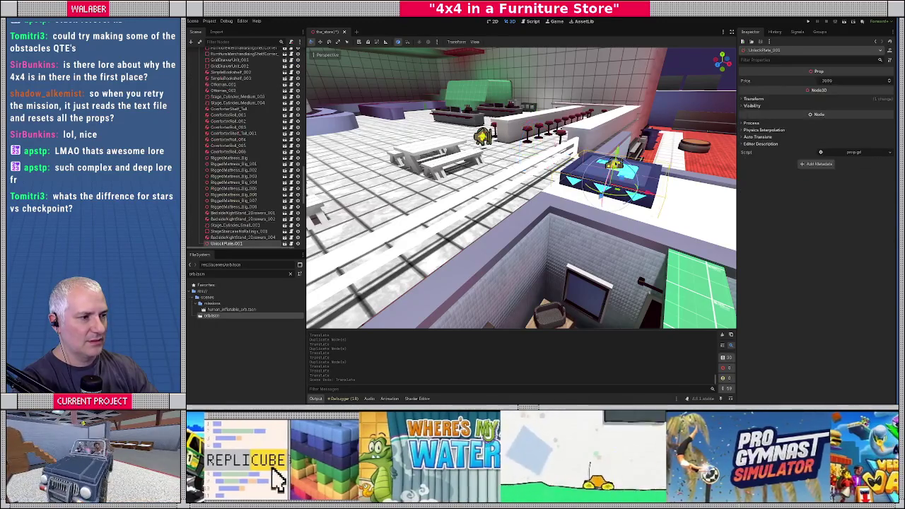
scroll(280, 192, down, 4)
click(228, 226)
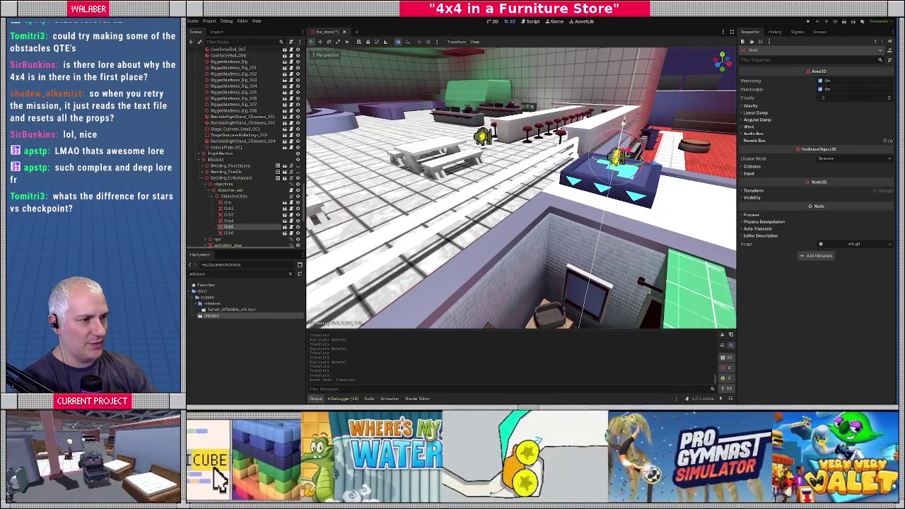
mouse_move(620, 131)
middle_down()
mouse_move(620, 163)
mouse_move(530, 174)
mouse_move(621, 250)
mouse_move(516, 217)
mouse_move(525, 192)
mouse_move(604, 179)
middle_up()
scroll(604, 179, up, 3)
scroll(572, 198, up, 2)
scroll(529, 218, down, 3)
scroll(539, 202, down, 1)
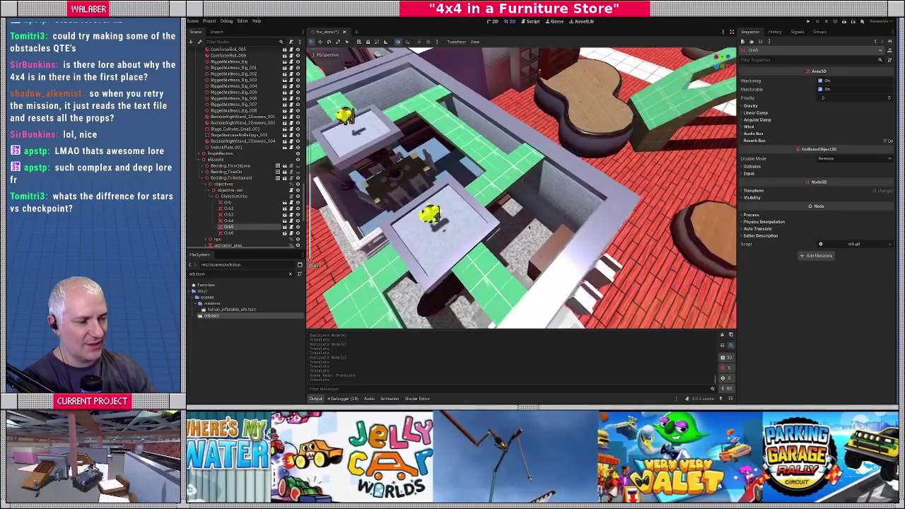
middle_drag(424, 175, 622, 217)
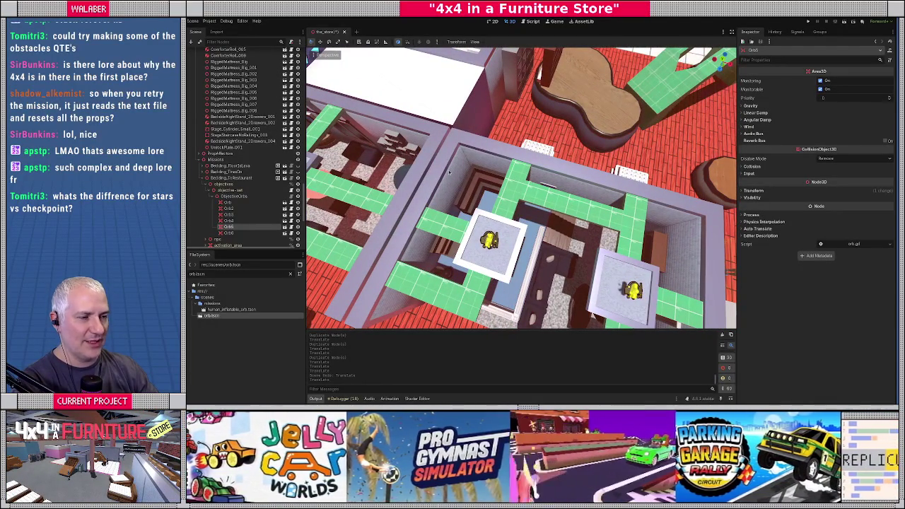
Orbit around the store rooms to review the six orbs, then bring up the store scene in Blender.
middle_drag(449, 172, 512, 186)
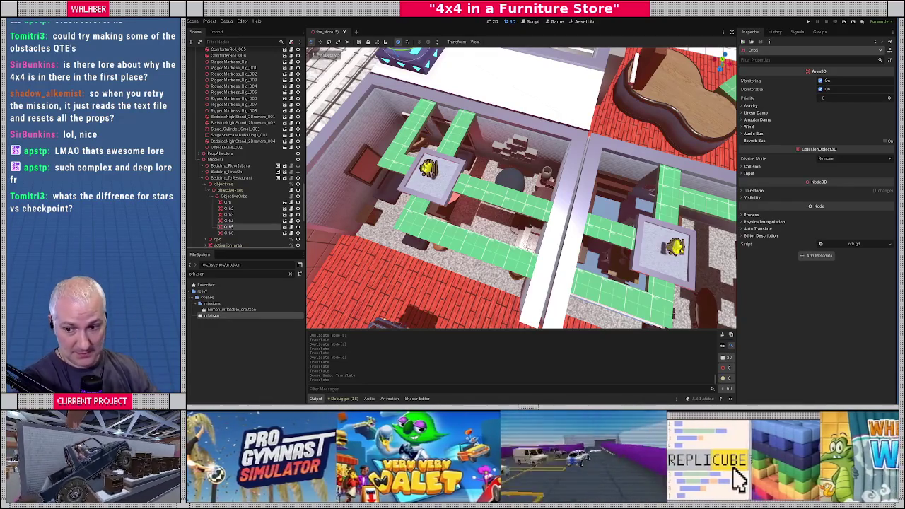
middle_drag(521, 188, 495, 177)
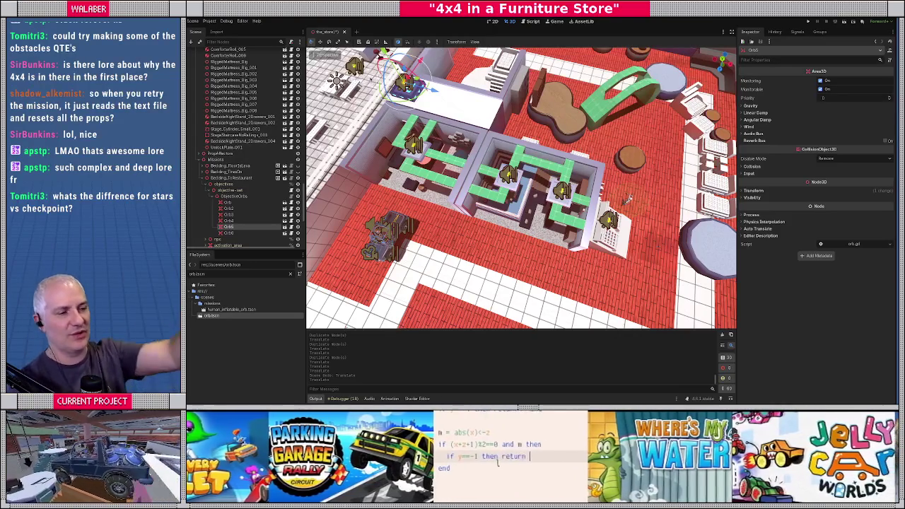
mouse_move(466, 118)
middle_down()
mouse_move(495, 141)
mouse_move(499, 92)
mouse_move(467, 99)
middle_up()
middle_drag(495, 141, 467, 141)
mouse_move(418, 104)
middle_down()
mouse_move(680, 244)
mouse_move(664, 244)
middle_up()
middle_drag(520, 135, 497, 141)
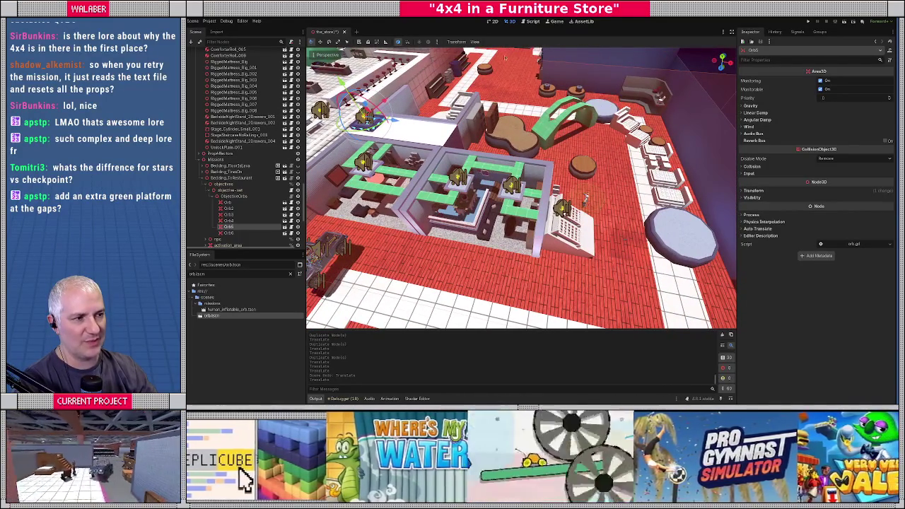
middle_drag(501, 87, 590, 113)
key(alt+Tab)
mouse_move(515, 265)
middle_down()
mouse_move(444, 214)
mouse_move(481, 234)
mouse_move(549, 235)
middle_up()
Select the whole connected pink beam and slide it along the X axis.
key(ctrl+l)
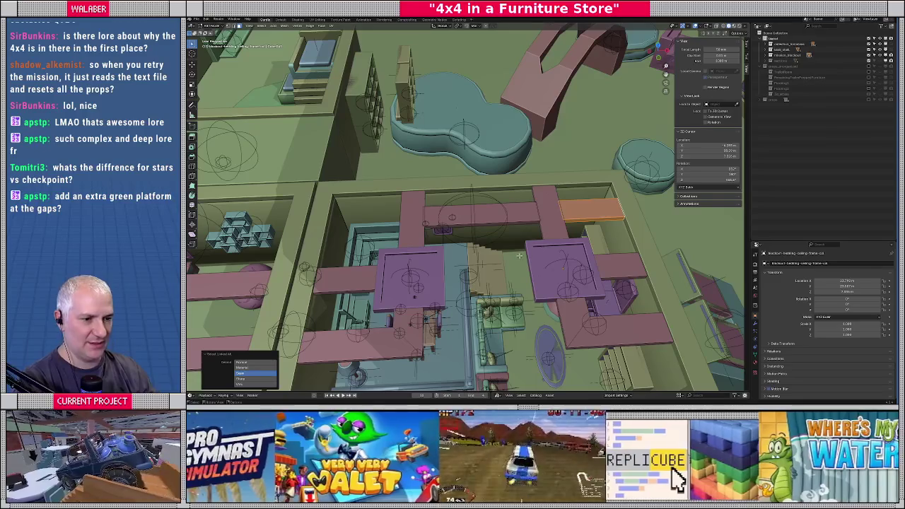
key(g)
key(x)
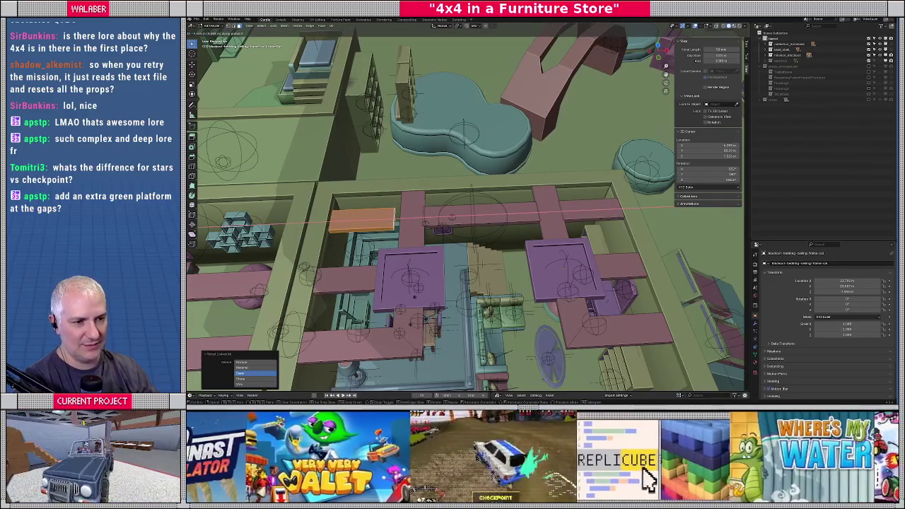
key(Return)
middle_drag(438, 233, 508, 240)
mouse_move(506, 217)
middle_down()
mouse_move(470, 233)
mouse_move(470, 216)
middle_up()
Adjust the beam's placement again and check it from several angles across the store.
key(g)
click(470, 233)
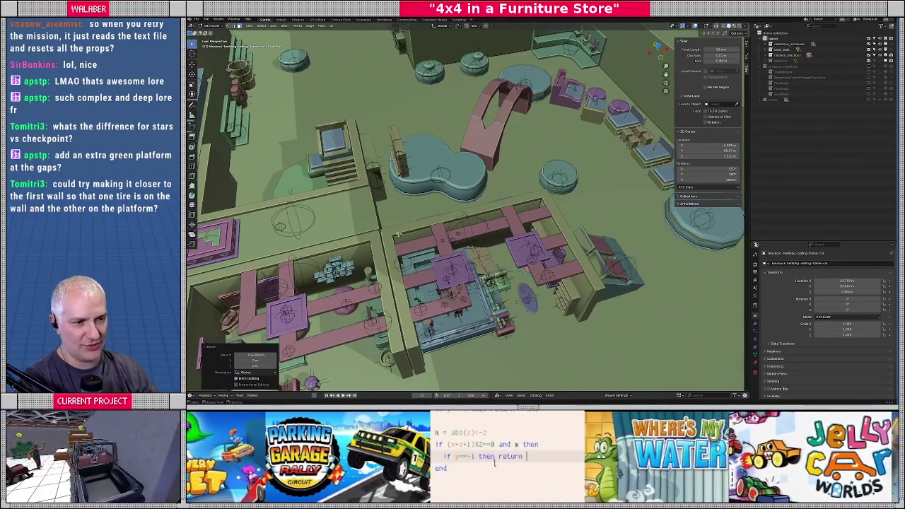
mouse_move(470, 216)
middle_down()
mouse_move(352, 233)
mouse_move(474, 165)
middle_up()
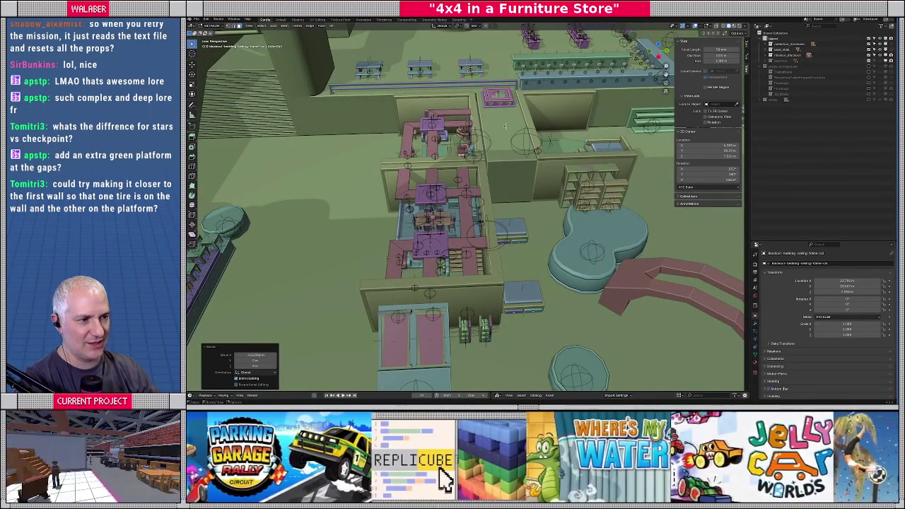
mouse_move(474, 164)
middle_down()
mouse_move(535, 232)
mouse_move(469, 275)
mouse_move(477, 347)
mouse_move(442, 274)
middle_up()
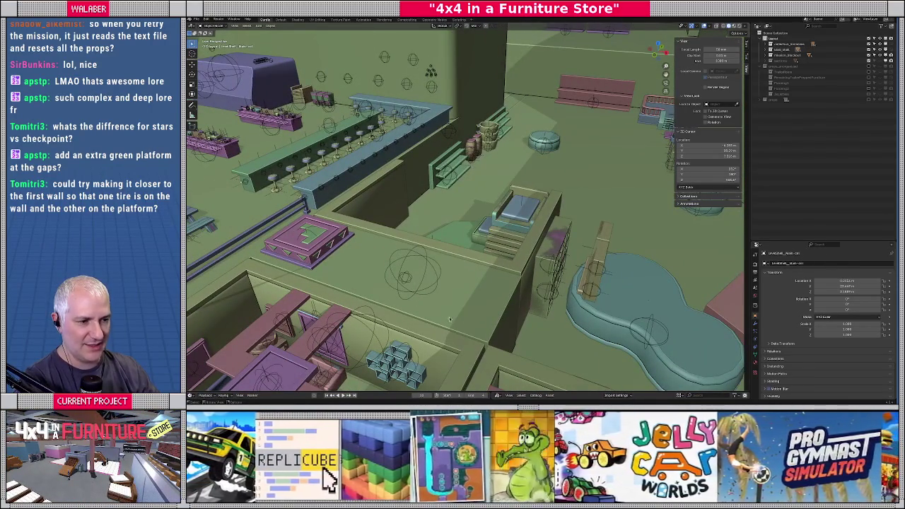
mouse_move(489, 323)
middle_down()
mouse_move(459, 283)
mouse_move(495, 255)
middle_up()
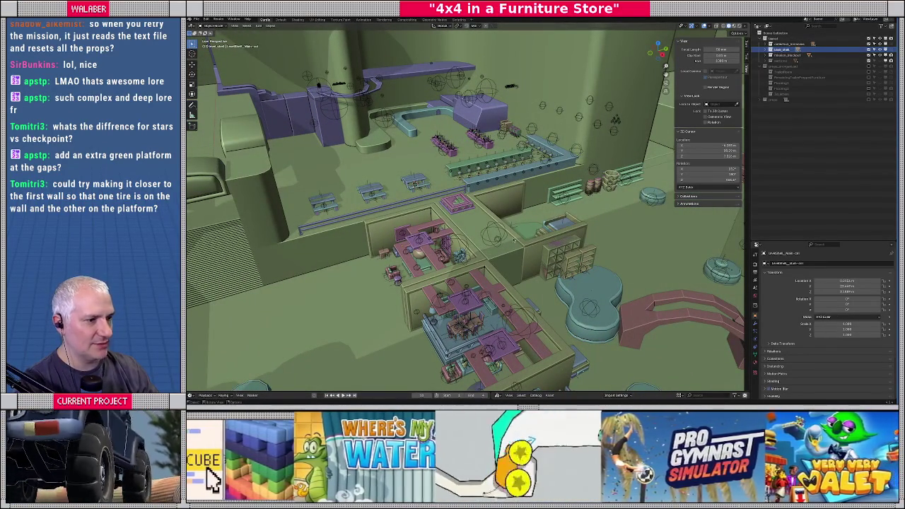
Enter Edit Mode on the level wall mesh and select a wall face.
key(Tab)
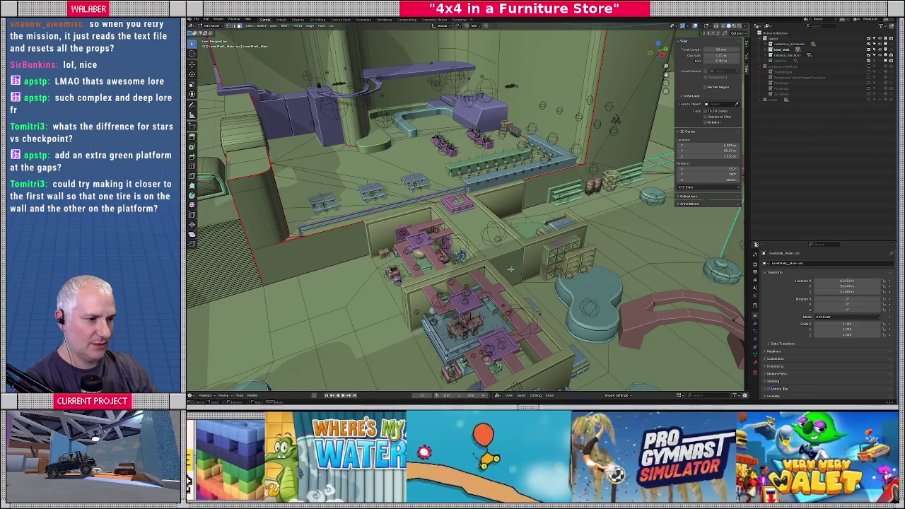
click(512, 268)
scroll(510, 268, up, 2)
scroll(510, 268, up, 3)
scroll(509, 268, up, 2)
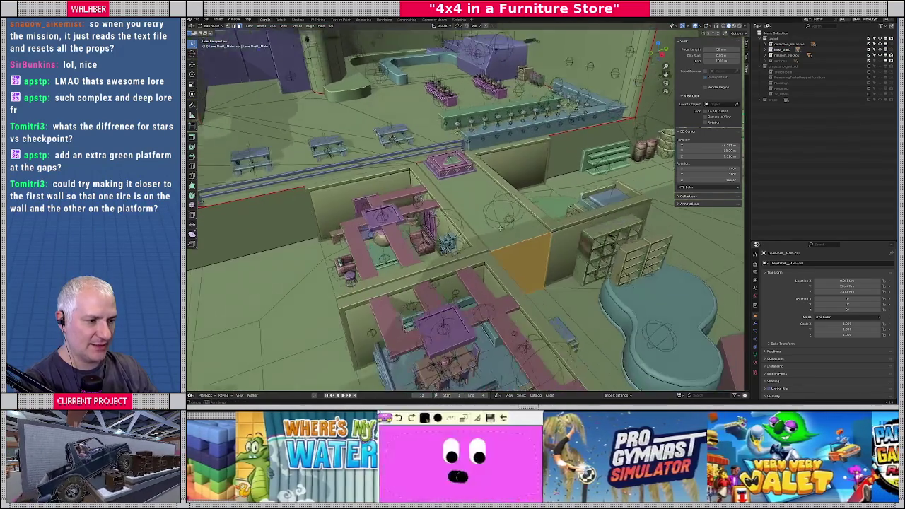
mouse_move(509, 269)
middle_down()
mouse_move(444, 241)
mouse_move(455, 259)
middle_up()
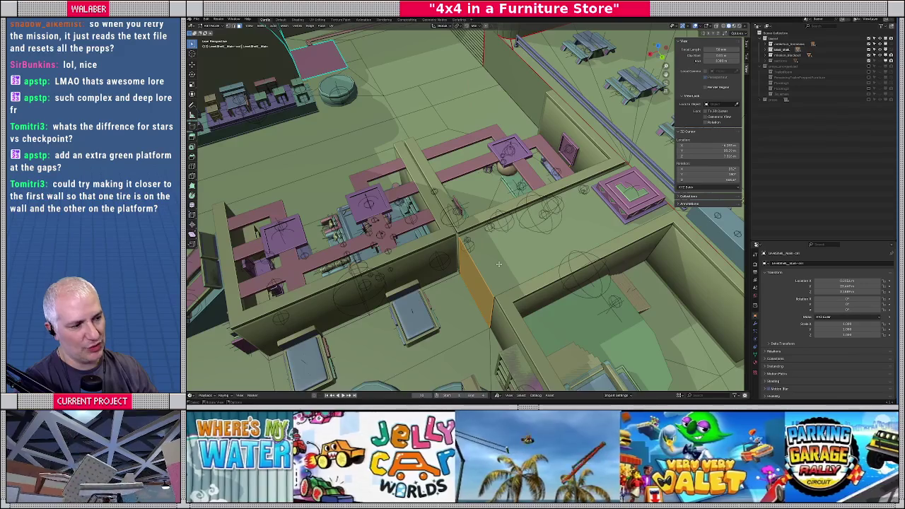
middle_drag(499, 264, 498, 272)
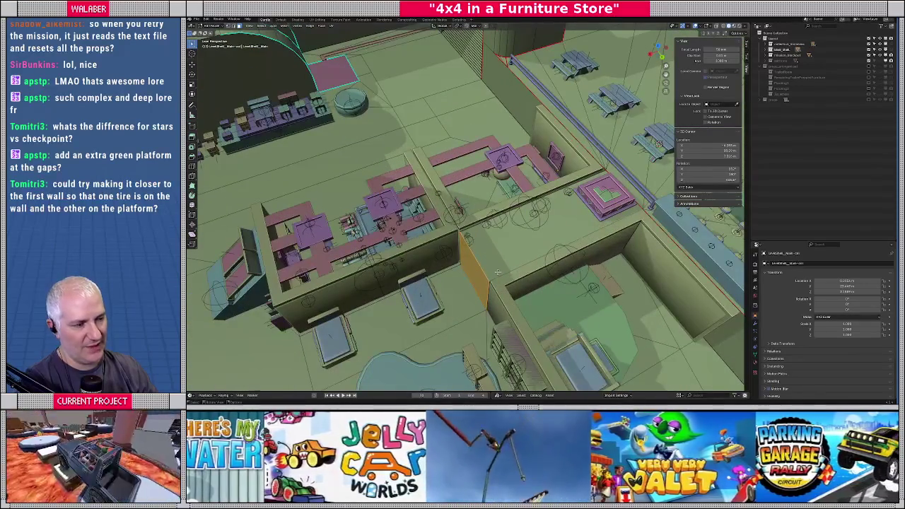
Switch the viewport to material shading and isolate the level geometry in local view.
click(739, 26)
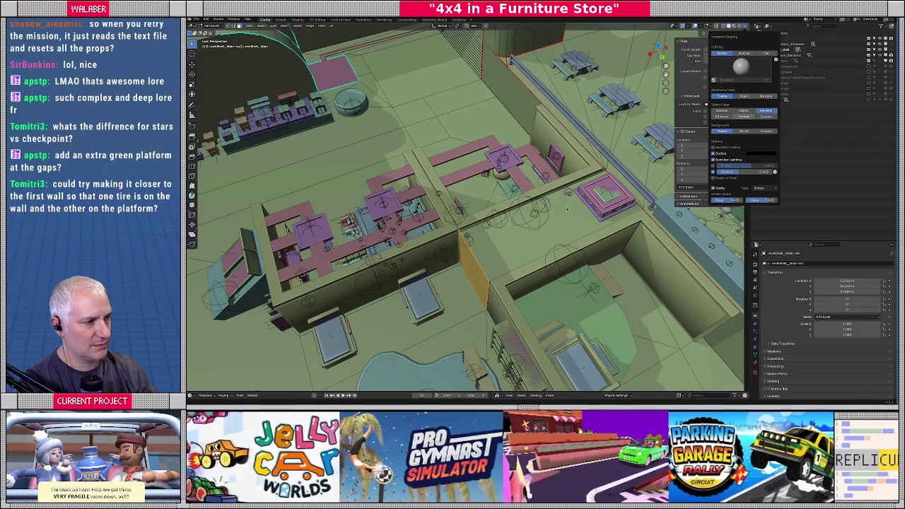
key(z)
key(2)
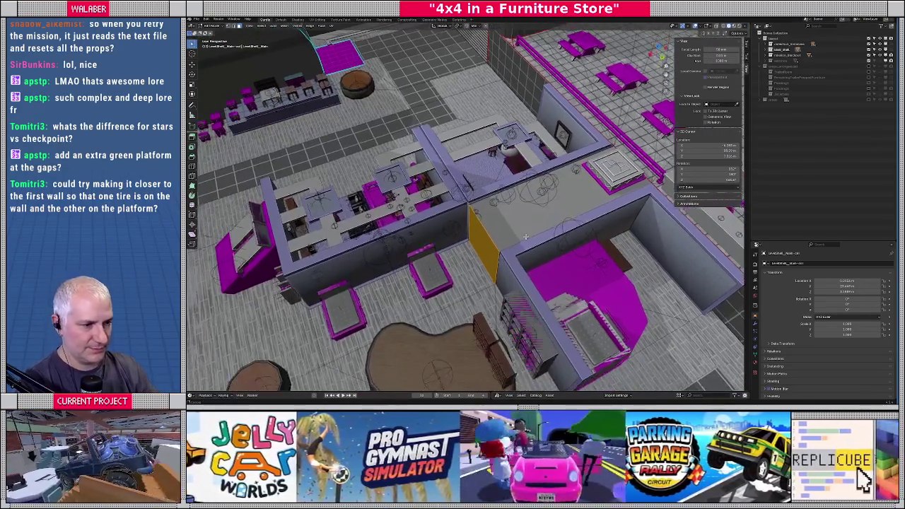
middle_drag(514, 266, 532, 237)
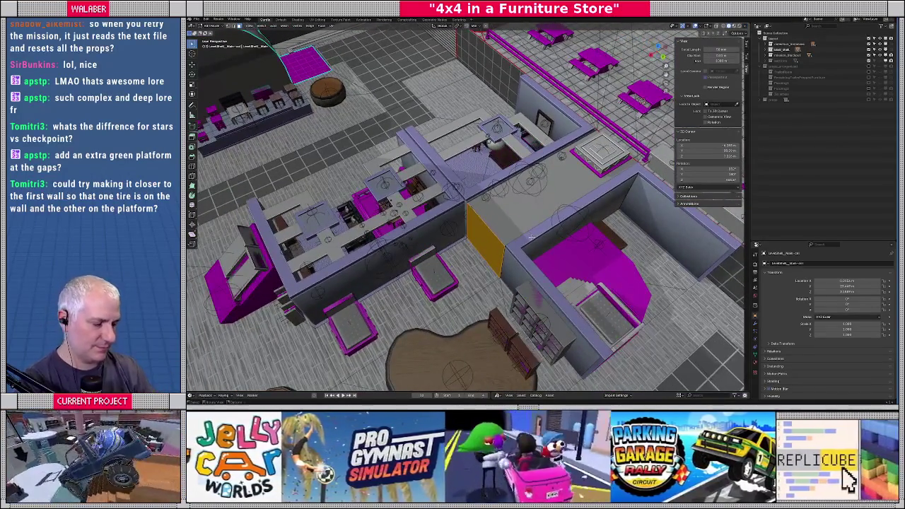
key(KP_Divide)
scroll(531, 237, up, 3)
scroll(531, 237, up, 3)
scroll(531, 237, up, 2)
scroll(532, 237, up, 3)
scroll(531, 237, down, 5)
mouse_move(531, 237)
middle_down()
mouse_move(494, 242)
mouse_move(483, 273)
mouse_move(515, 245)
middle_up()
scroll(494, 242, up, 3)
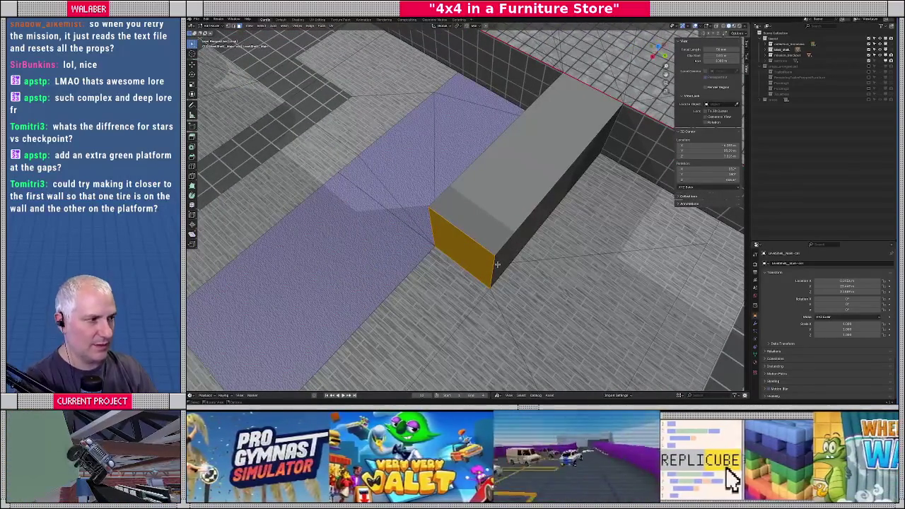
Slide the shelf box along X, checking its fit briefly in wireframe.
key(g)
key(x)
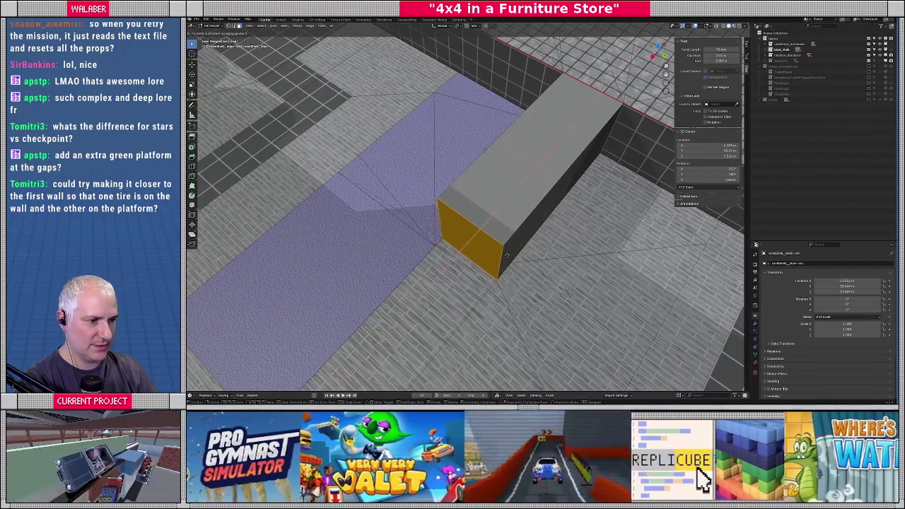
click(491, 263)
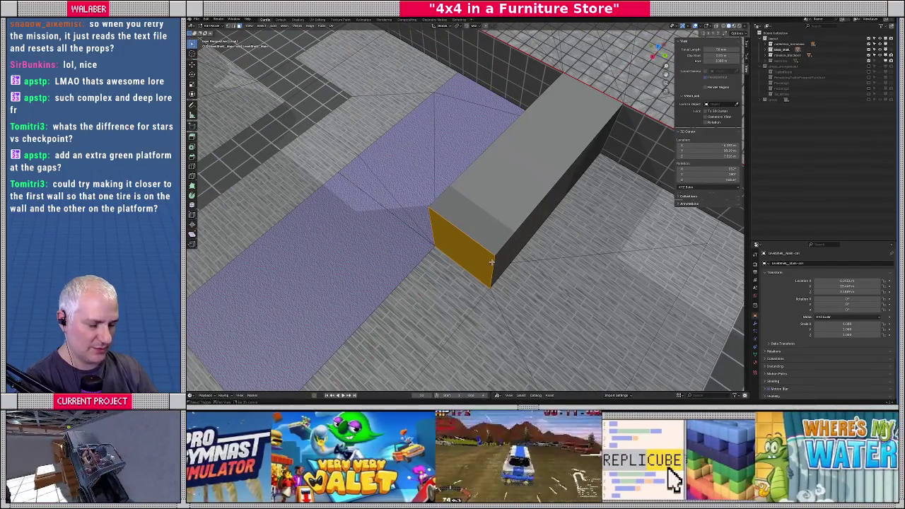
key(shift+z)
middle_drag(491, 263, 477, 255)
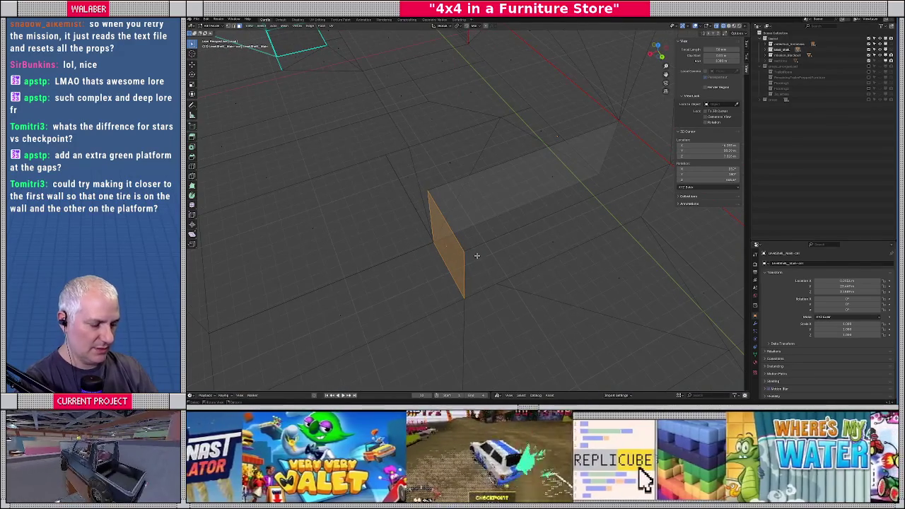
key(shift+z)
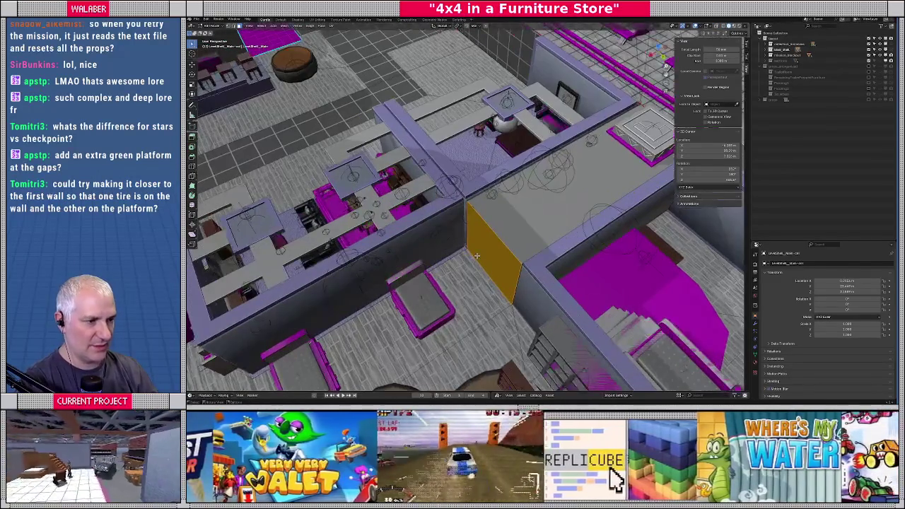
key(g)
key(x)
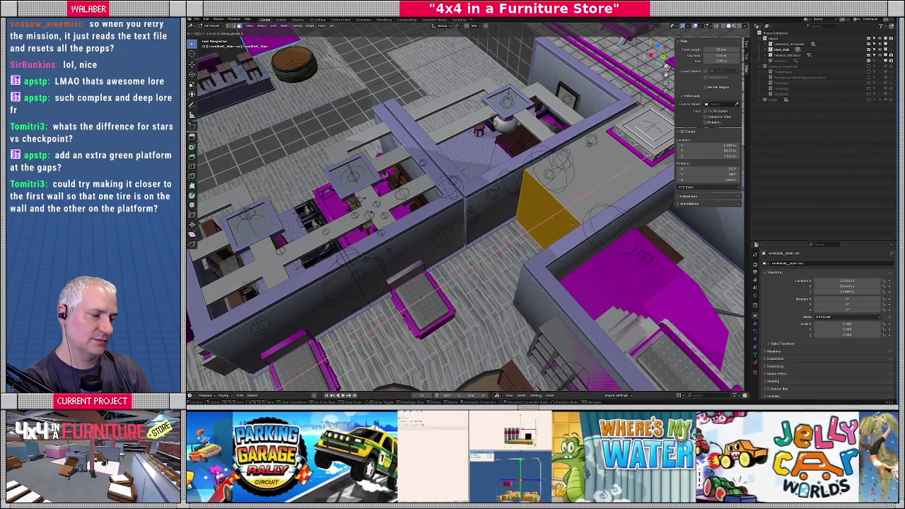
Drop the block at its new X position, closing the opening between the two maze walls.
click(572, 223)
mouse_move(572, 224)
middle_down()
mouse_move(493, 217)
mouse_move(506, 224)
mouse_move(460, 259)
mouse_move(444, 296)
mouse_move(464, 290)
middle_up()
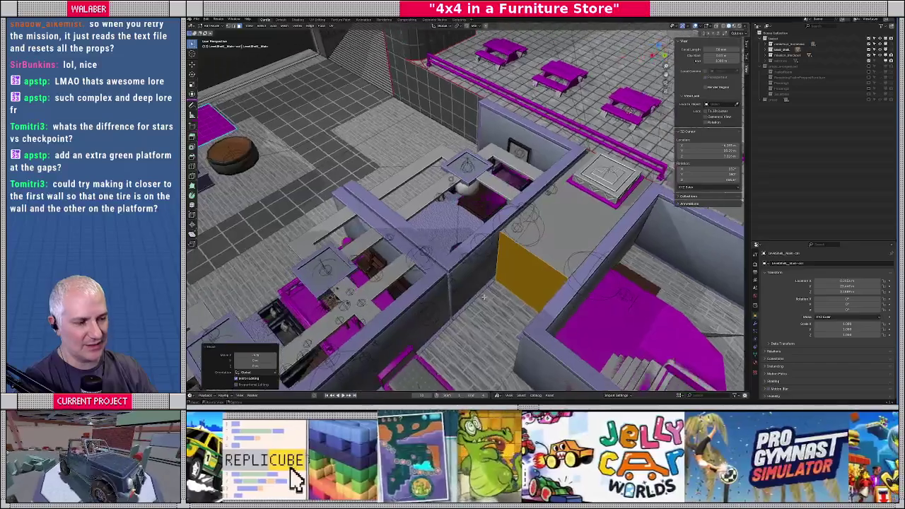
scroll(463, 287, down, 10)
scroll(463, 288, up, 5)
scroll(452, 279, up, 5)
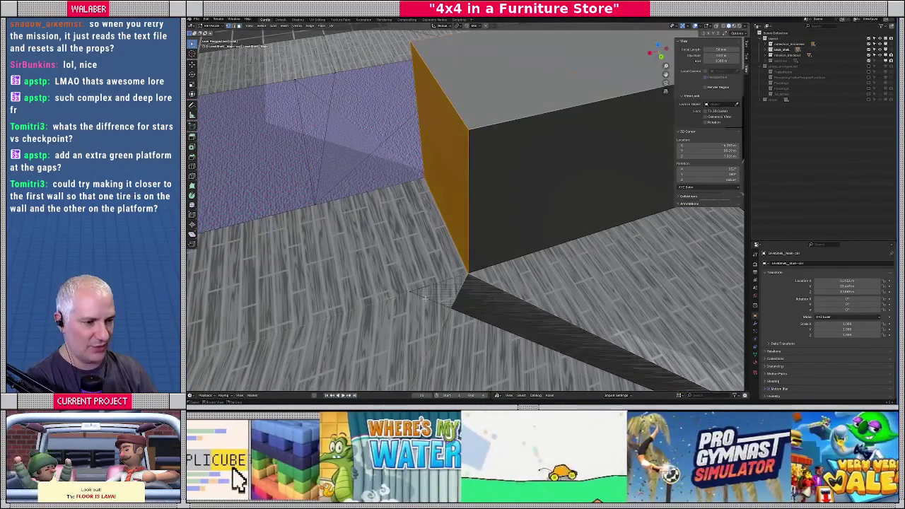
Move the floor piece beside the box to close the floor gap.
click(415, 294)
key(g)
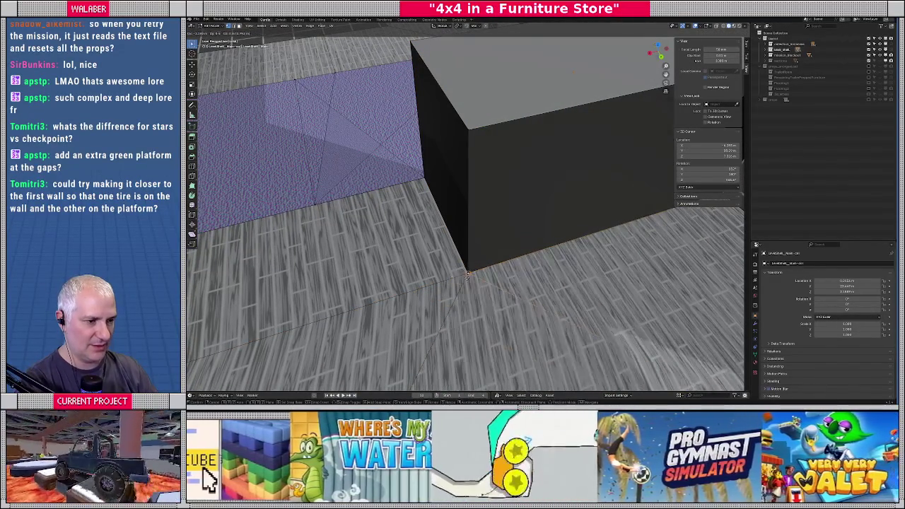
click(469, 273)
scroll(468, 272, down, 3)
mouse_move(469, 273)
middle_down()
mouse_move(517, 254)
mouse_move(462, 235)
middle_up()
Replace the left purple floor faces with one filled face, then switch to UV Editing.
click(462, 236)
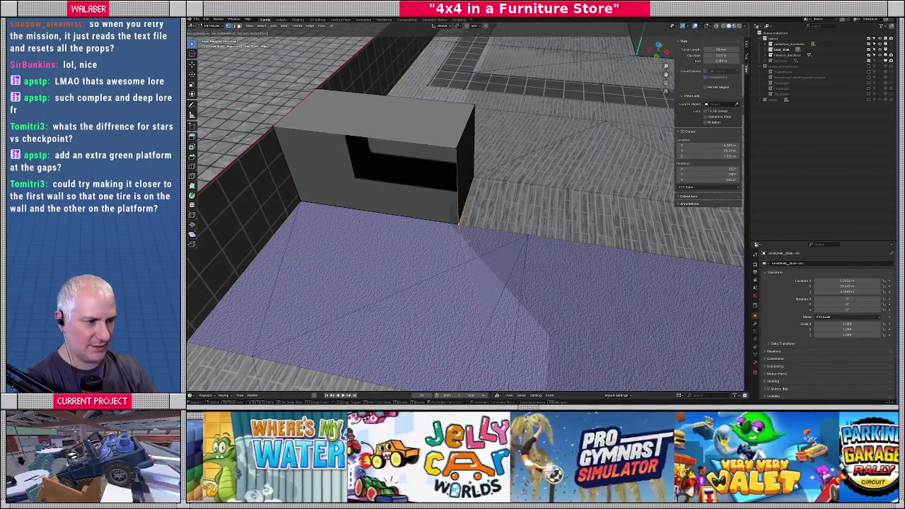
middle_drag(480, 295, 473, 282)
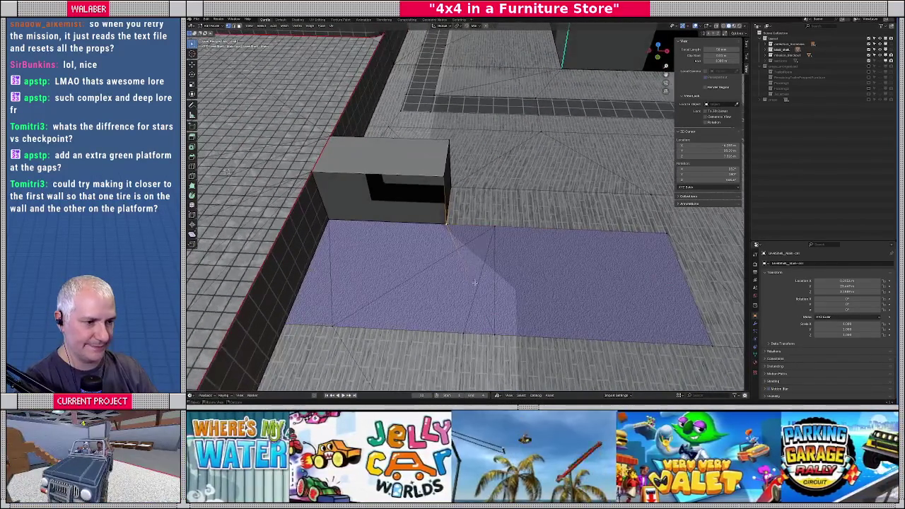
scroll(472, 282, up, 2)
click(443, 284)
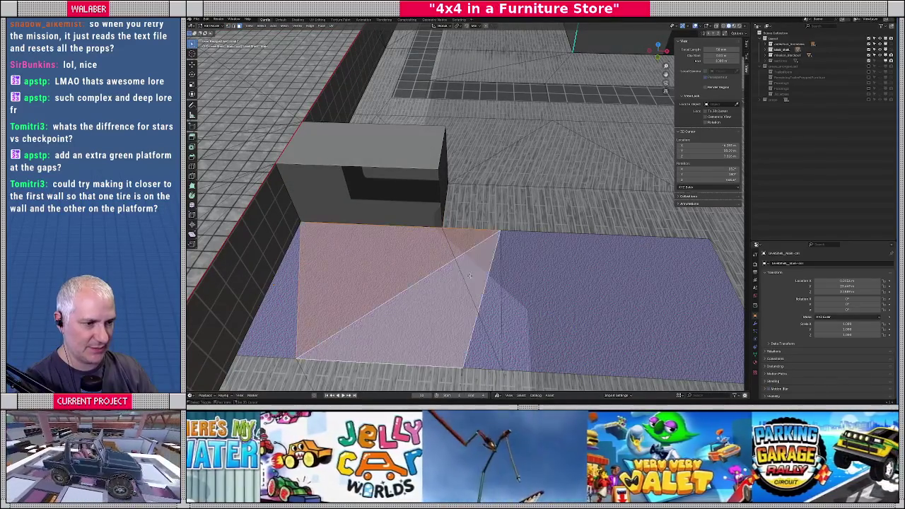
shift+click(487, 297)
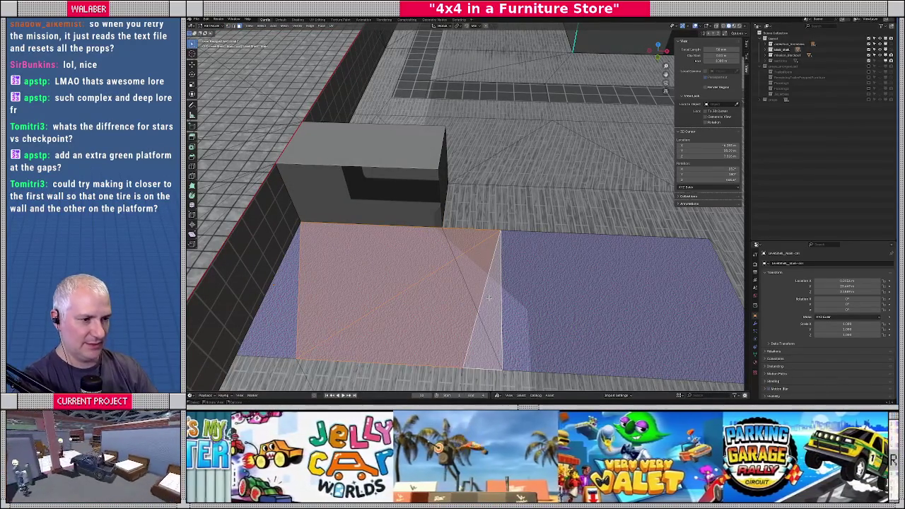
key(x)
click(480, 310)
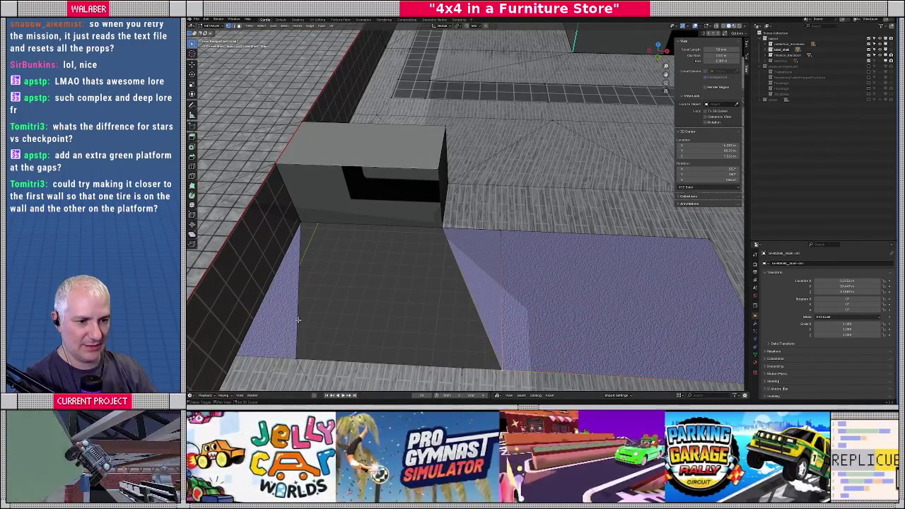
click(303, 229)
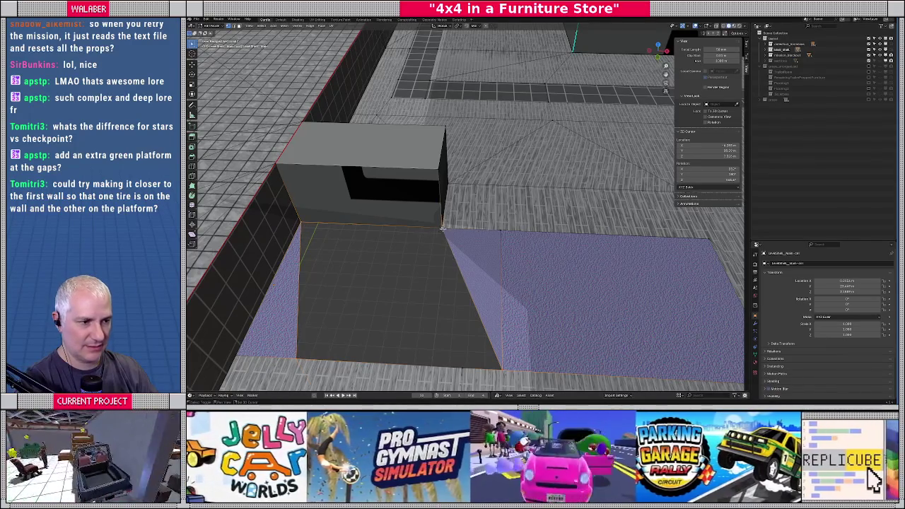
key(f)
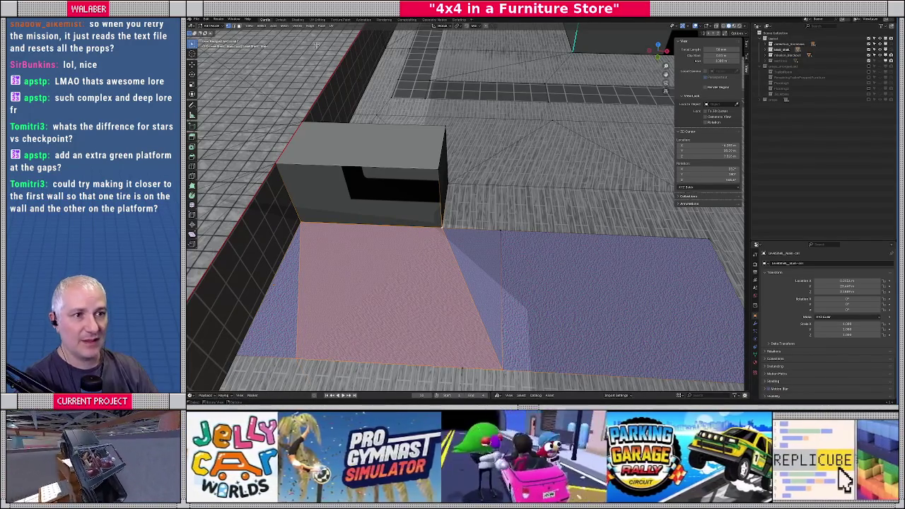
click(311, 19)
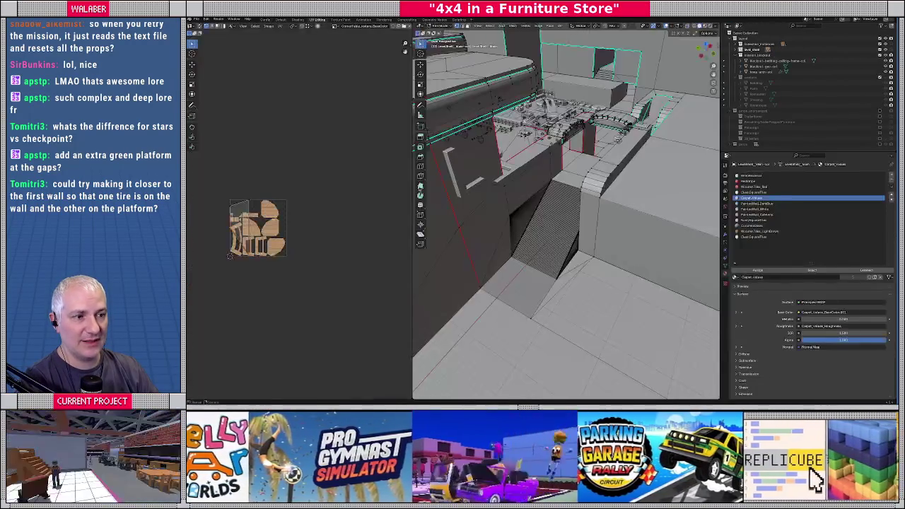
Show the Carpet_Velvet_BaseColor.001 image in the UV editor by searching 'carp'.
click(335, 26)
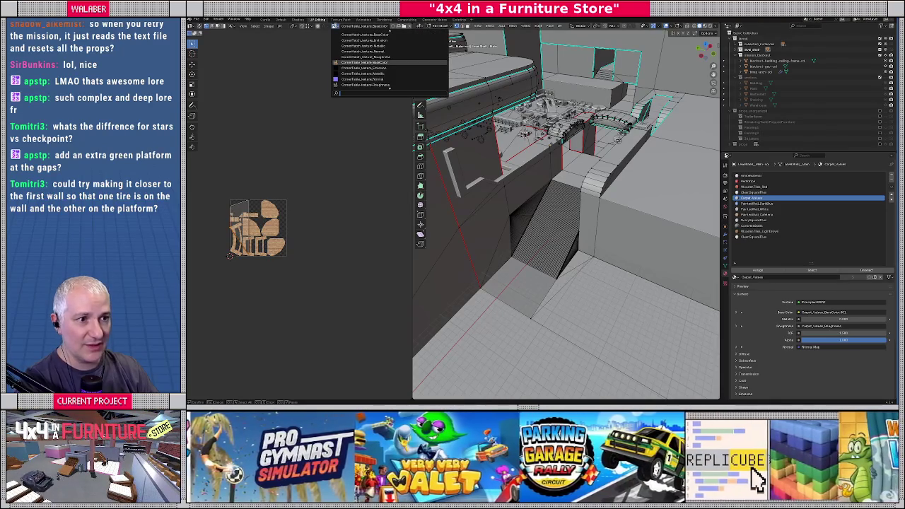
click(364, 34)
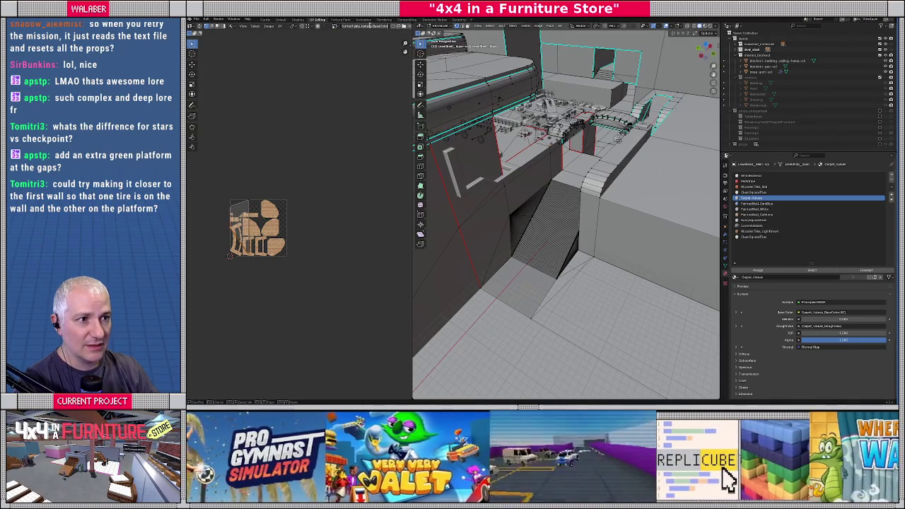
click(336, 26)
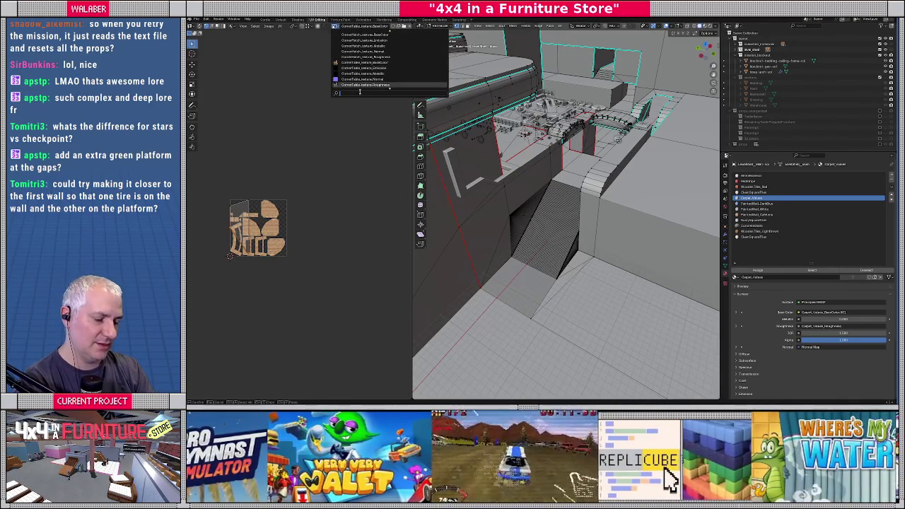
text(carp)
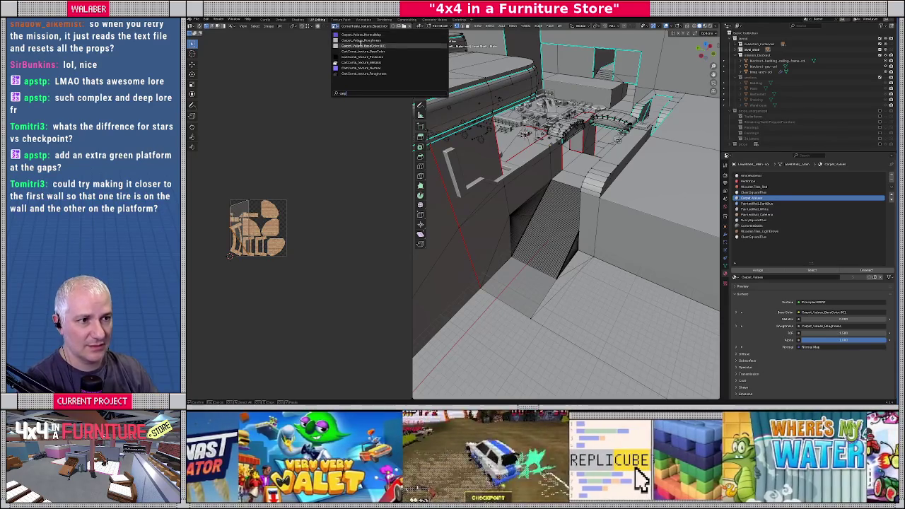
click(362, 45)
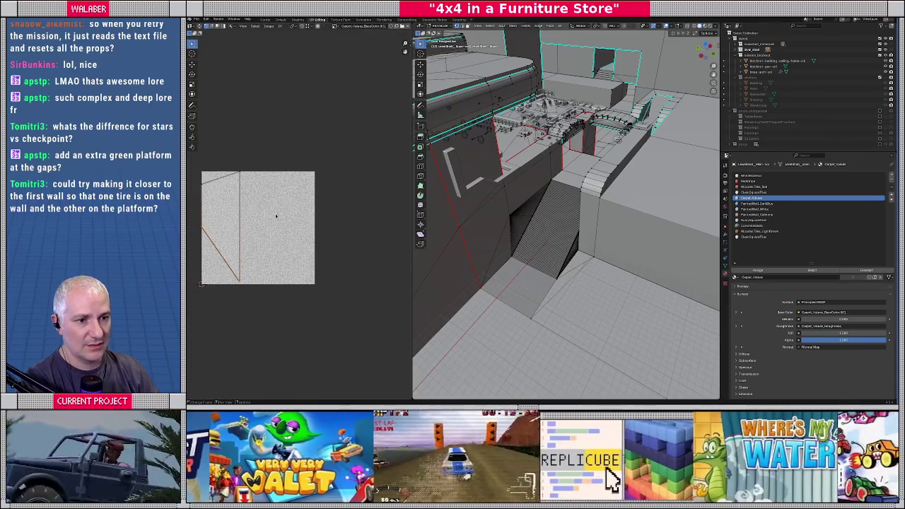
View the LevelShell alone in local view with viewport colour set to Texture.
middle_drag(540, 276, 544, 234)
scroll(544, 233, down, 5)
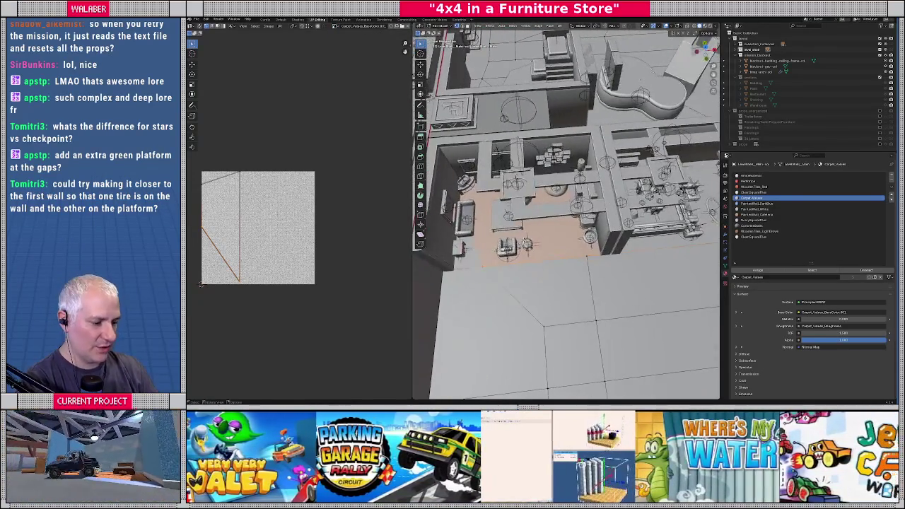
key(KP_Divide)
scroll(509, 226, up, 5)
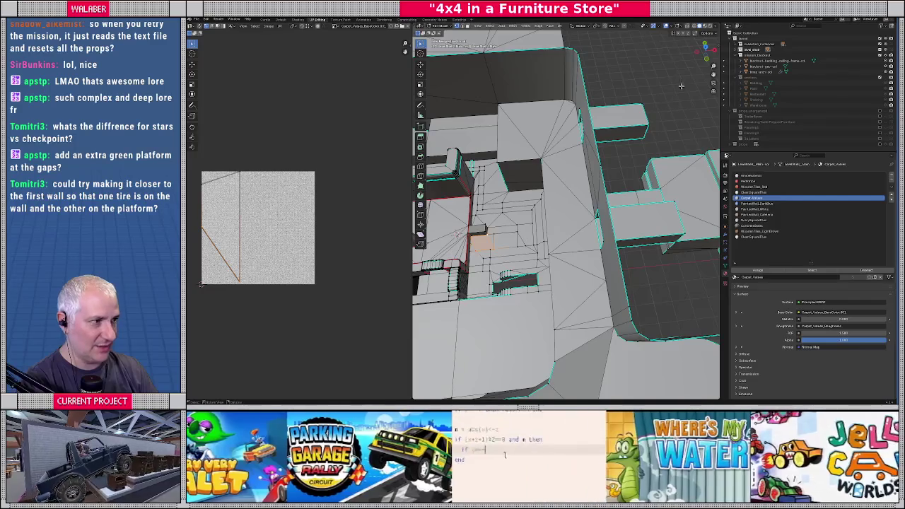
click(715, 26)
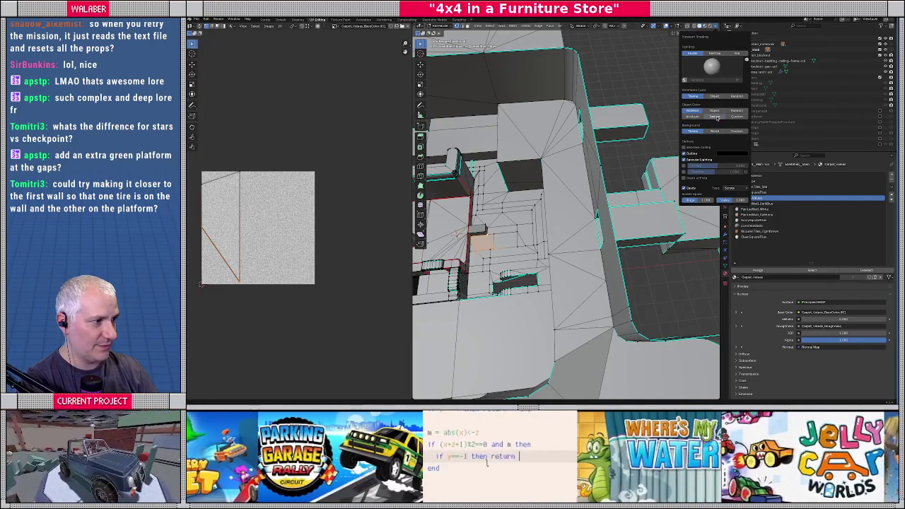
click(715, 117)
mouse_move(523, 219)
middle_down()
mouse_move(539, 233)
mouse_move(550, 227)
middle_up()
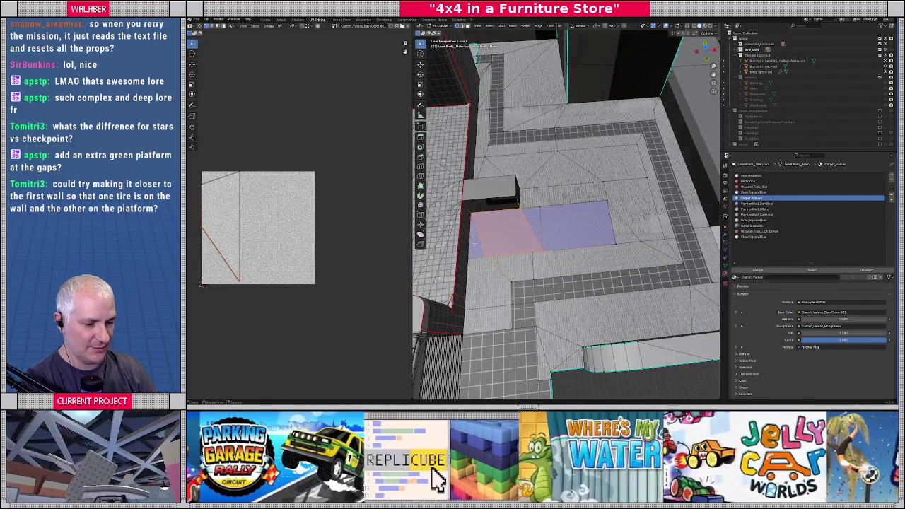
Click through the carpet floor faces to inspect their UVs over the velvet texture.
click(488, 234)
click(487, 234)
click(494, 233)
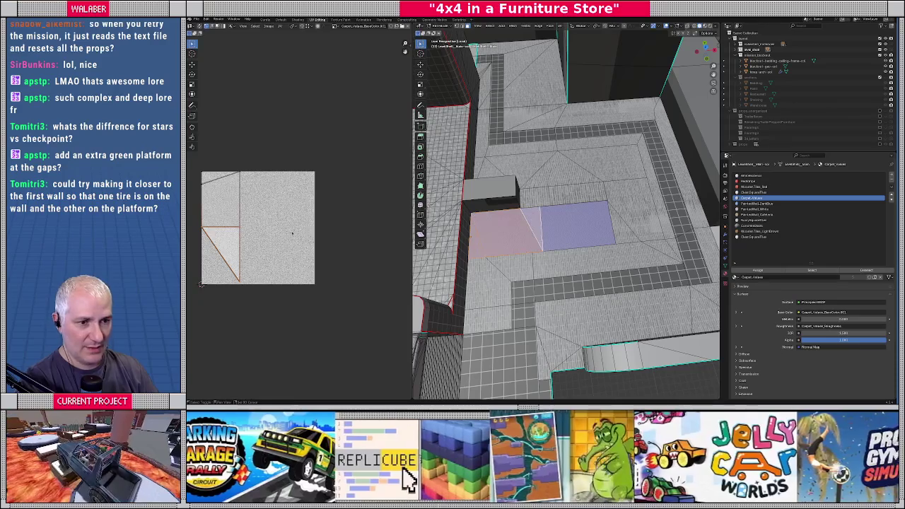
middle_drag(295, 235, 343, 204)
scroll(344, 204, up, 2)
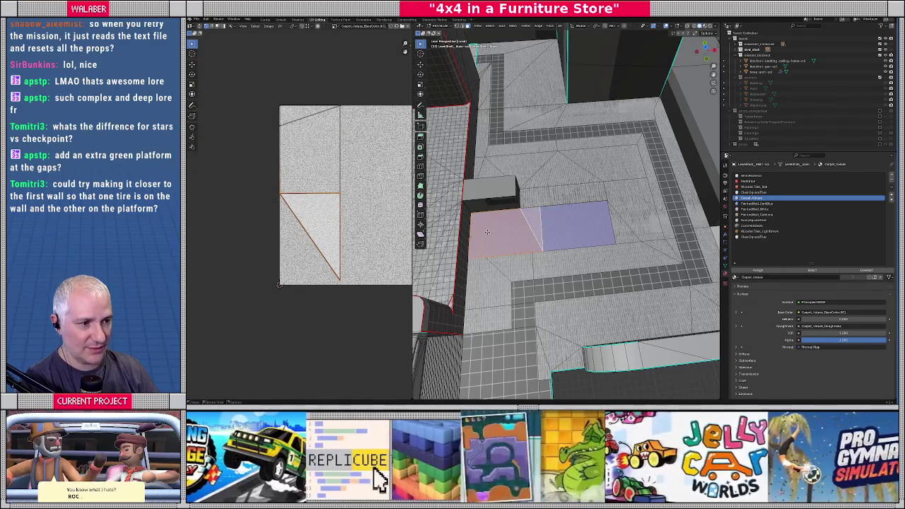
click(487, 232)
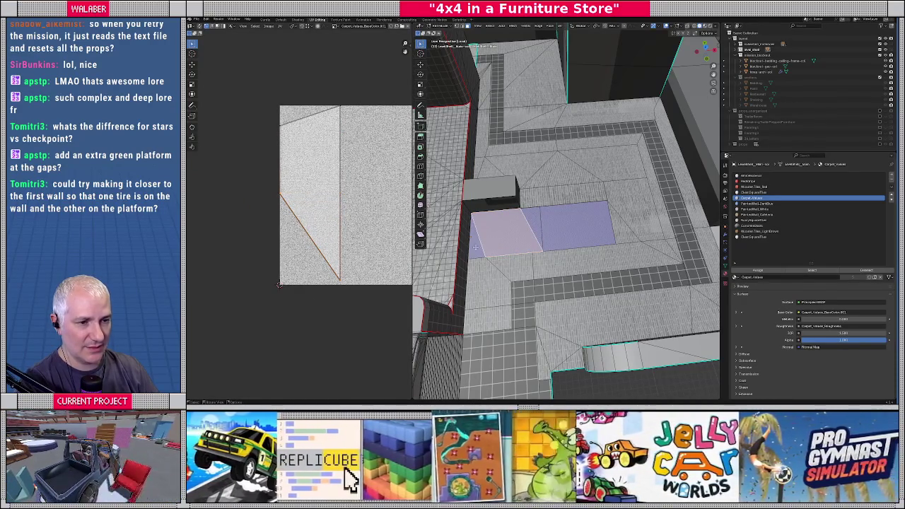
click(519, 237)
shift+click(534, 228)
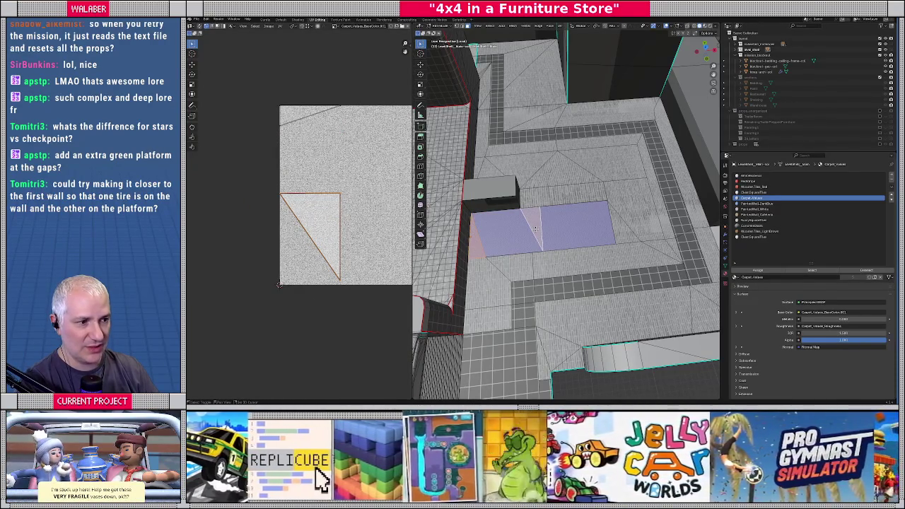
middle_drag(528, 234, 544, 235)
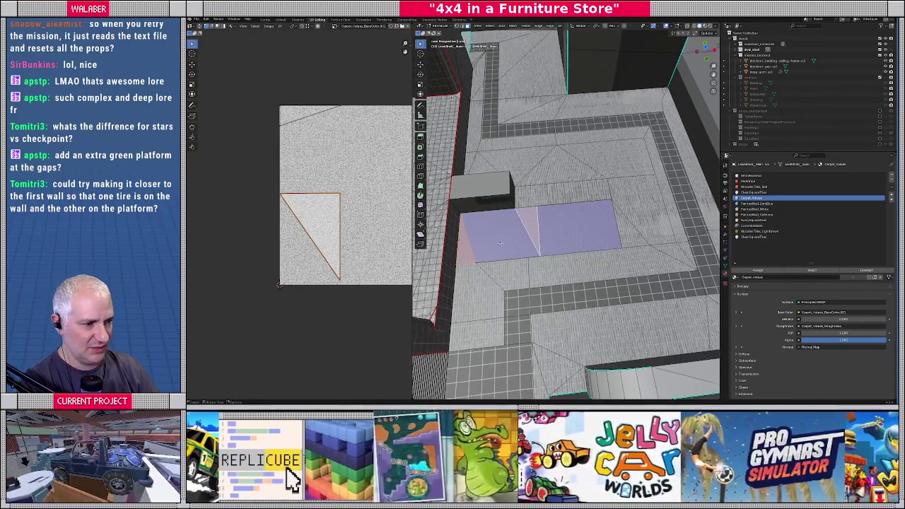
shift+click(545, 235)
Select only the left carpet face and its neighbour, then switch to top view.
key(a)
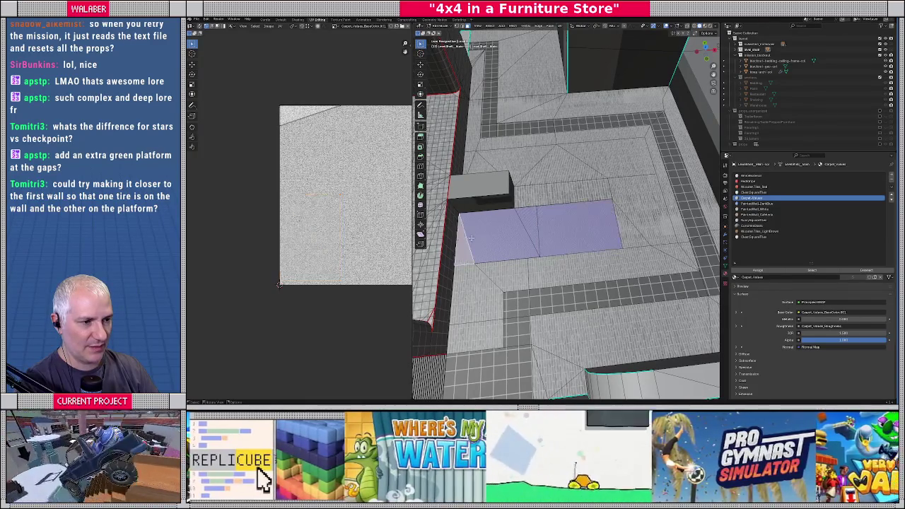
shift+click(504, 228)
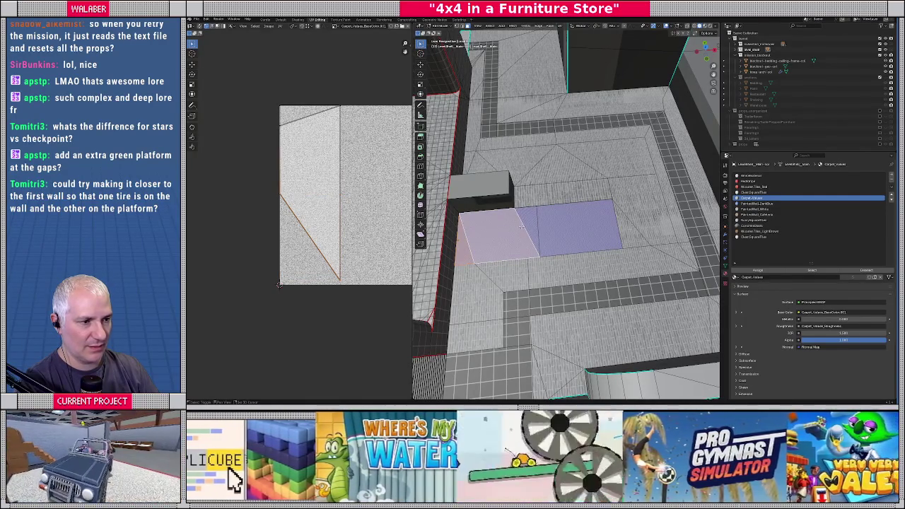
shift+click(527, 224)
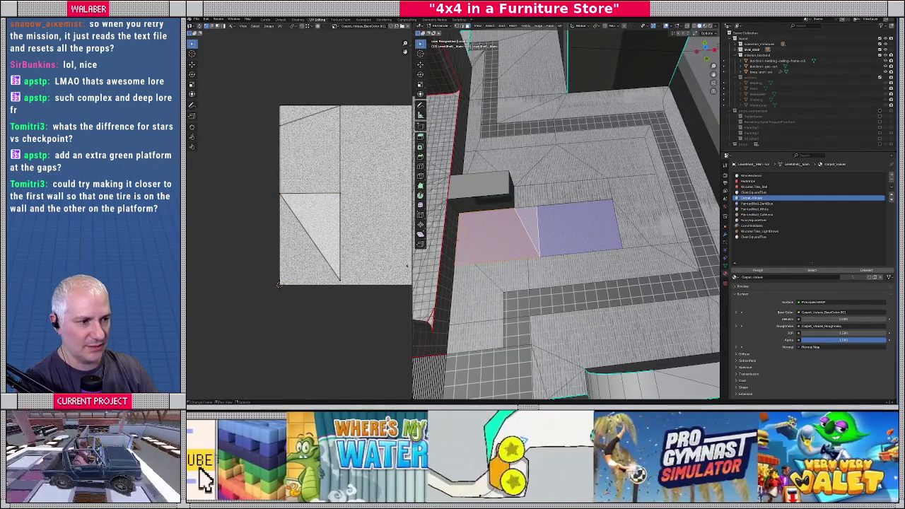
mouse_move(498, 248)
middle_down()
mouse_move(511, 246)
mouse_move(499, 256)
middle_up()
scroll(510, 245, up, 3)
key(KP_7)
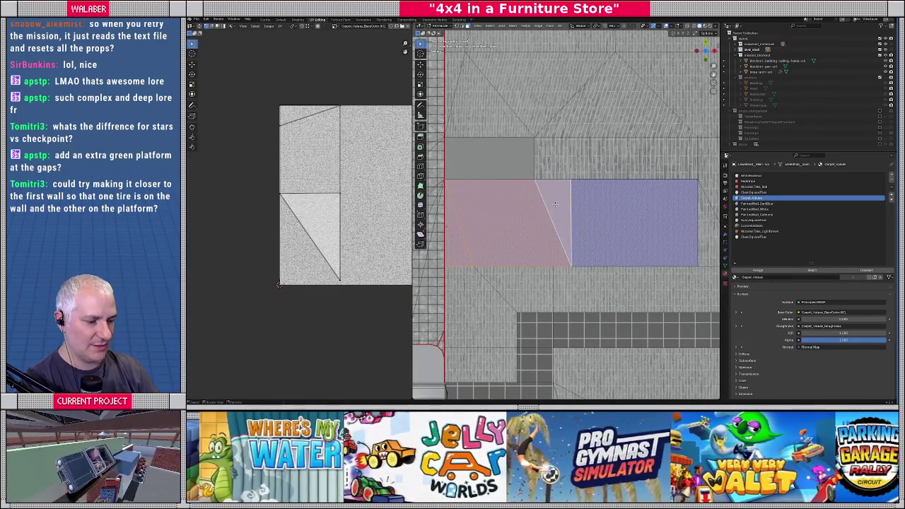
Project the carpet faces' UVs from the top view and select both faces.
key(u)
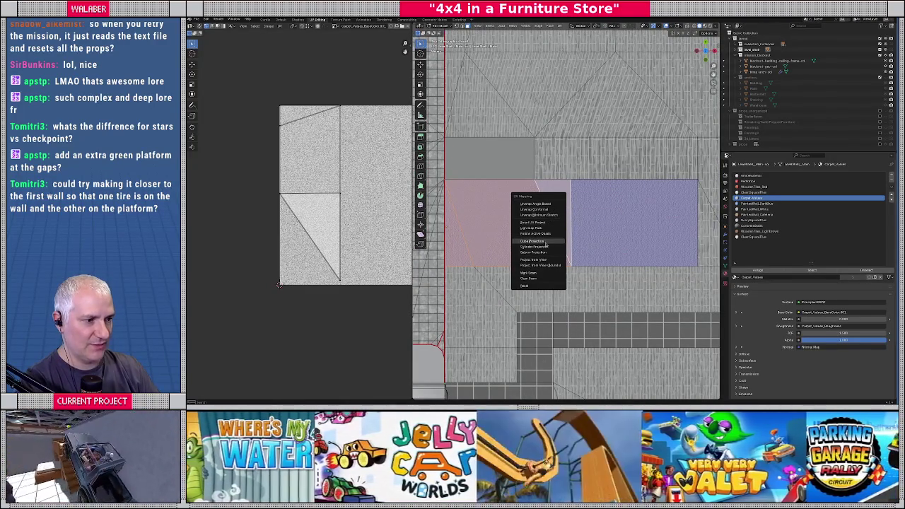
click(542, 265)
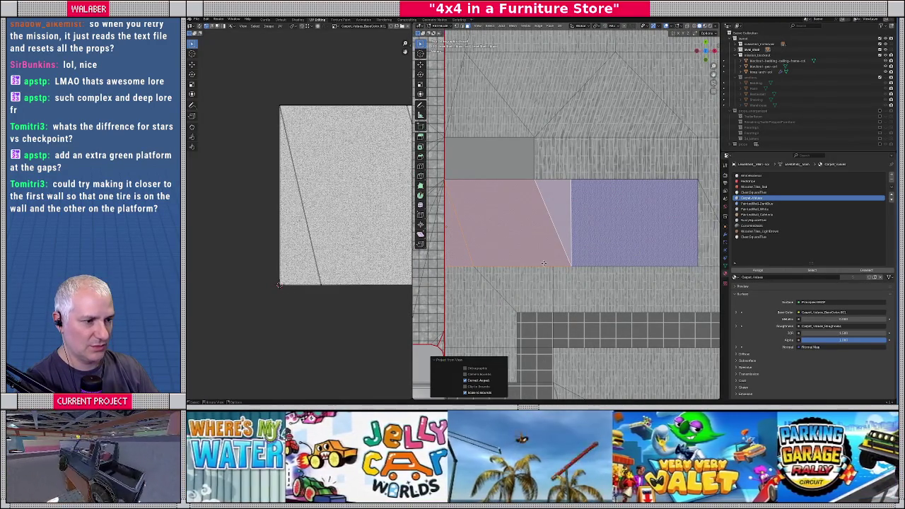
key(u)
click(539, 254)
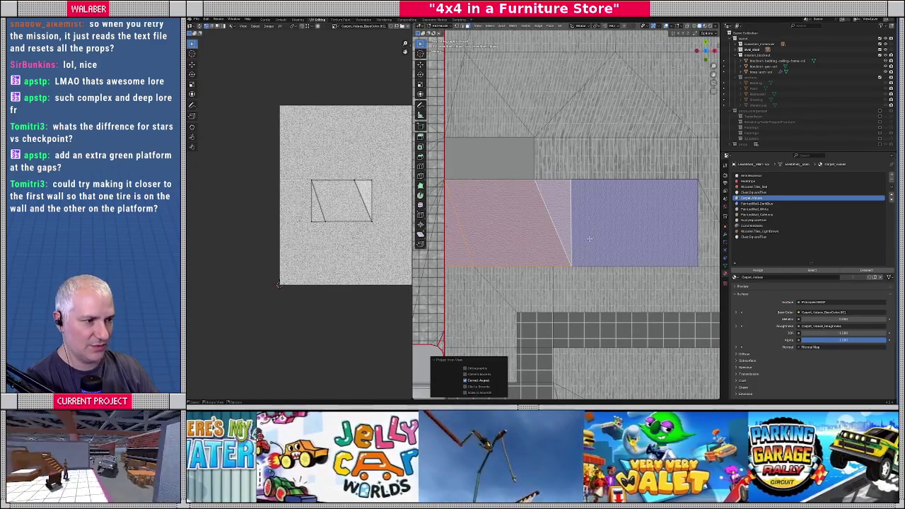
click(602, 234)
shift+click(530, 233)
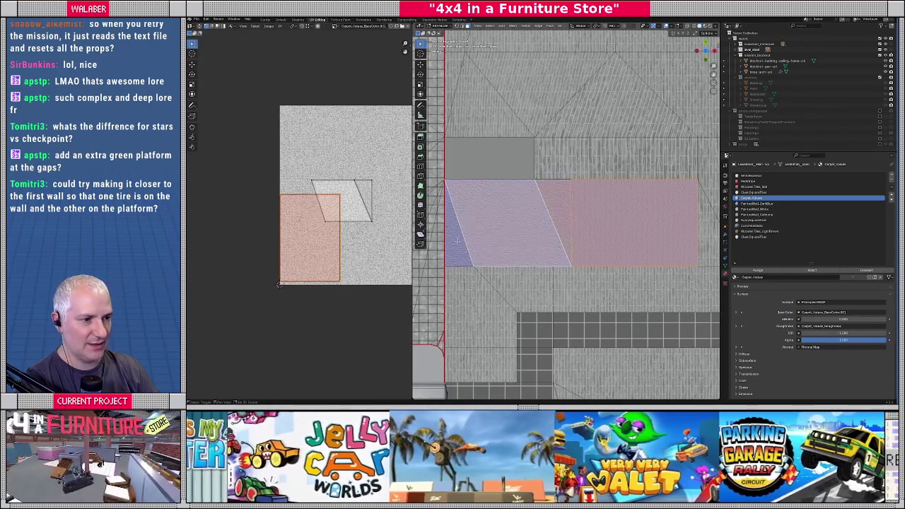
Rotate the UV island 90°, enlarge it and move it up on the texture.
text(a)
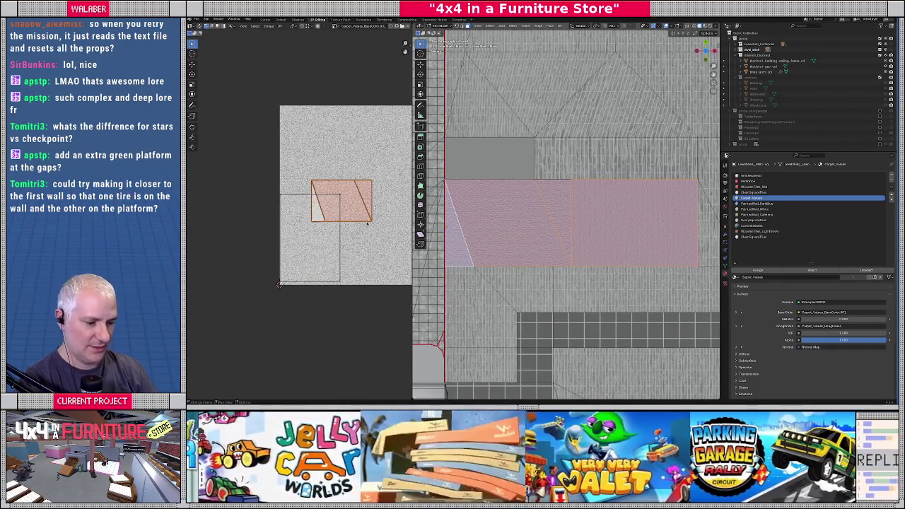
text(r90)
key(Return)
key(g)
key(s)
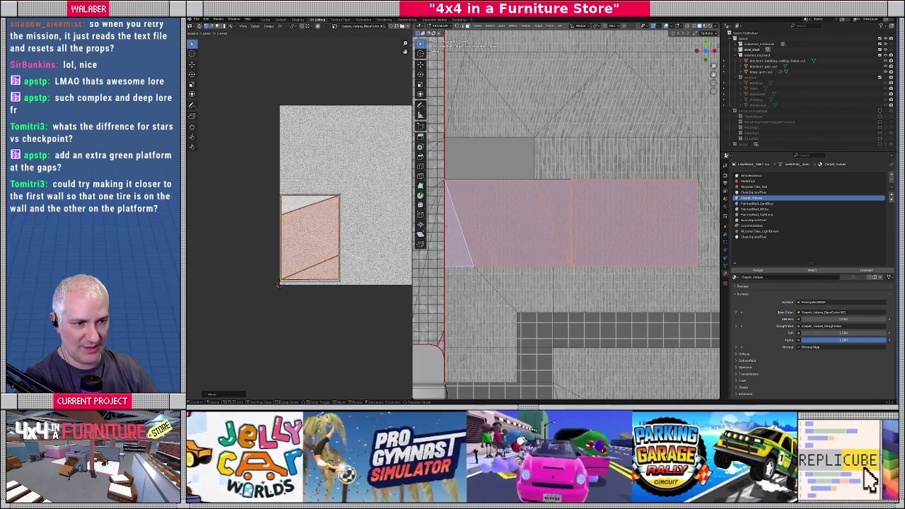
key(Return)
key(g)
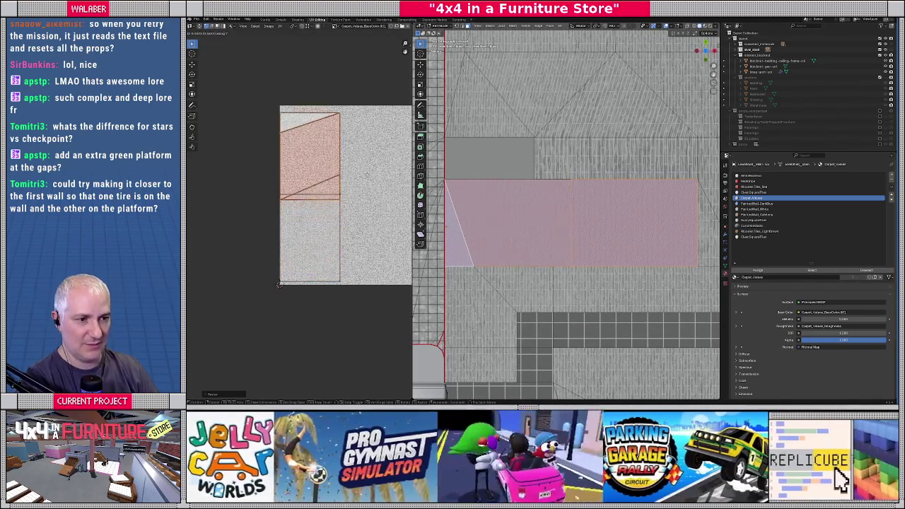
key(Return)
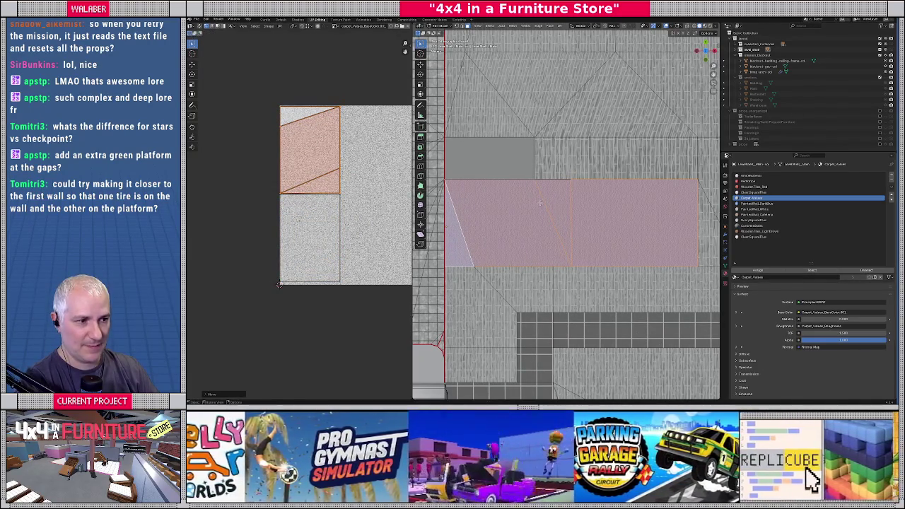
Select two wooden-tile floor faces.
shift+middle_drag(599, 209, 586, 238)
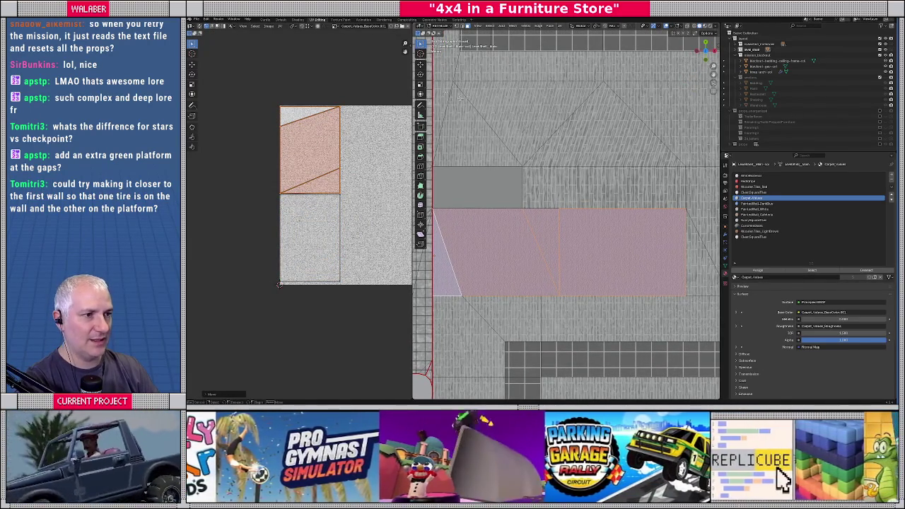
click(566, 240)
shift+click(601, 188)
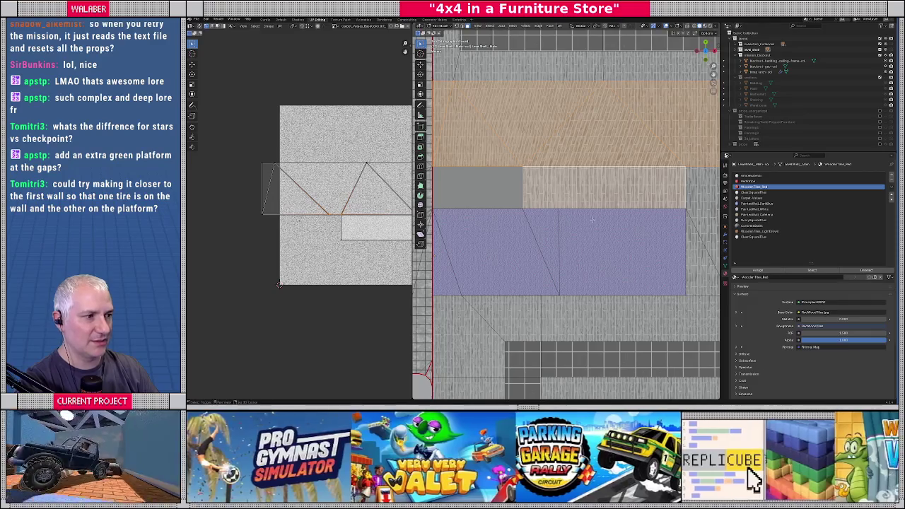
Slide the Wooden_Tiles_Bed faces' left-edge UVs further left, then exit Edit Mode to view the floor.
shift+middle_drag(601, 212, 542, 220)
scroll(542, 220, down, 1)
shift+middle_drag(509, 193, 531, 200)
scroll(287, 166, down, 2)
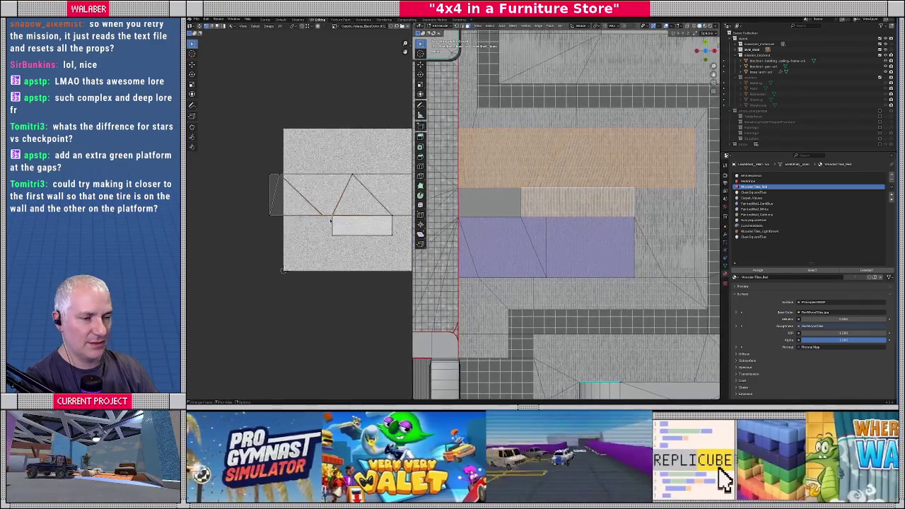
middle_drag(311, 202, 291, 219)
scroll(292, 220, up, 2)
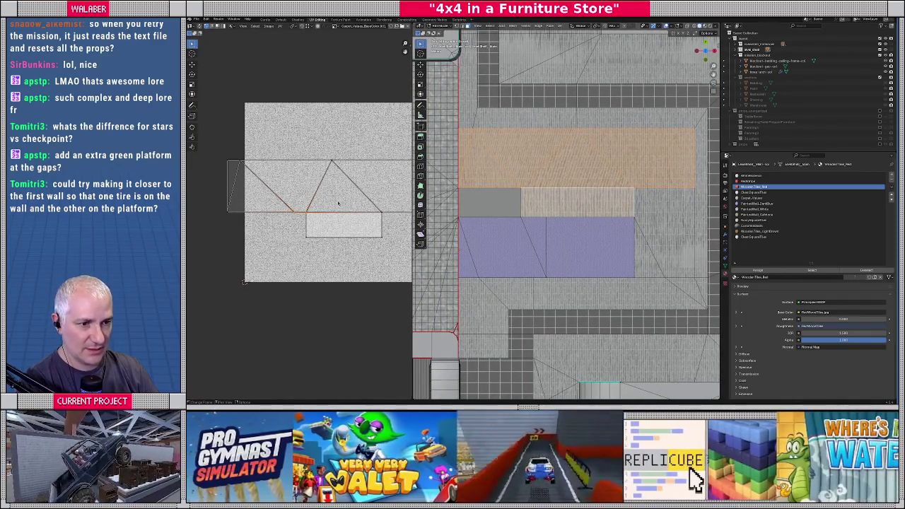
scroll(297, 214, up, 2)
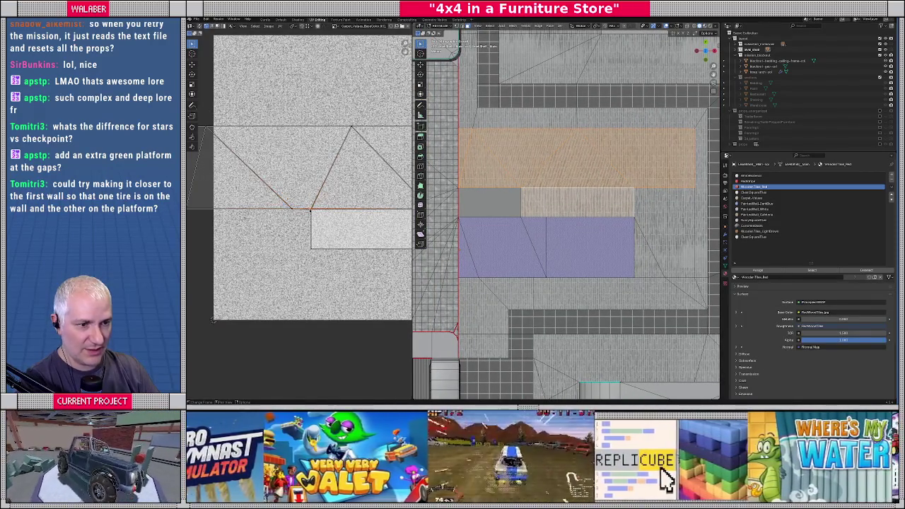
key(g)
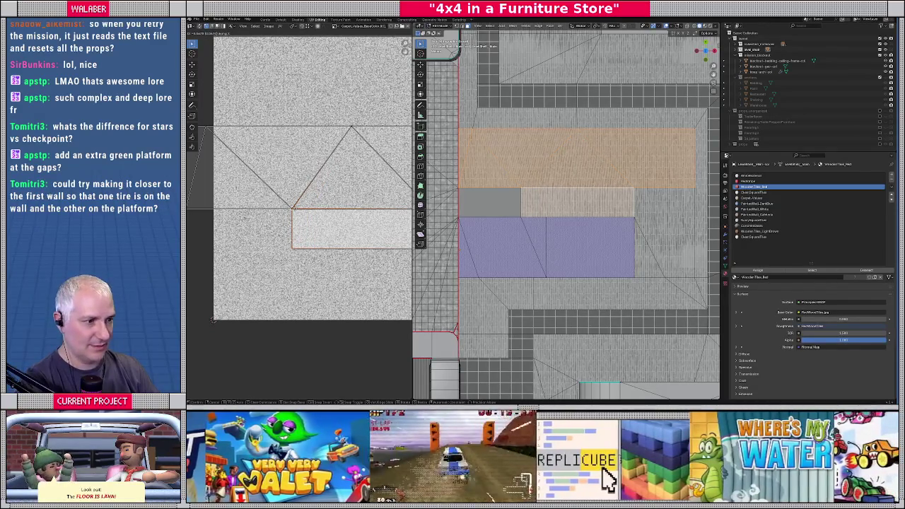
click(292, 208)
key(g)
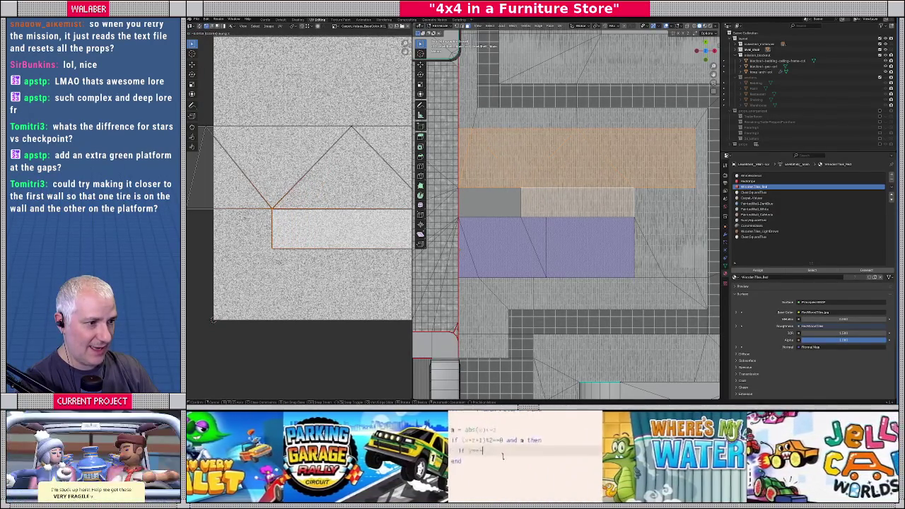
key(Tab)
mouse_move(537, 233)
middle_down()
mouse_move(563, 224)
mouse_move(535, 201)
mouse_move(476, 195)
middle_up()
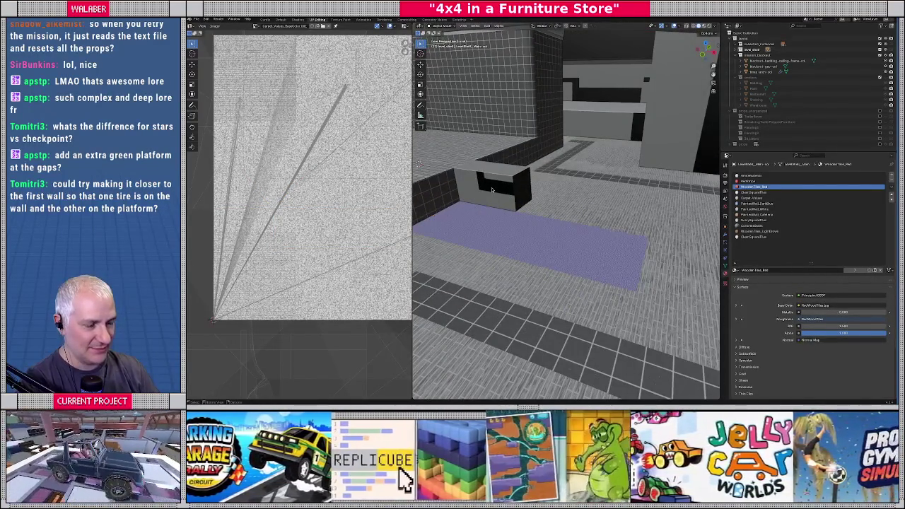
Orbit over the whole level and return to the Layout workspace.
scroll(493, 191, down, 10)
mouse_move(493, 191)
middle_down()
mouse_move(537, 226)
mouse_move(626, 347)
mouse_move(635, 342)
middle_up()
scroll(496, 190, down, 5)
scroll(537, 226, up, 5)
click(265, 20)
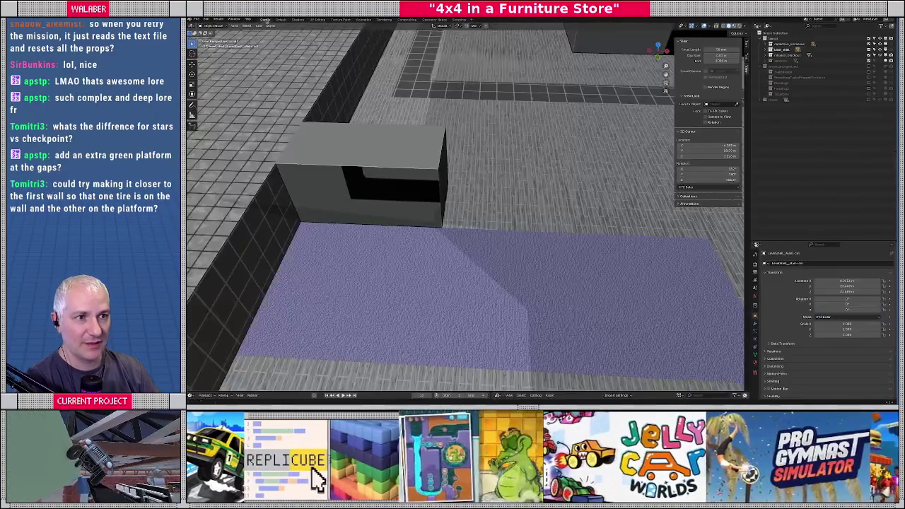
Set the viewport shading colour to Random.
scroll(450, 148, down, 5)
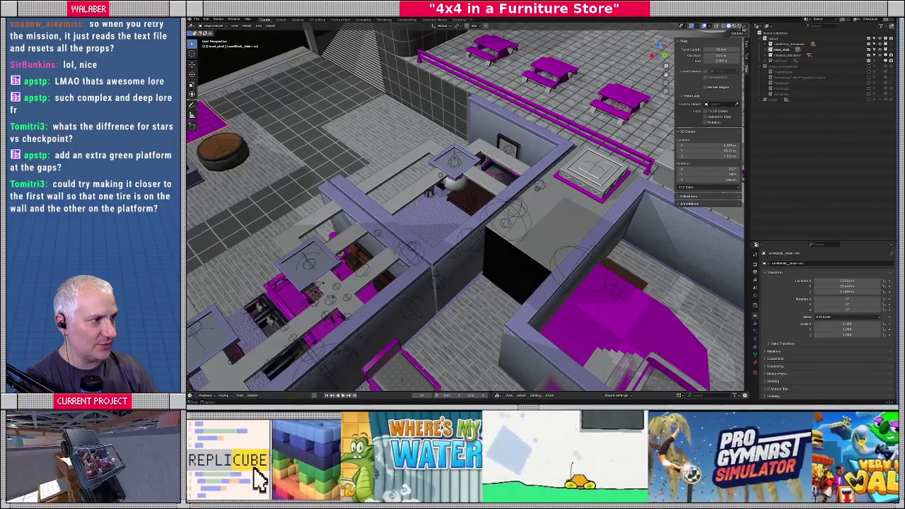
click(745, 27)
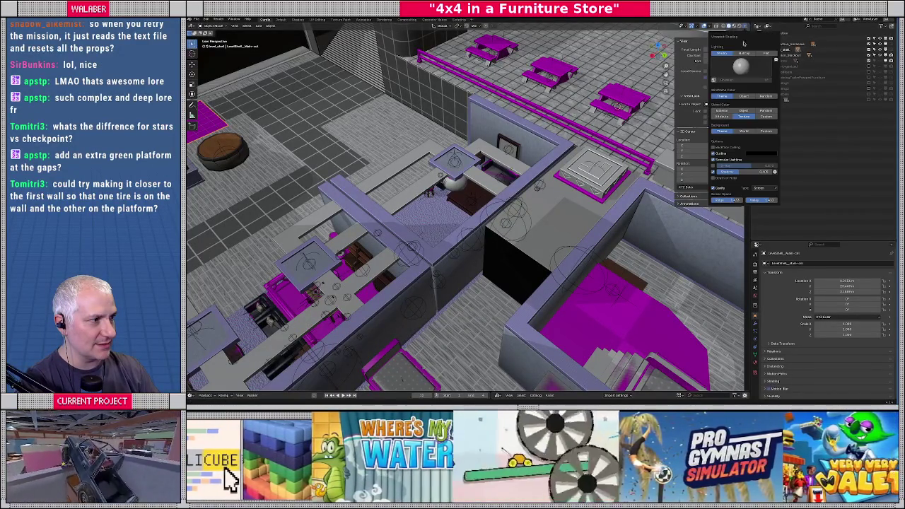
click(761, 110)
mouse_move(452, 212)
middle_down()
mouse_move(495, 233)
mouse_move(438, 183)
middle_up()
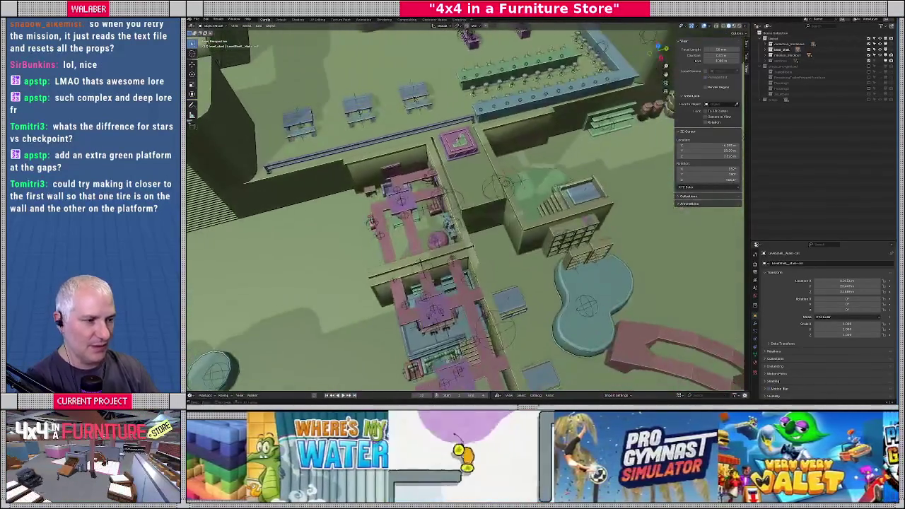
Duplicate the cubby shelf beside the pool-shaped platform from a top-down view.
mouse_move(420, 262)
middle_down()
mouse_move(534, 212)
mouse_move(518, 203)
middle_up()
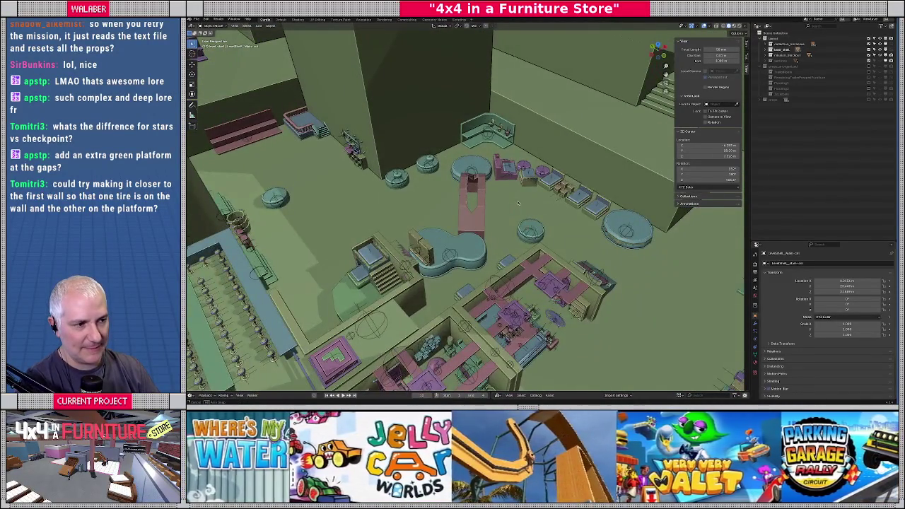
middle_drag(518, 203, 470, 229)
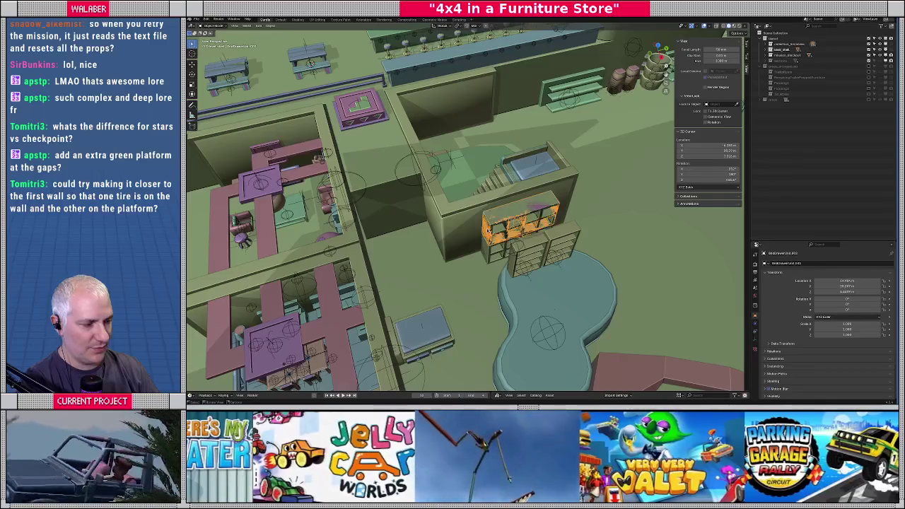
key(KP_7)
scroll(455, 256, down, 2)
scroll(456, 256, down, 2)
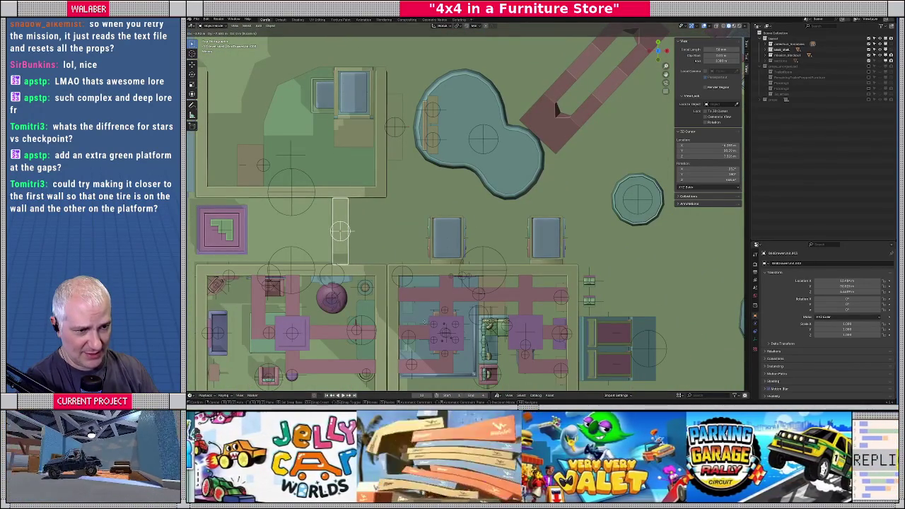
key(shift+d)
scroll(382, 206, up, 4)
Lower the shelf copy along the Z axis and check its place in the corridor.
mouse_move(461, 273)
middle_down()
mouse_move(445, 233)
mouse_move(421, 256)
middle_up()
key(KP_Decimal)
key(g)
key(z)
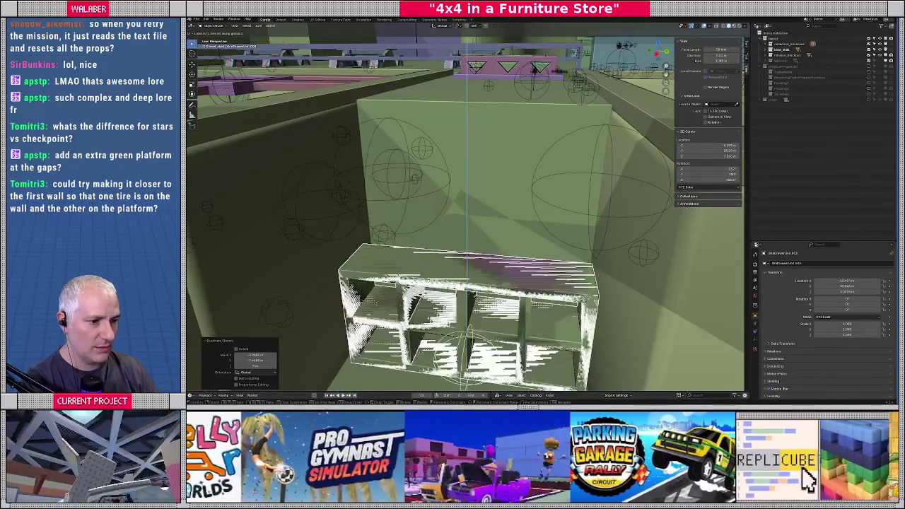
key(Return)
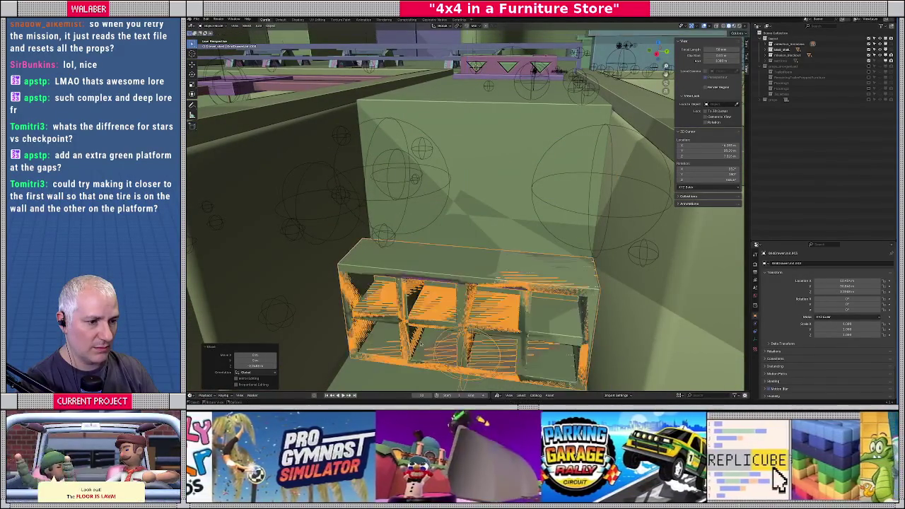
scroll(466, 212, down, 4)
middle_drag(466, 212, 439, 233)
scroll(441, 292, up, 3)
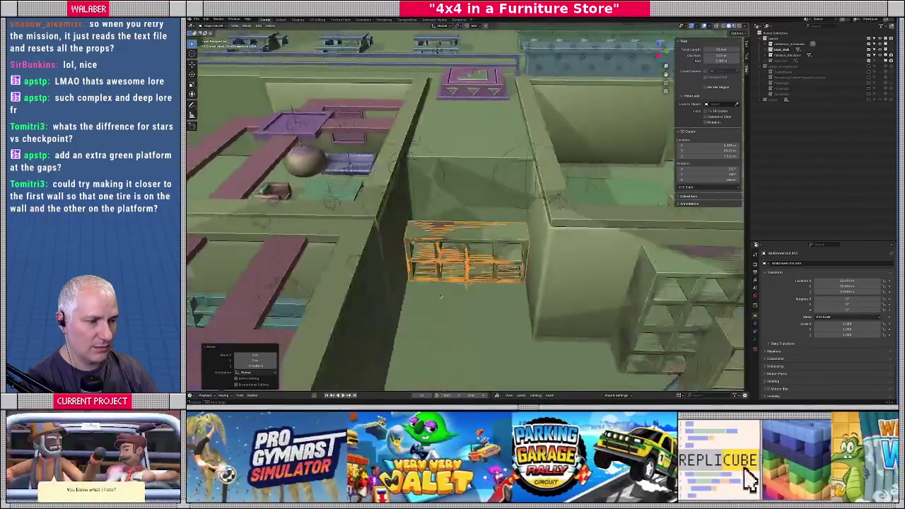
mouse_move(424, 282)
middle_down()
mouse_move(443, 301)
mouse_move(510, 308)
mouse_move(508, 283)
mouse_move(477, 270)
middle_up()
scroll(441, 291, down, 4)
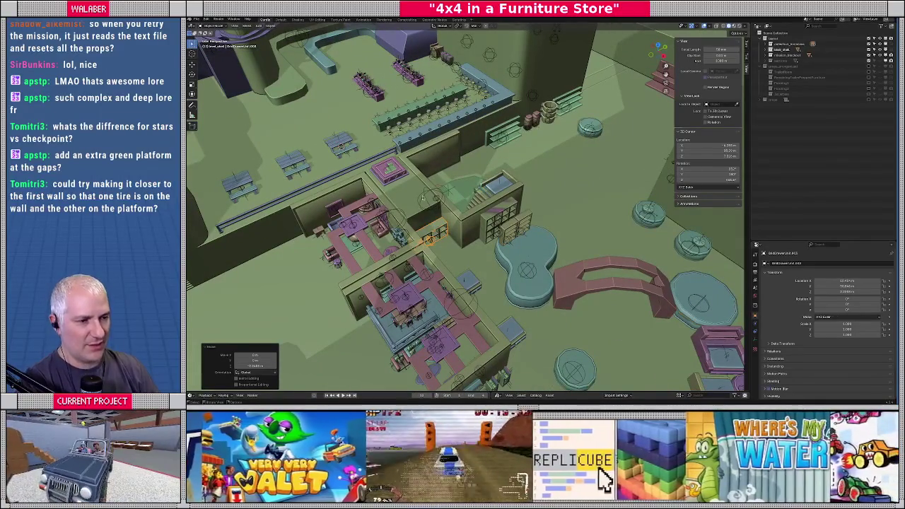
Select the store level objects and export them as glTF, overwriting the existing level file.
click(393, 210)
click(404, 203)
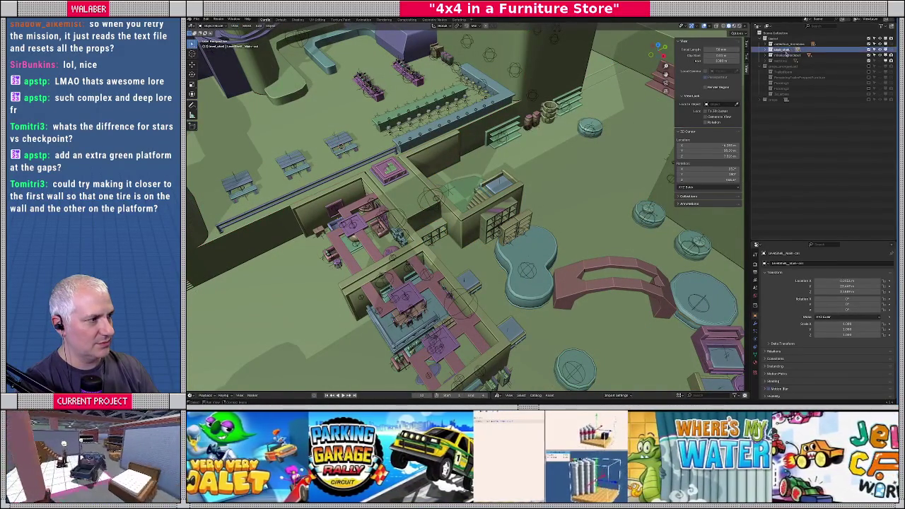
click(203, 19)
mouse_move(207, 103)
click(270, 159)
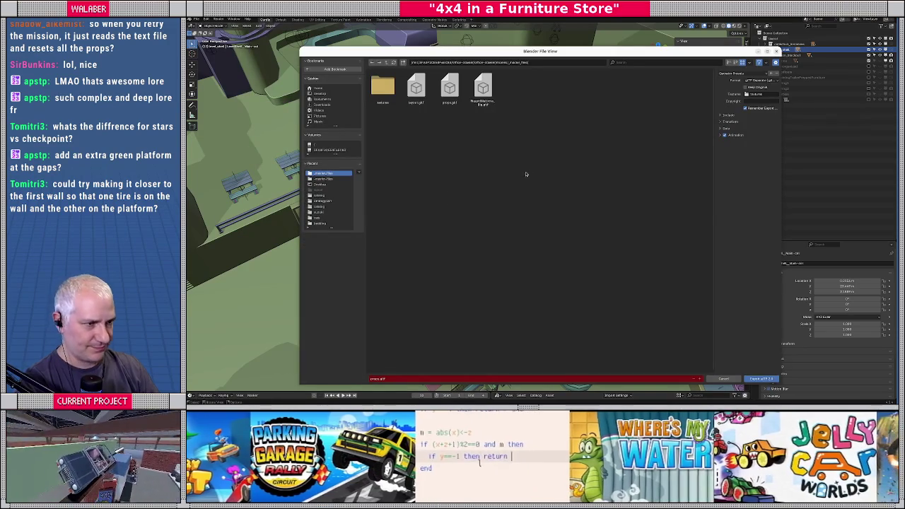
click(419, 98)
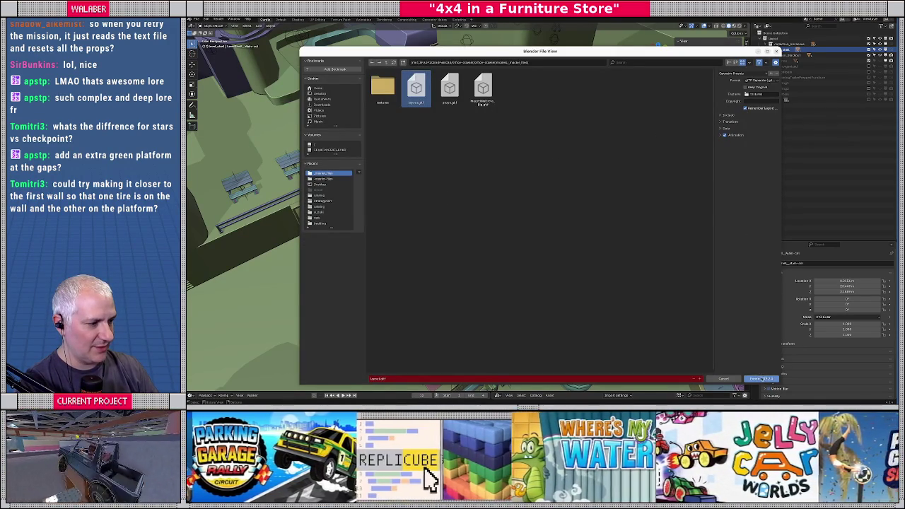
click(761, 378)
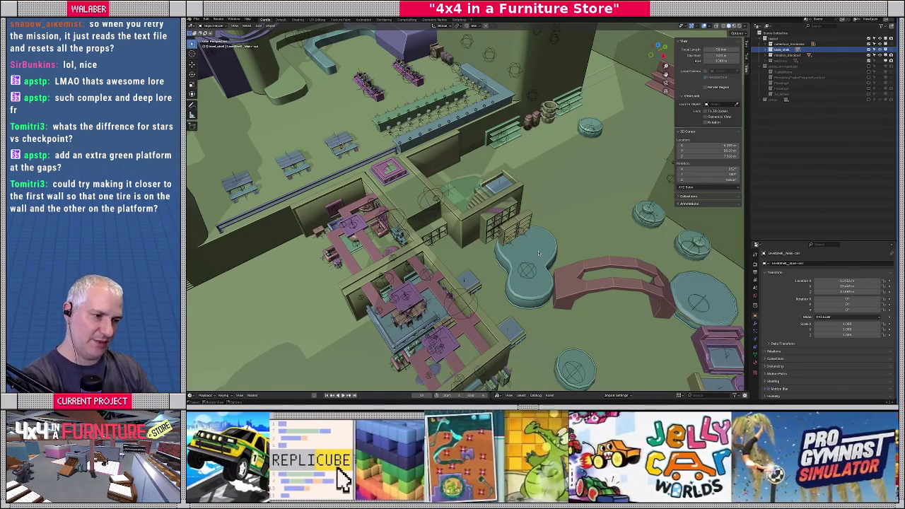
Export the blockout as glTF Binary, overwriting mission_blockout.glb.
click(784, 54)
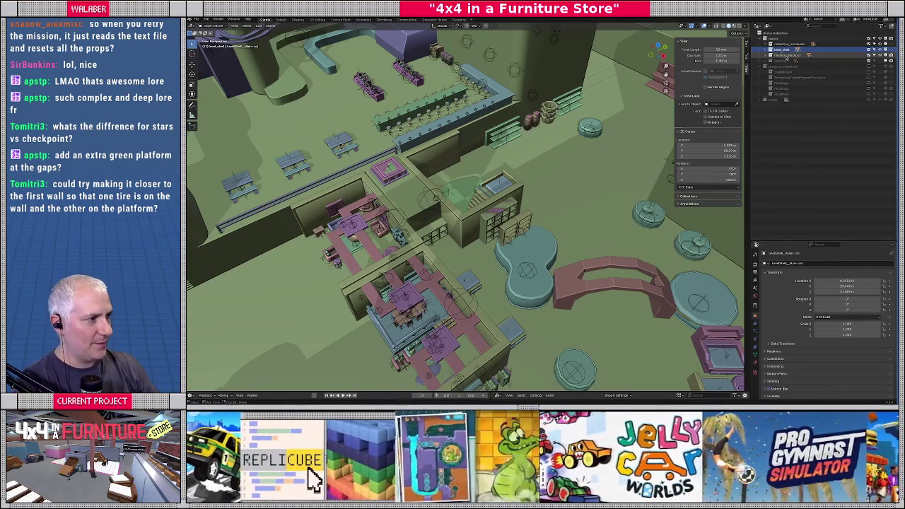
click(195, 19)
mouse_move(206, 103)
click(286, 162)
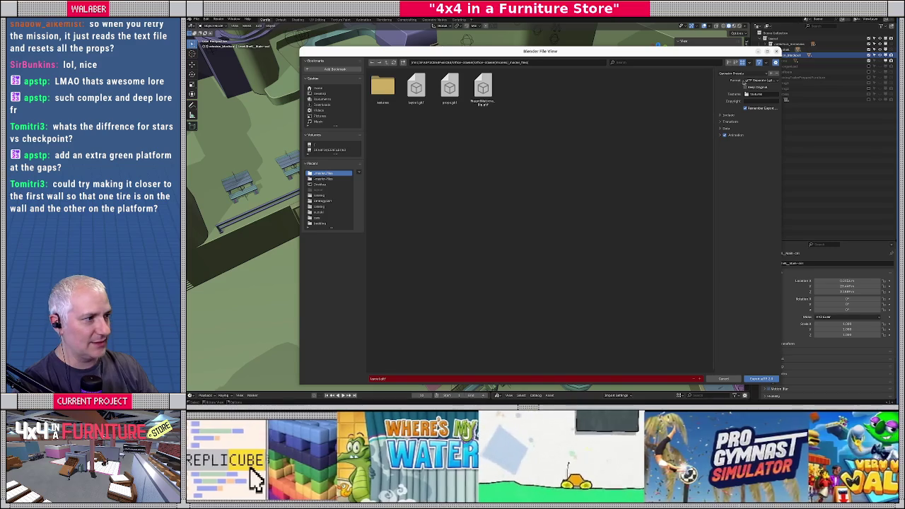
click(760, 80)
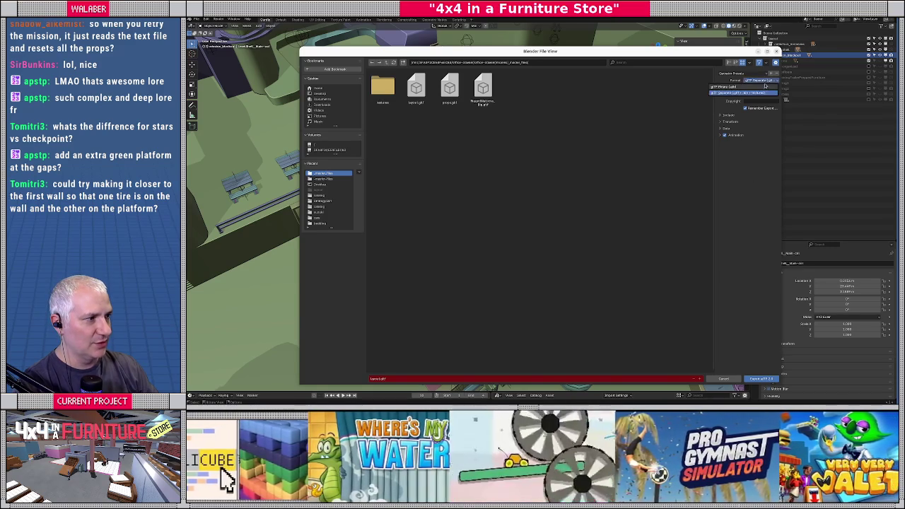
click(758, 76)
click(415, 89)
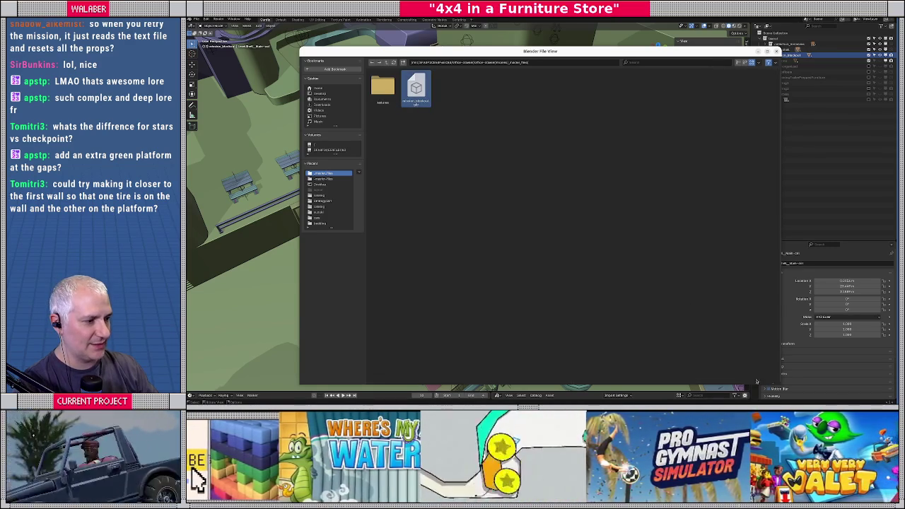
click(760, 378)
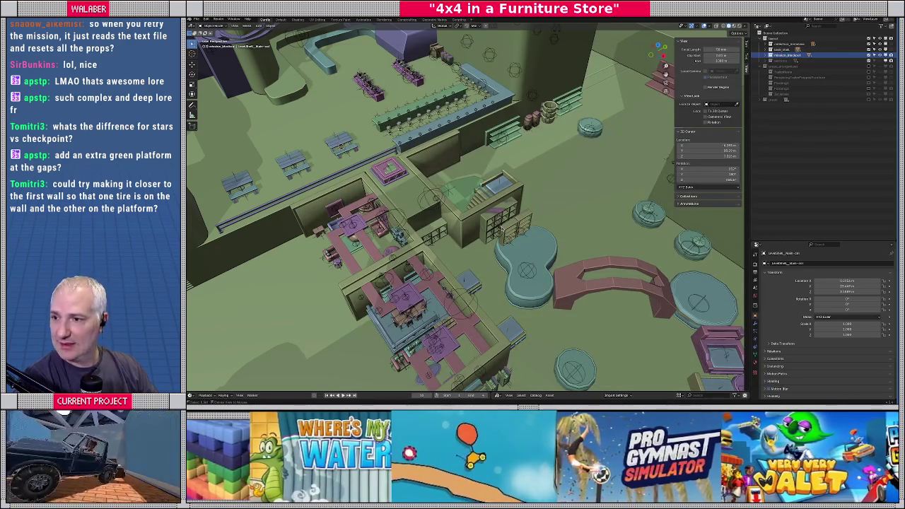
key(alt+Tab)
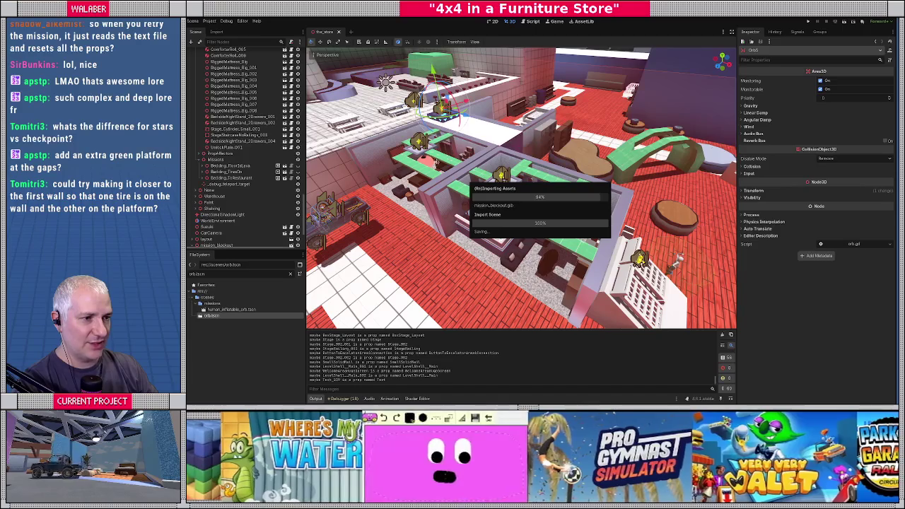
Check the reimported store in Godot, then run Blender's prop layout export script.
middle_drag(520, 187, 466, 209)
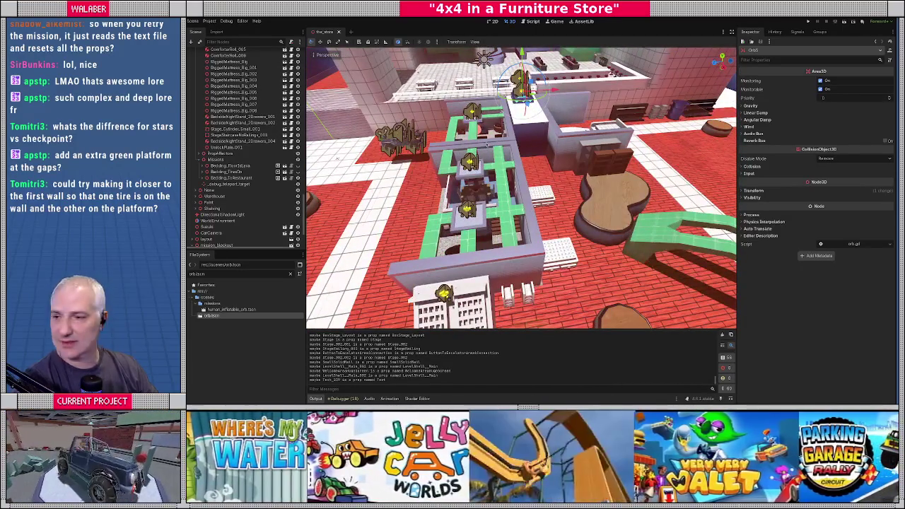
key(alt+Tab)
click(460, 21)
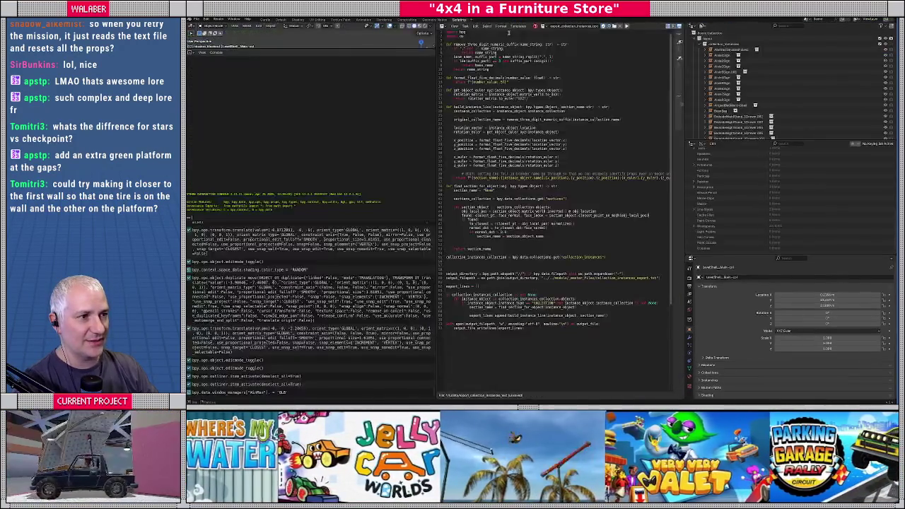
click(626, 26)
key(alt+Tab)
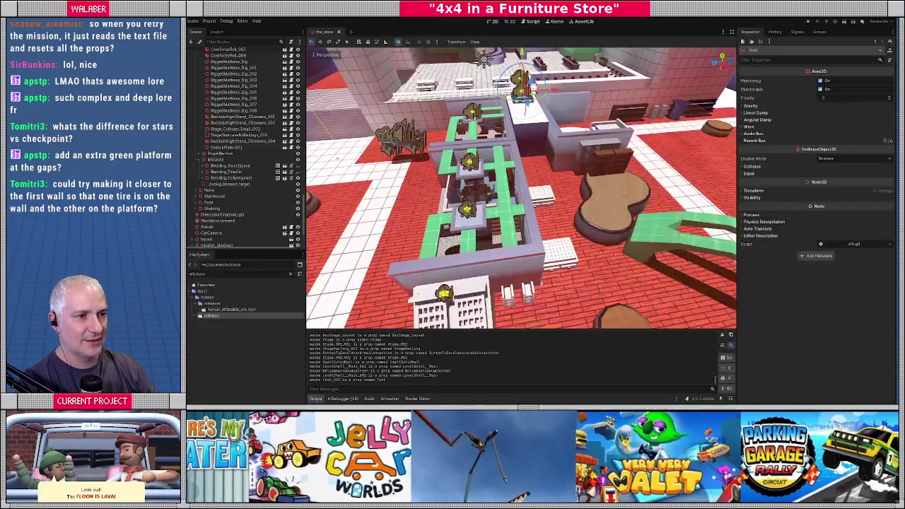
Refresh Props on the PropLayoutImporter node and frame the moved shelf.
scroll(233, 171, up, 3)
scroll(233, 141, up, 5)
scroll(233, 142, up, 5)
click(219, 72)
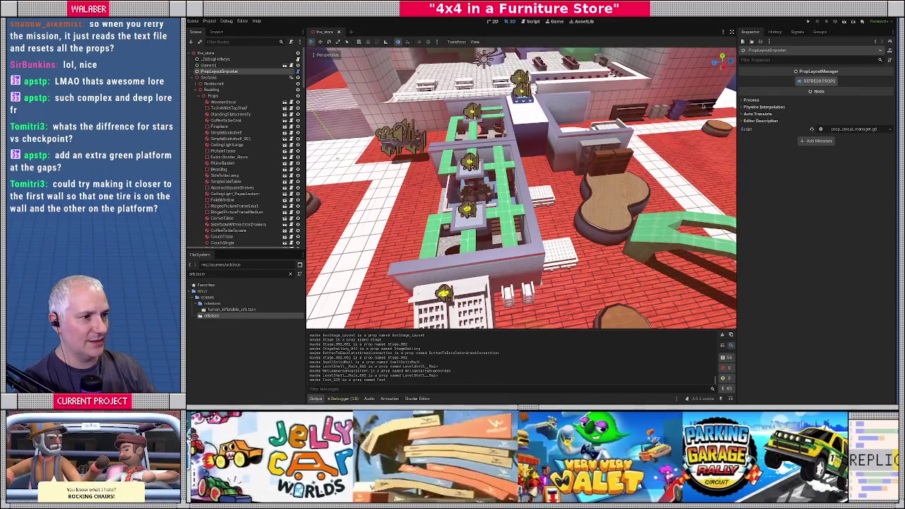
click(535, 151)
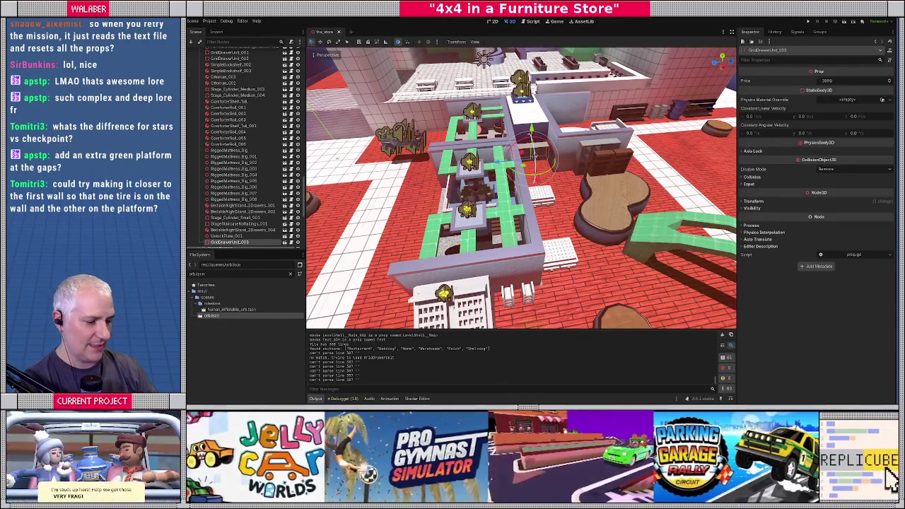
key(f)
Launch the game with F5 to play-test the level.
scroll(539, 162, down, 2)
scroll(538, 163, down, 5)
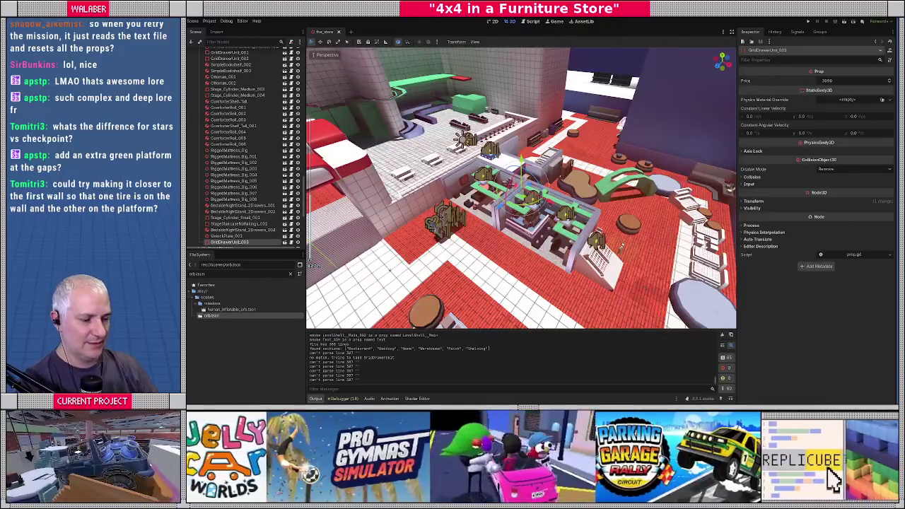
key(F5)
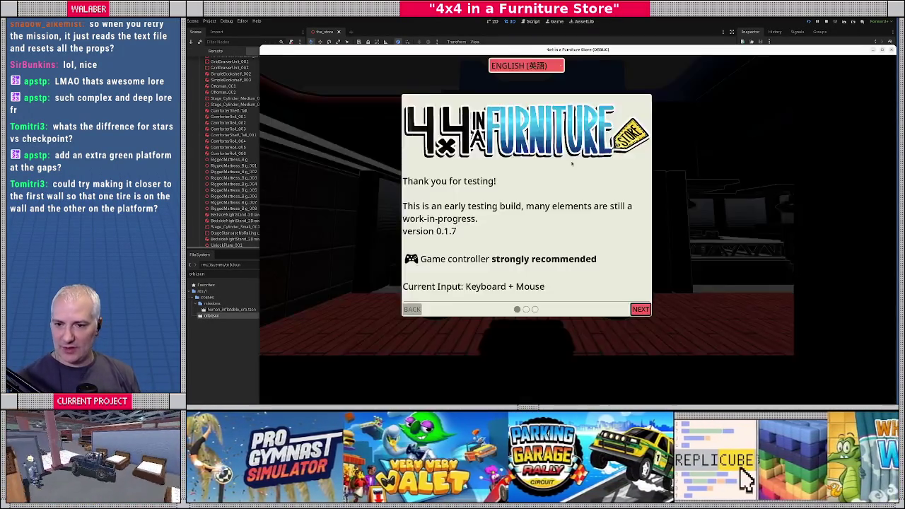
Get past the welcome screen and steer the jeep across the red floor toward the ramp.
key(Return)
key(Return)
key(Left)
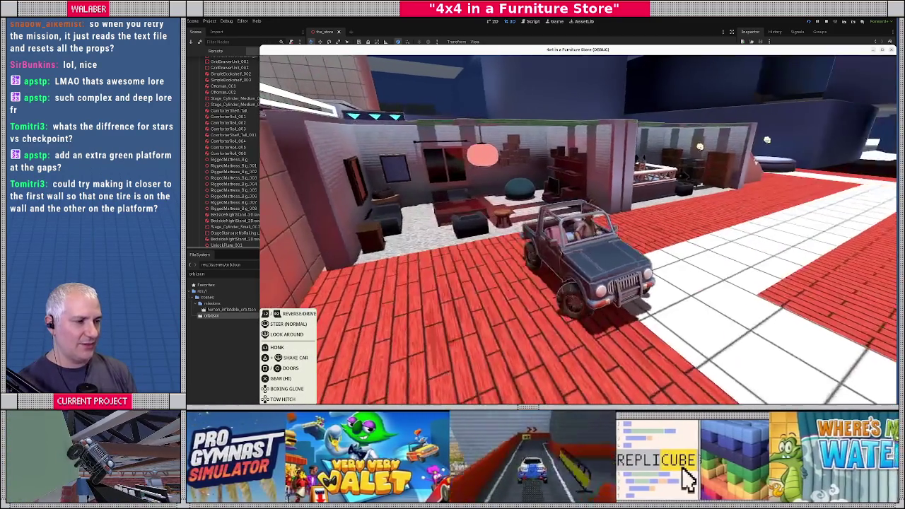
key(Right)
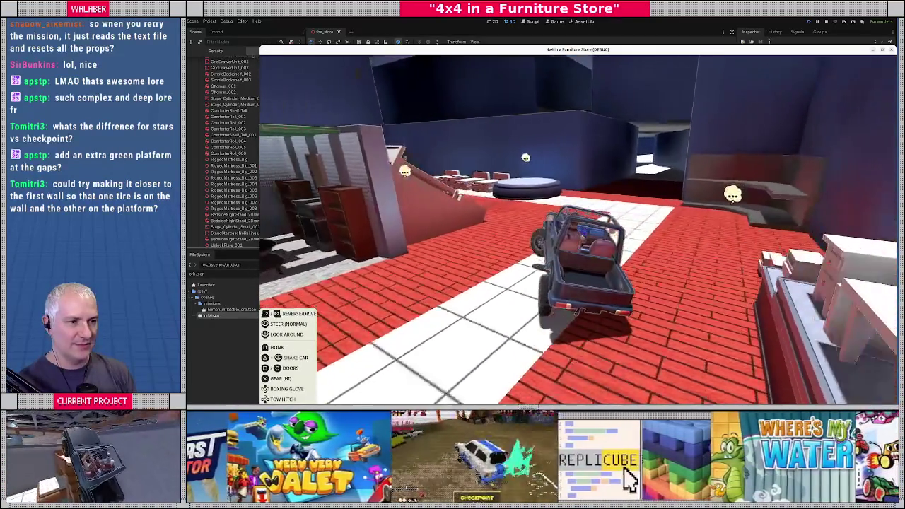
key(Left)
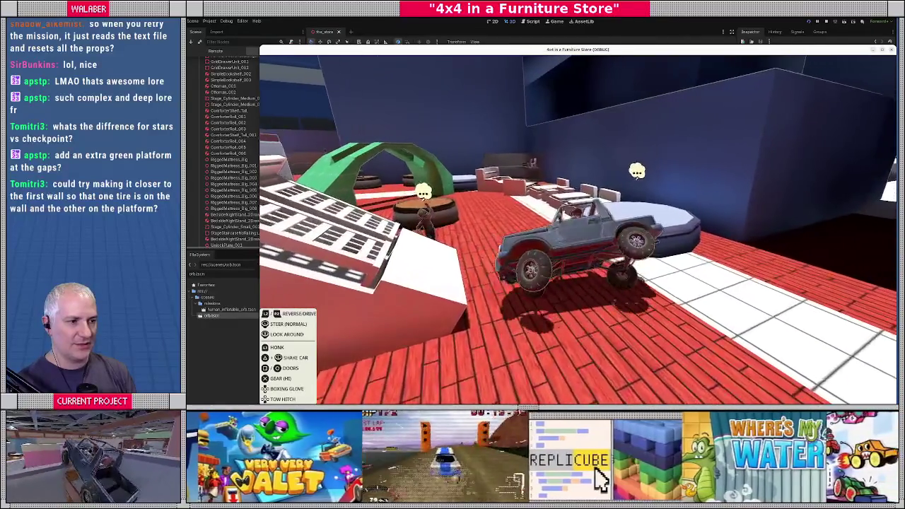
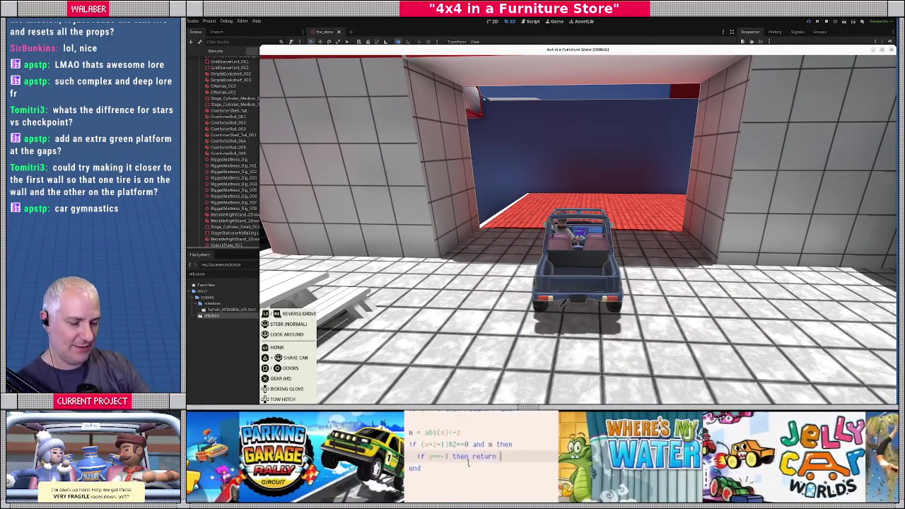
Quit the running game test, orbit around the store level in the editor, then switch to Blender.
key(Escape)
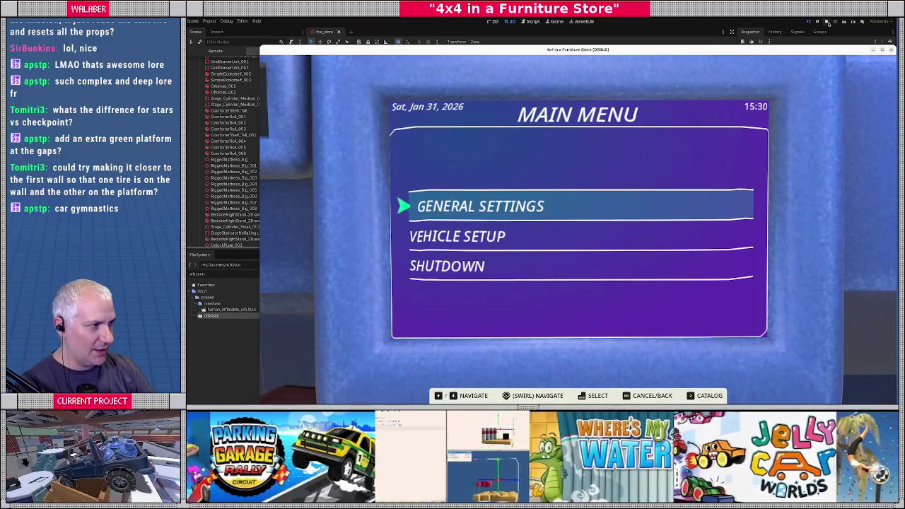
click(826, 22)
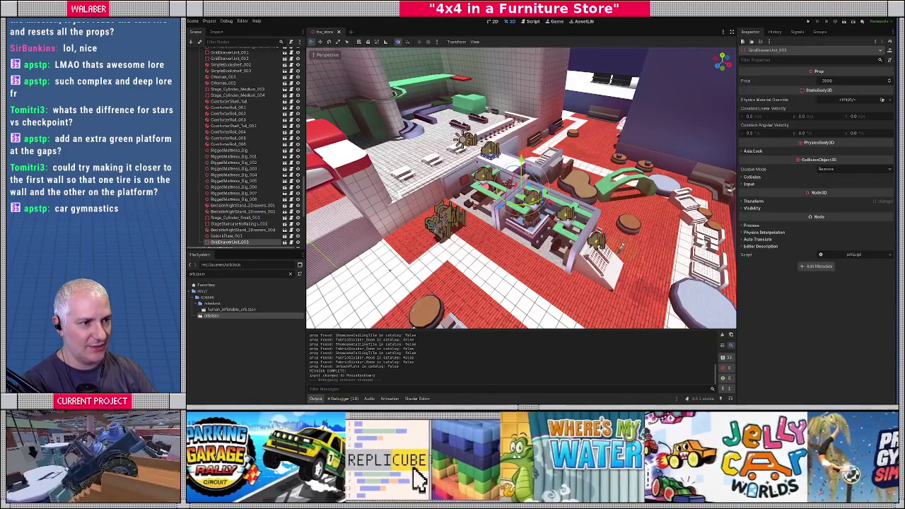
right_drag(305, 82, 305, 83)
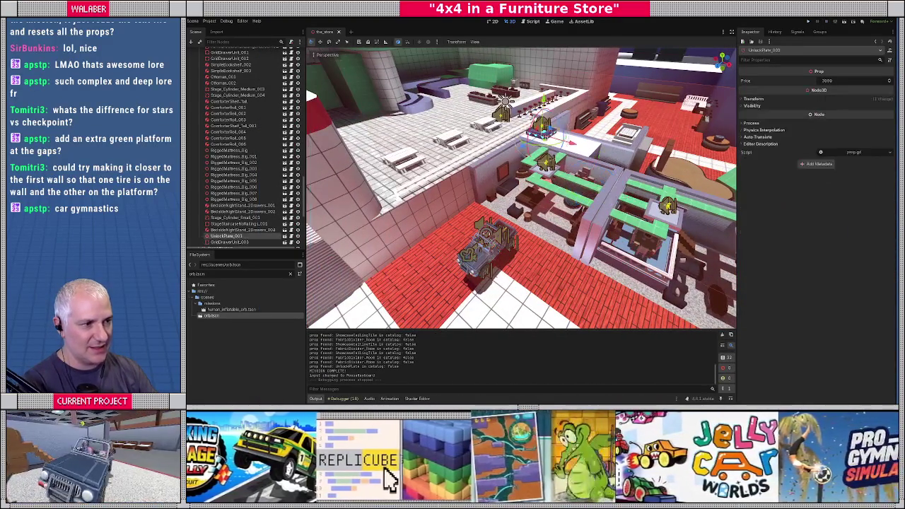
right_drag(305, 83, 304, 82)
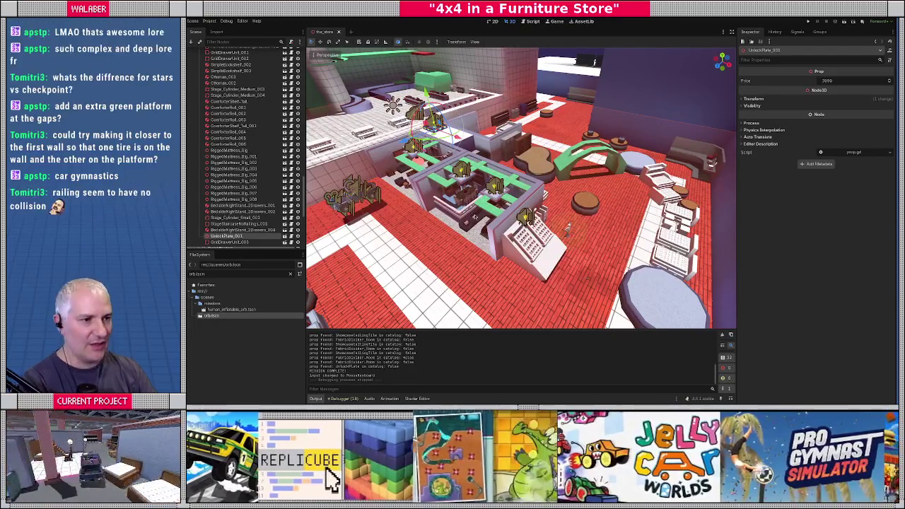
key(alt+Tab)
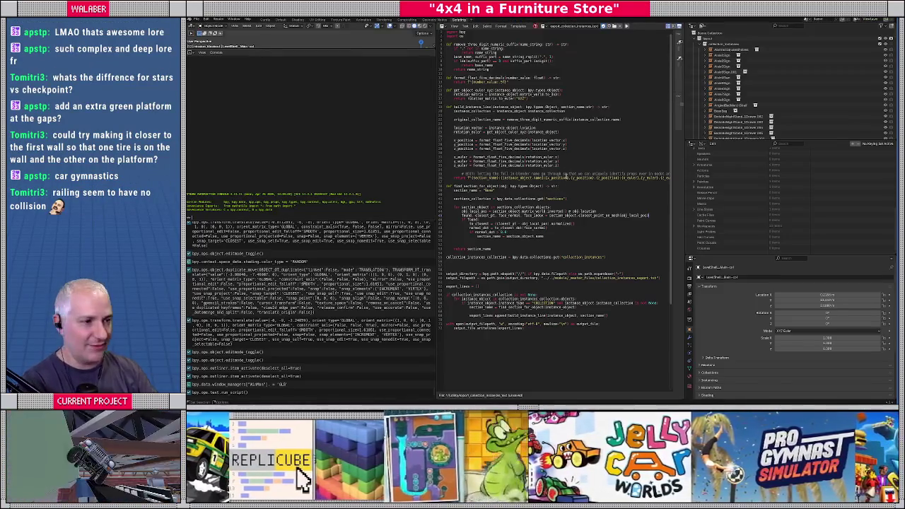
In the Layout workspace, select and frame the long guard rail, then locate it in the Outliner.
click(266, 20)
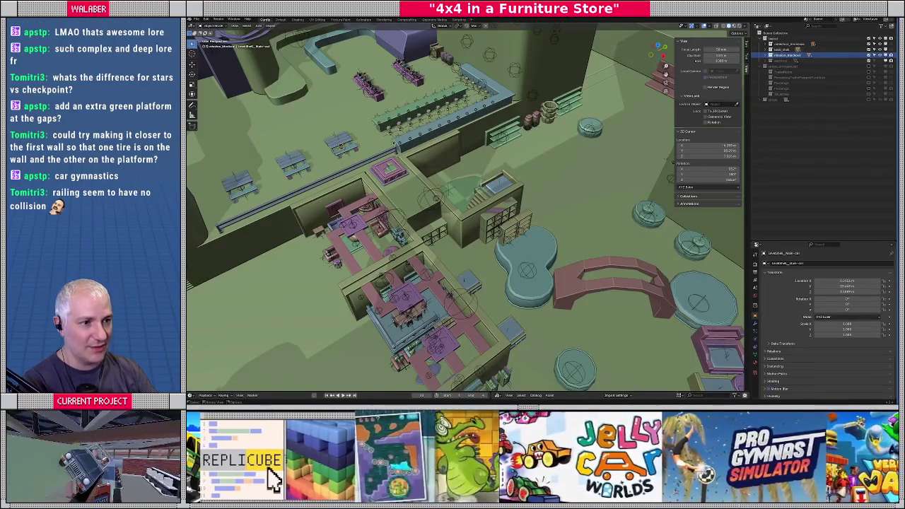
click(385, 156)
key(KP_Decimal)
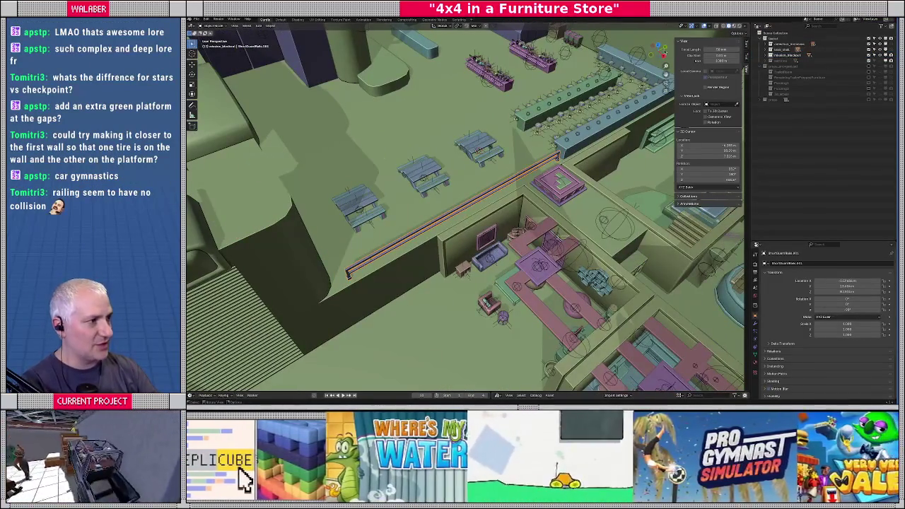
click(765, 55)
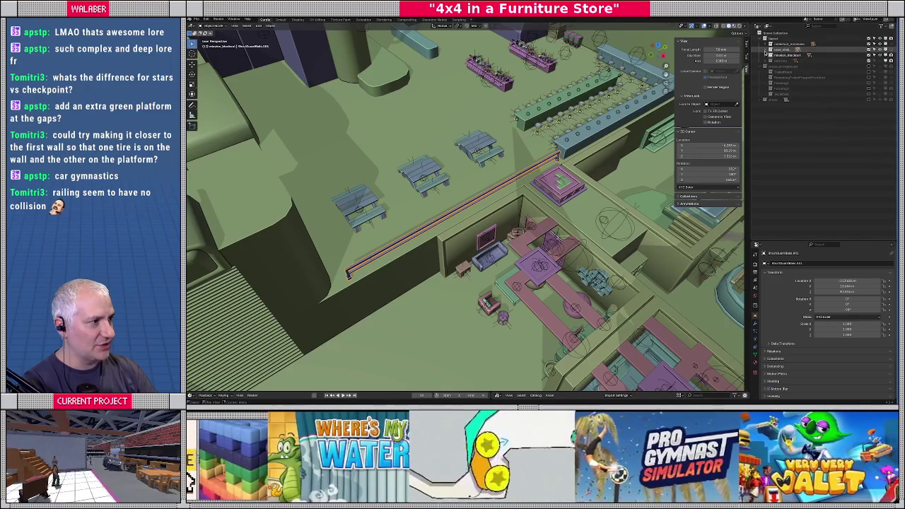
key(KP_Decimal)
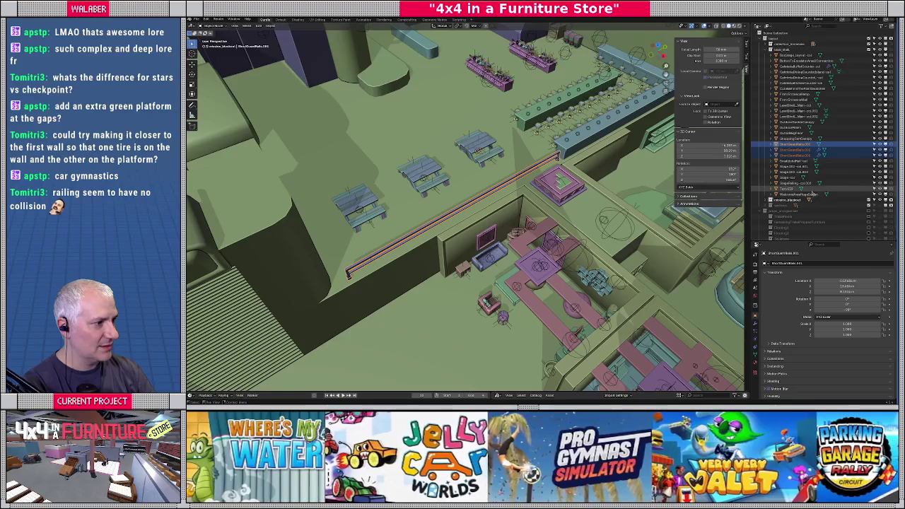
Batch-rename the selected guard rails using Set Name with the Suffix method and '-col'.
click(206, 19)
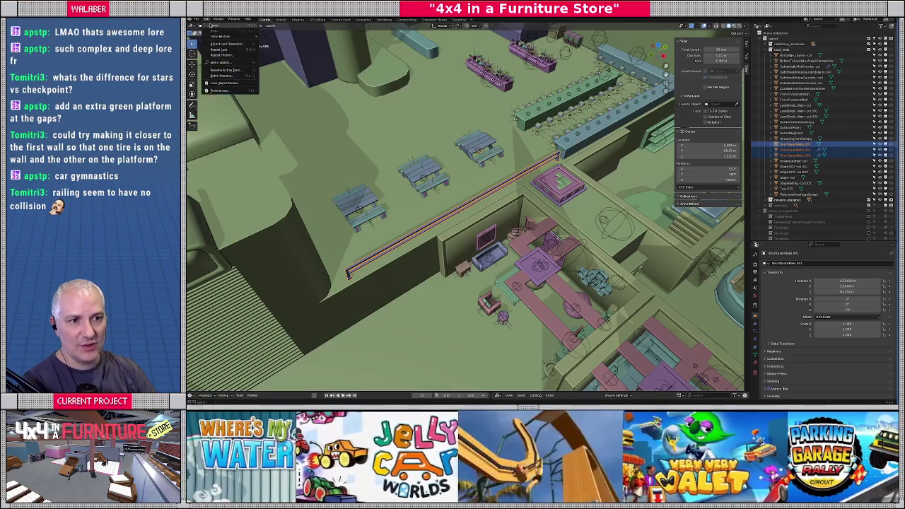
click(223, 75)
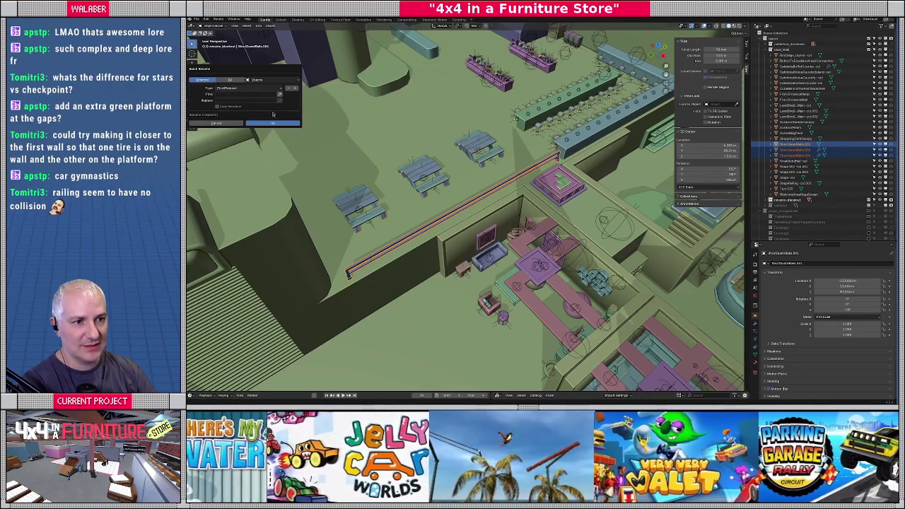
click(239, 88)
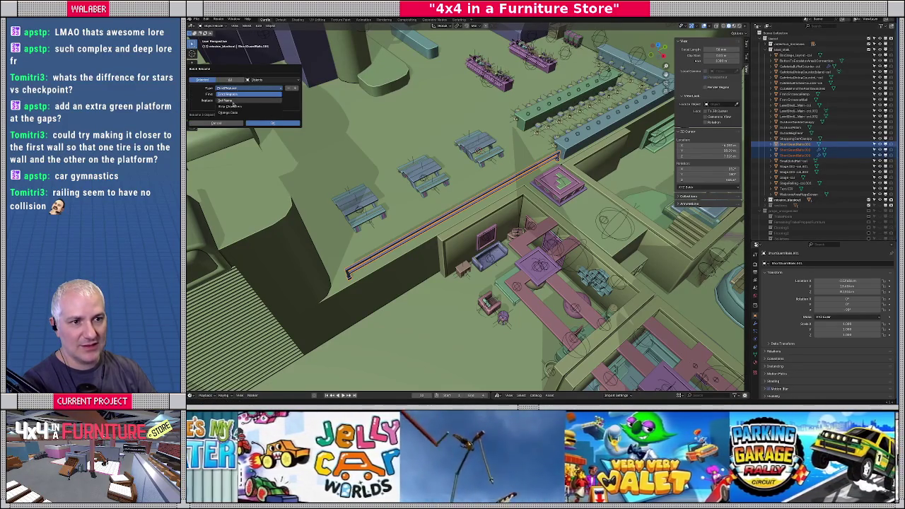
click(228, 101)
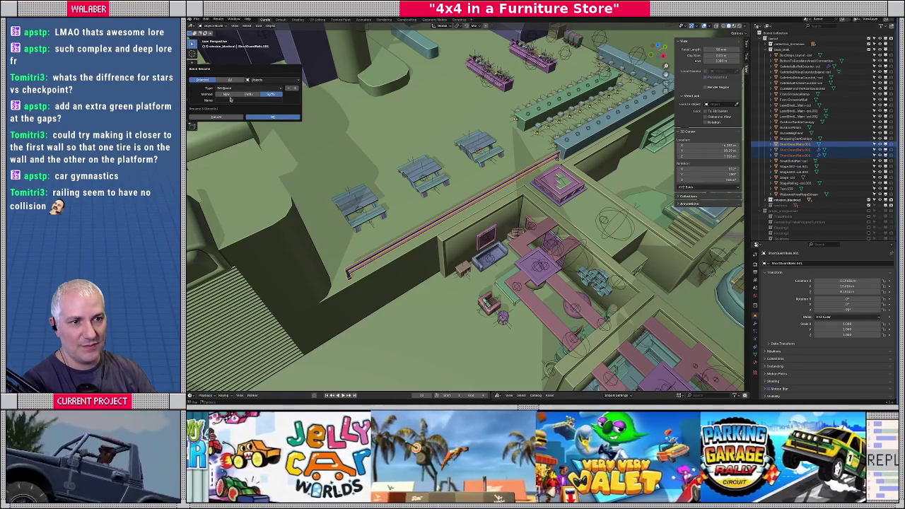
click(255, 95)
click(248, 103)
text(-col)
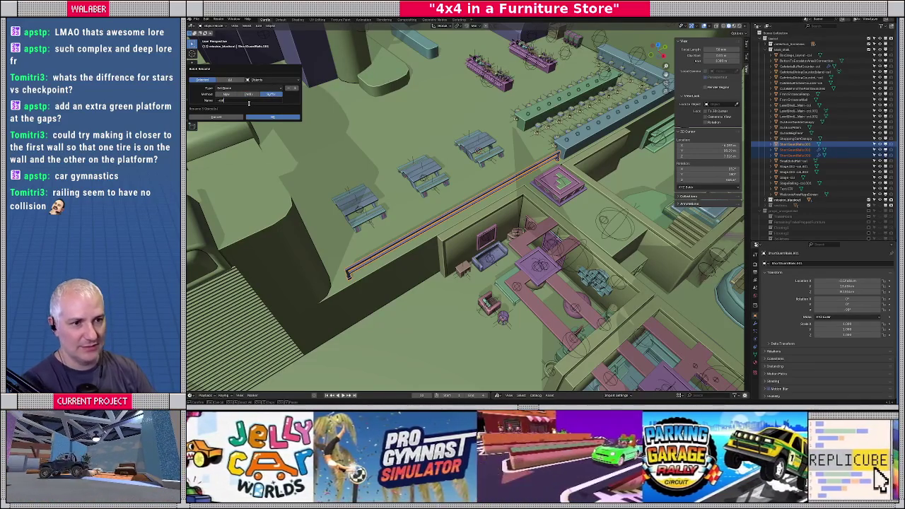
click(269, 116)
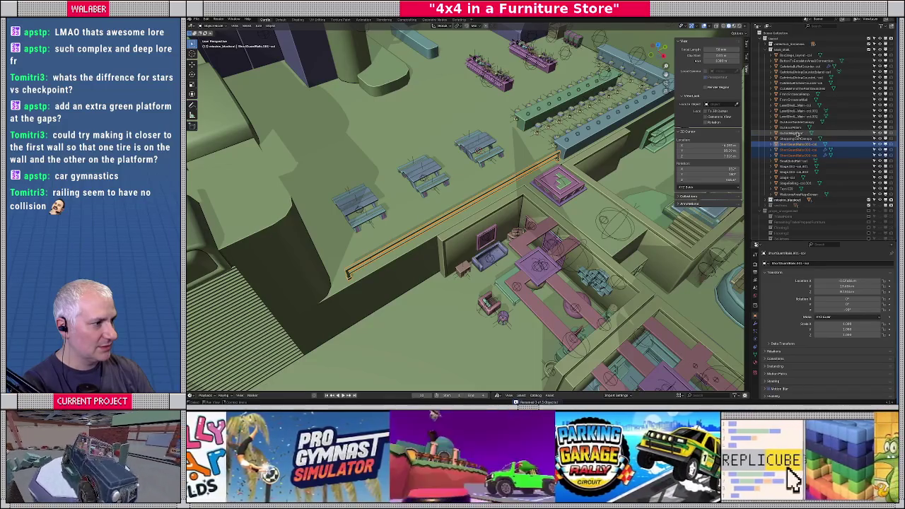
click(793, 133)
key(KP_Decimal)
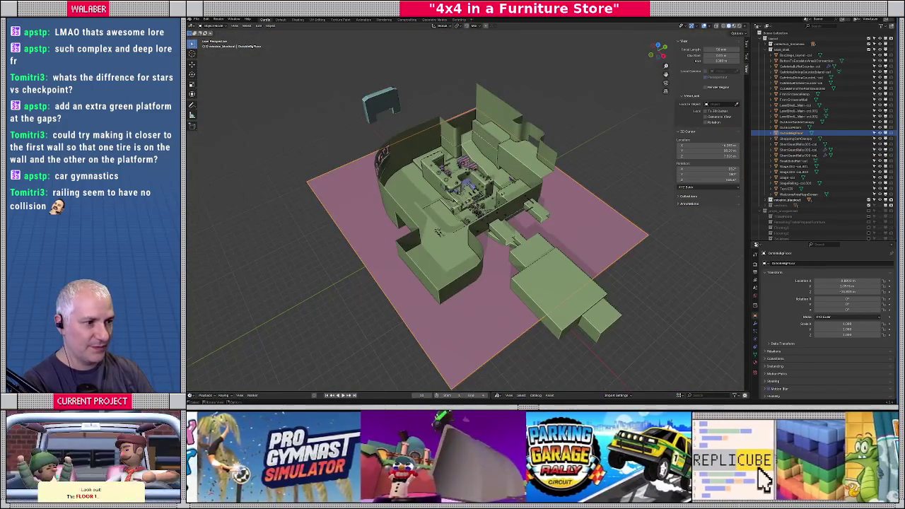
key(KP_2)
key(KP_2)
key(KP_4)
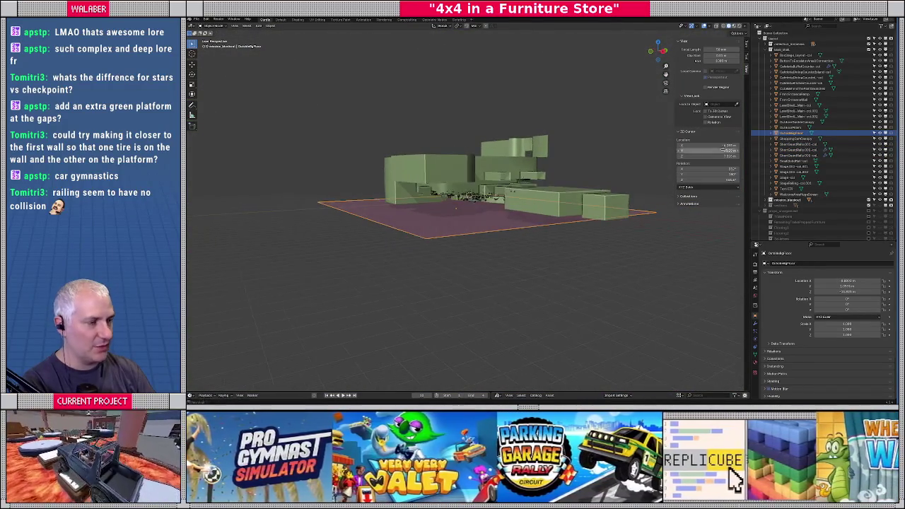
click(793, 127)
key(KP_Decimal)
key(KP_8)
key(KP_8)
click(784, 122)
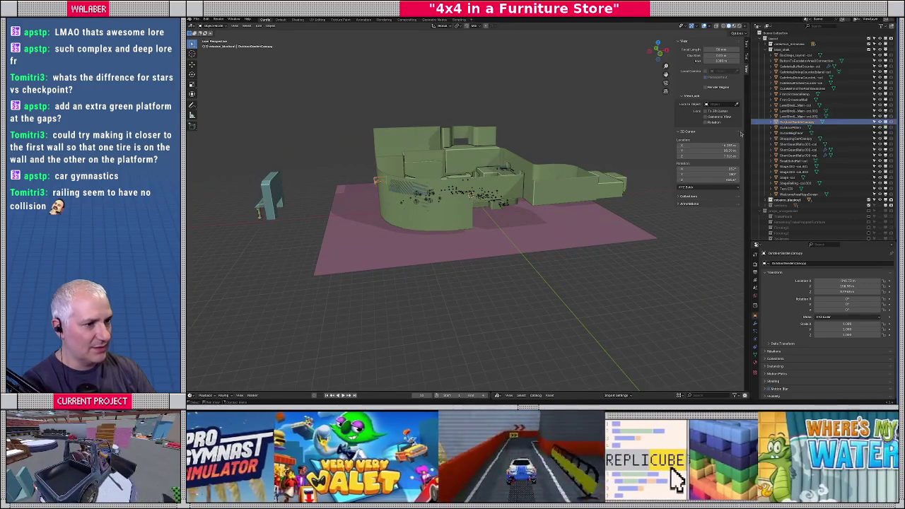
key(KP_9)
key(KP_Decimal)
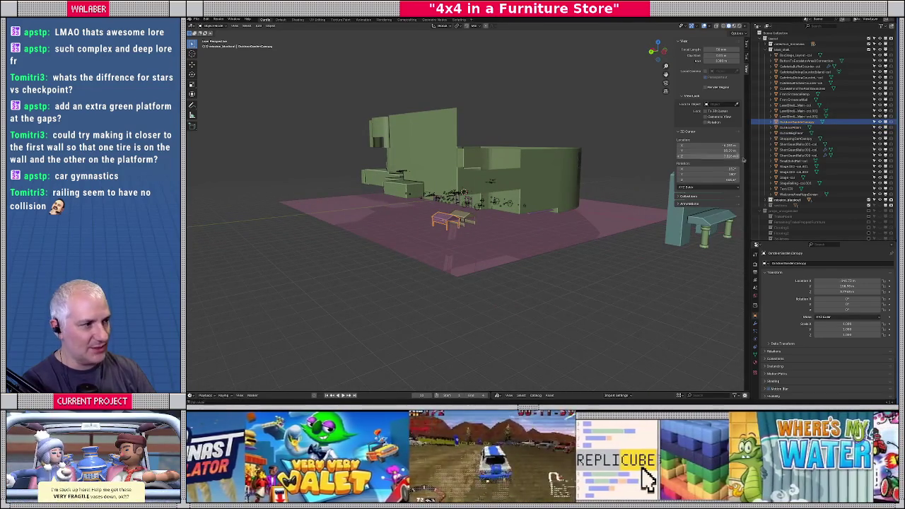
key(Up)
key(Up)
key(Up)
key(Up)
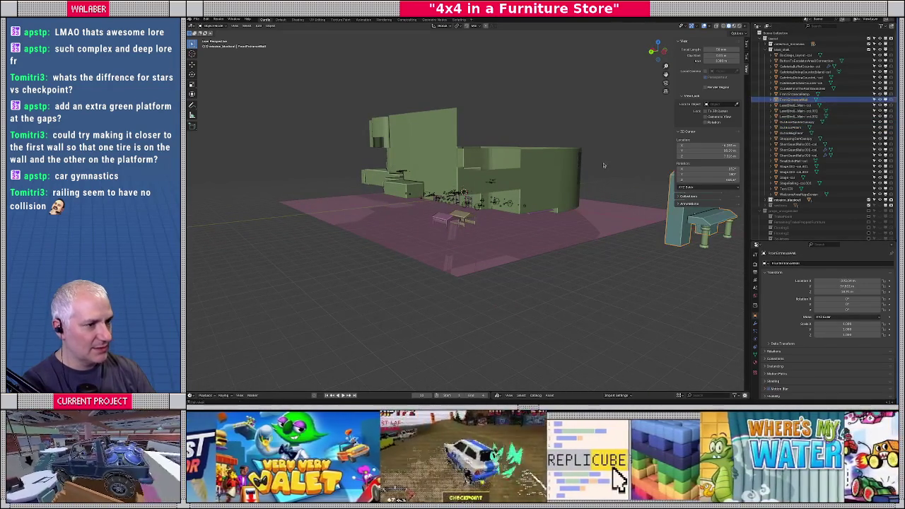
middle_drag(609, 161, 636, 164)
click(794, 94)
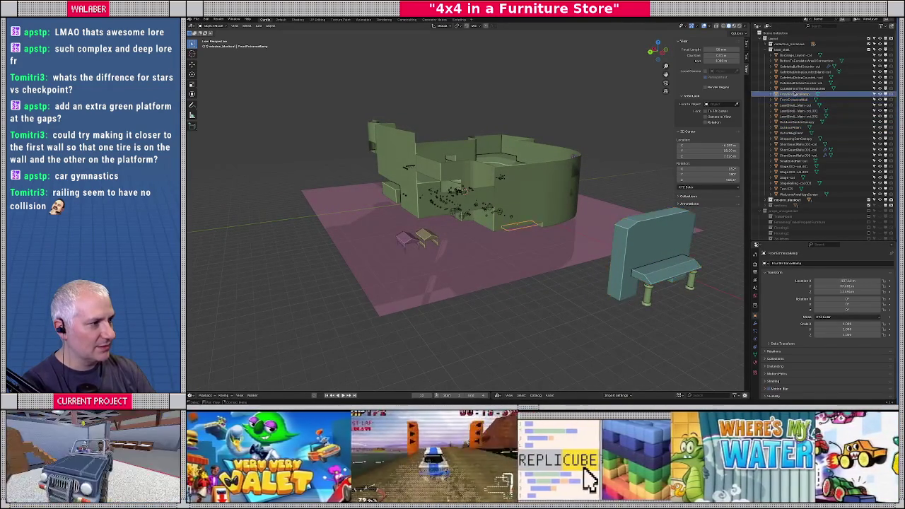
key(Up)
key(KP_Decimal)
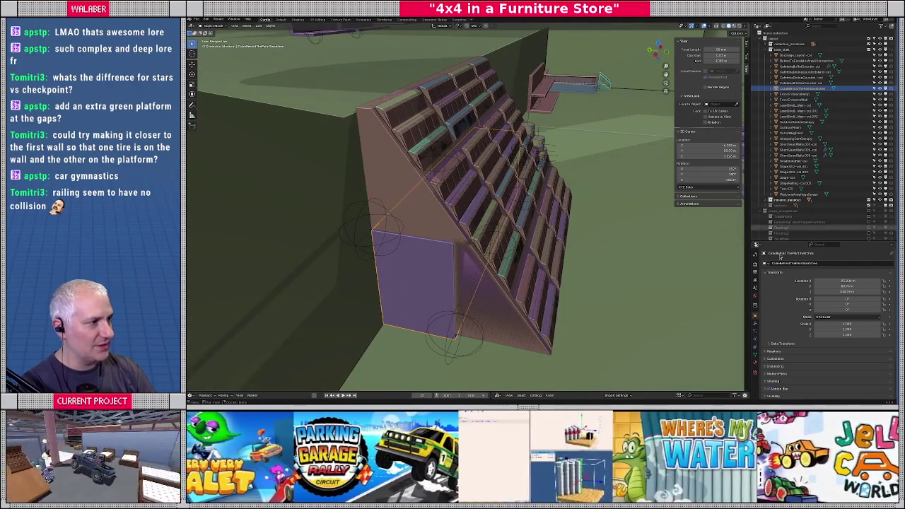
Rename the tiered display stand, then frame a railing chosen in the Outliner.
click(829, 264)
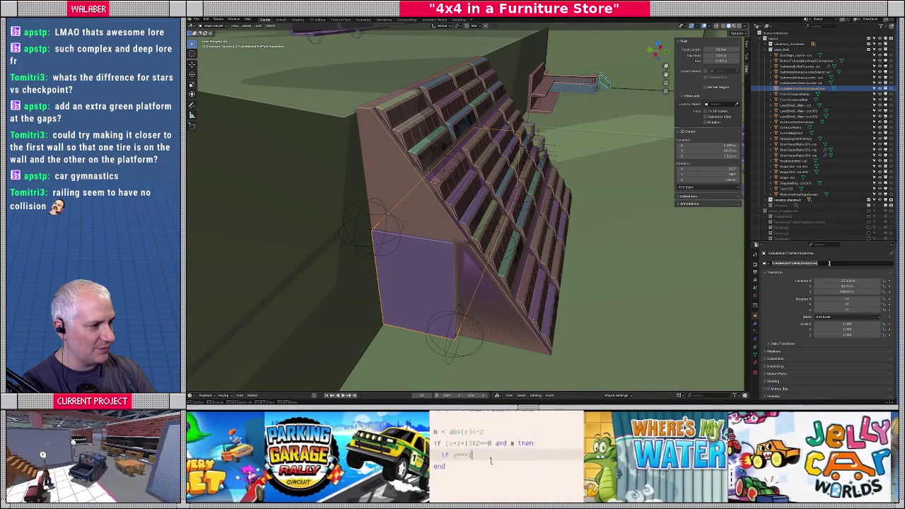
key(Return)
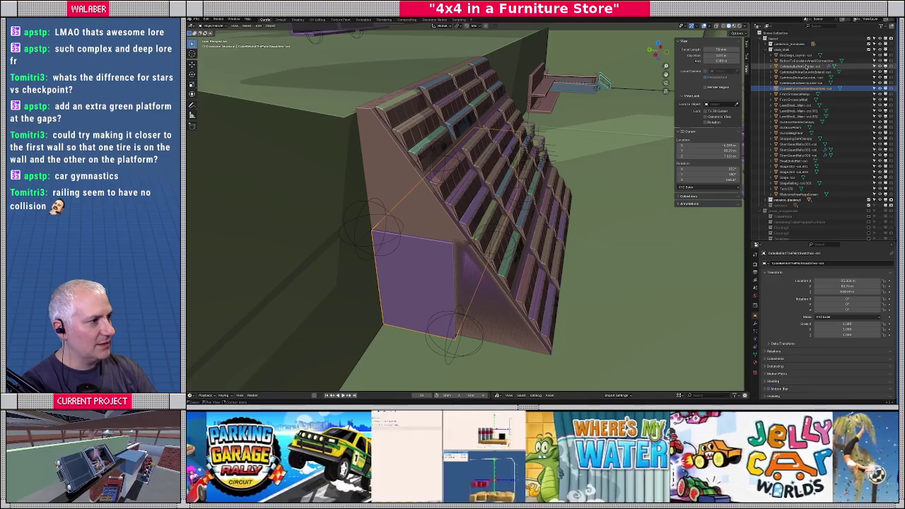
click(806, 62)
key(KP_Decimal)
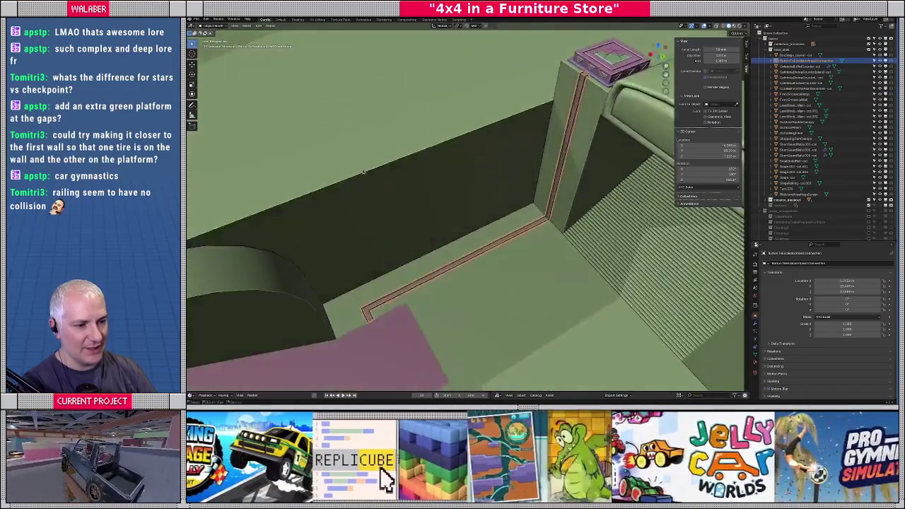
Inspect the railing from below and the purple structures, then make level_stuff the active collection.
scroll(455, 182, down, 2)
scroll(460, 198, down, 3)
scroll(479, 223, down, 3)
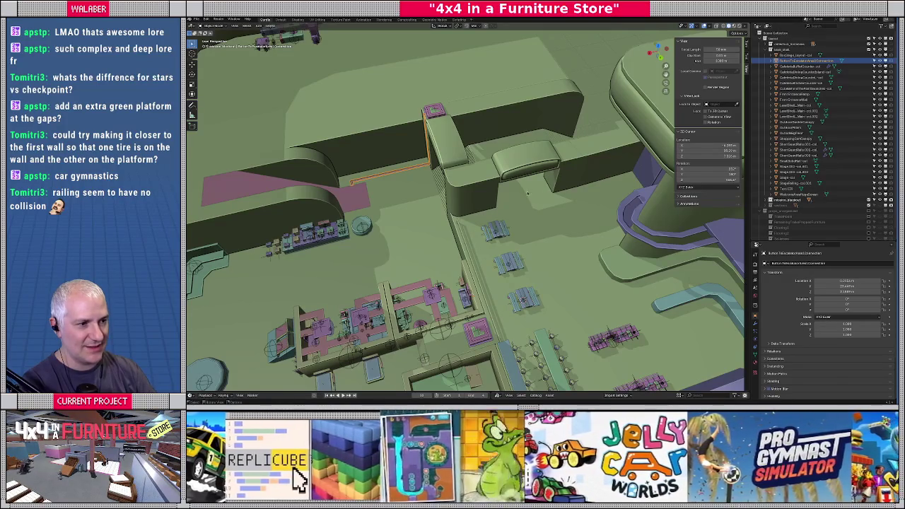
key(KP_Decimal)
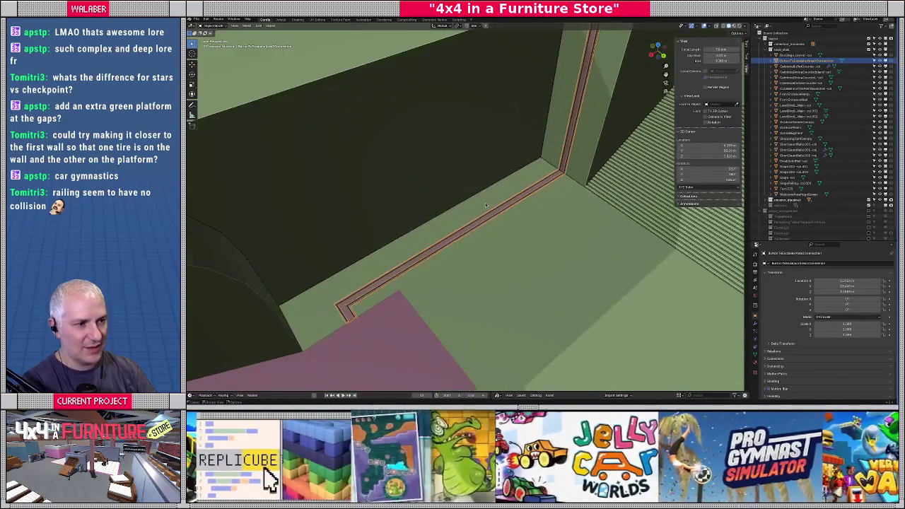
mouse_move(474, 233)
middle_down()
mouse_move(470, 193)
mouse_move(437, 265)
mouse_move(471, 209)
mouse_move(440, 263)
mouse_move(459, 254)
mouse_move(472, 267)
mouse_move(438, 247)
middle_up()
scroll(471, 209, down, 5)
scroll(460, 254, up, 4)
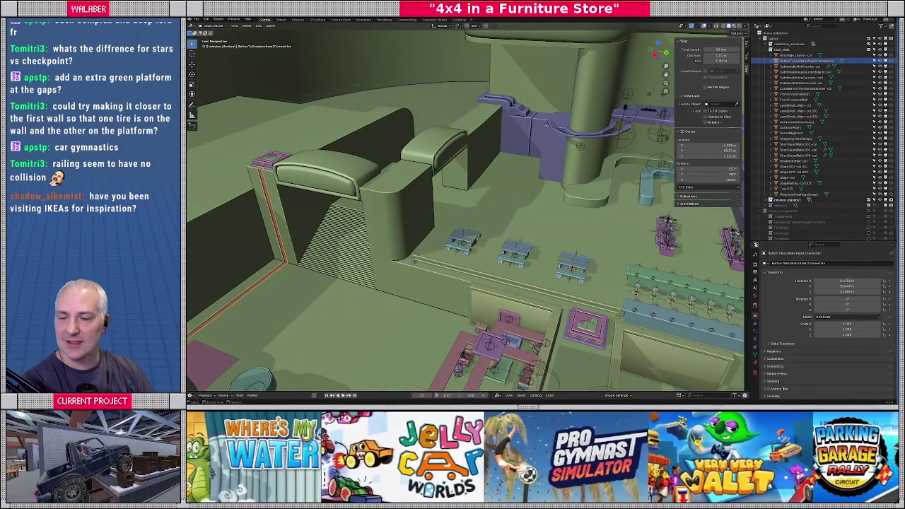
middle_drag(466, 285, 510, 246)
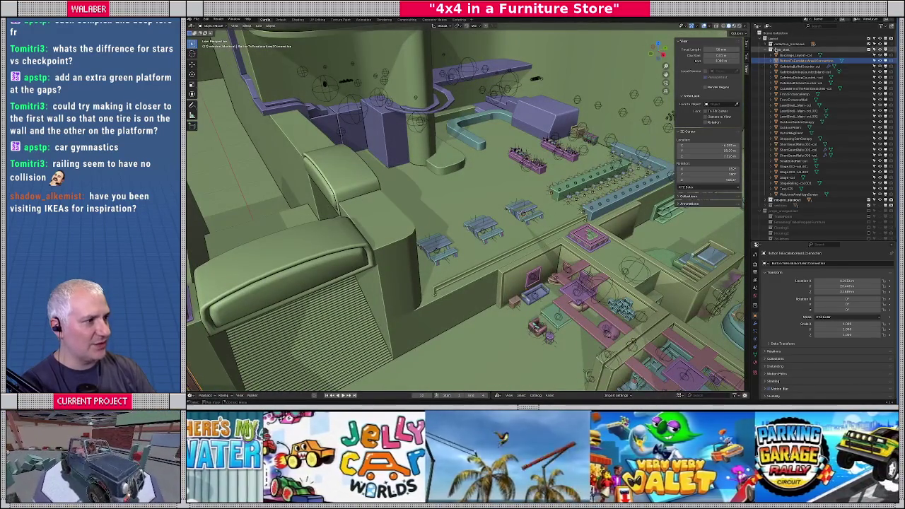
click(281, 60)
click(204, 19)
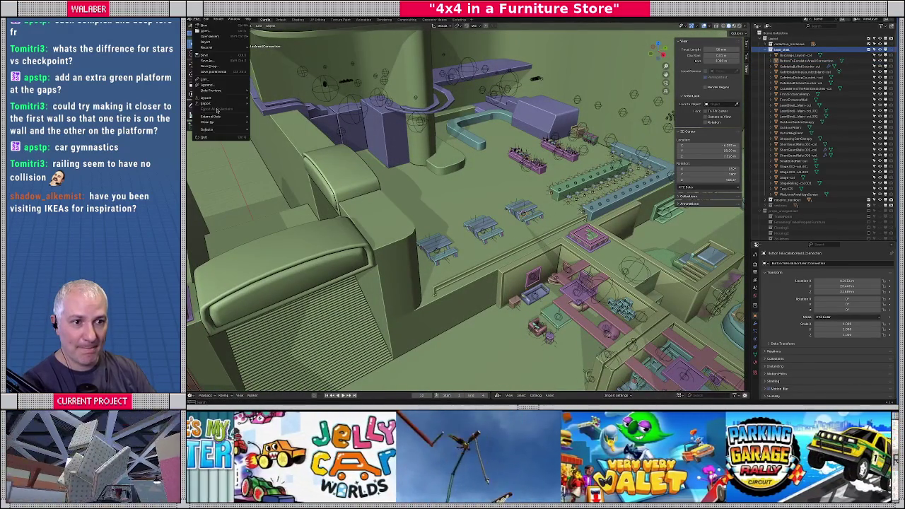
mouse_move(207, 103)
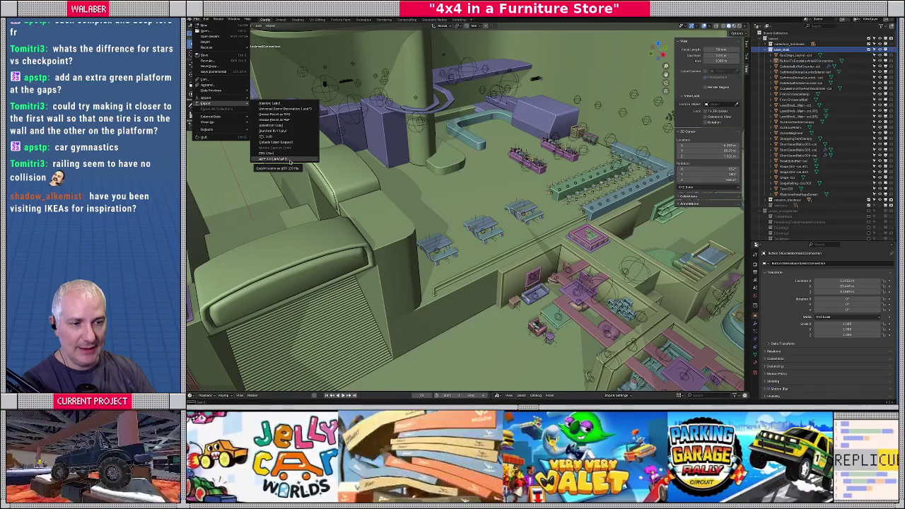
Export the scene as glTF 2.0 in the Separate format to layout.gltf.
click(294, 163)
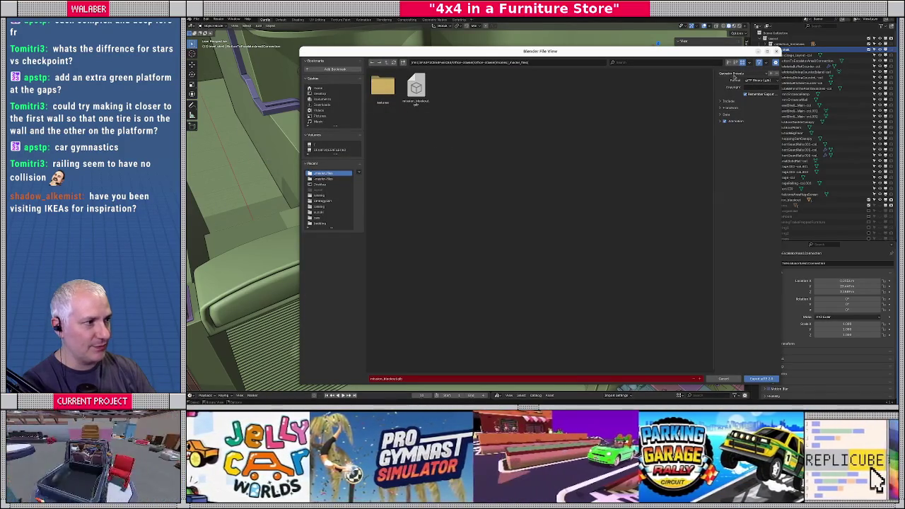
click(757, 79)
click(742, 92)
click(415, 87)
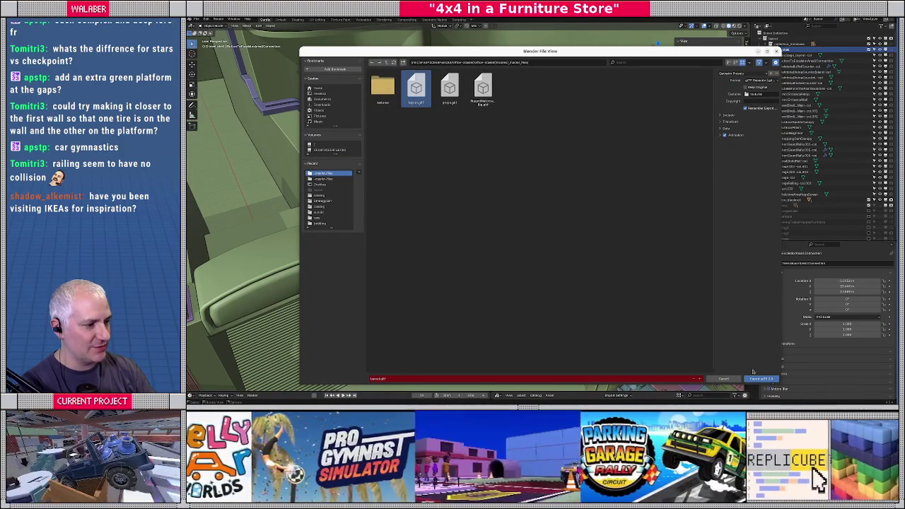
click(760, 379)
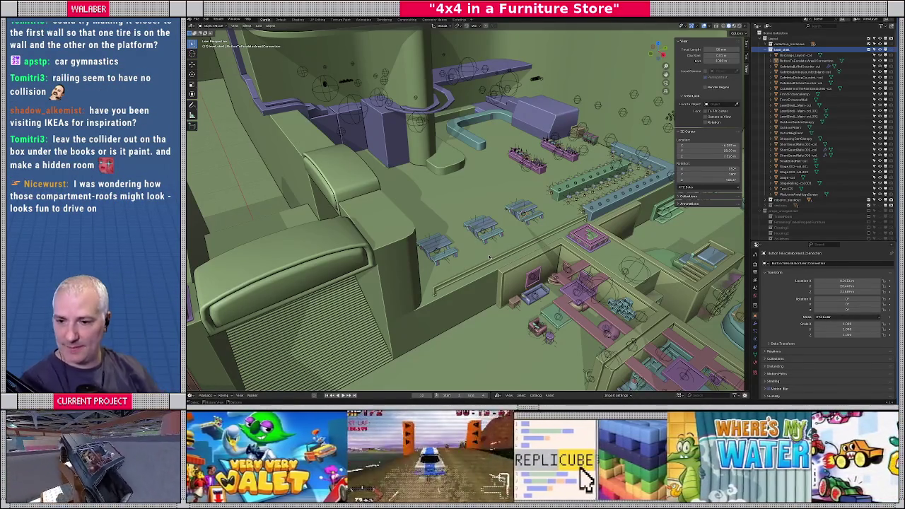
Orbit over the exported store layout from two angles, then return to Godot to reimport it.
middle_drag(467, 212, 509, 226)
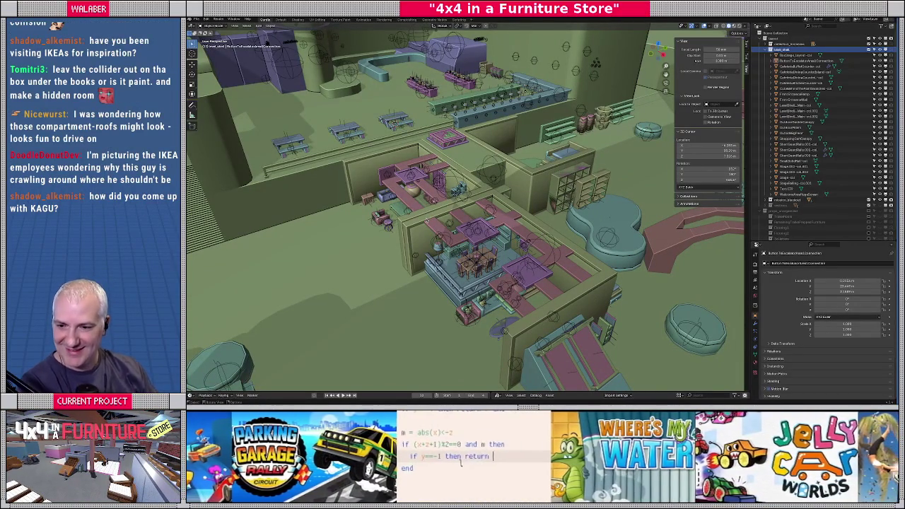
middle_drag(461, 208, 440, 199)
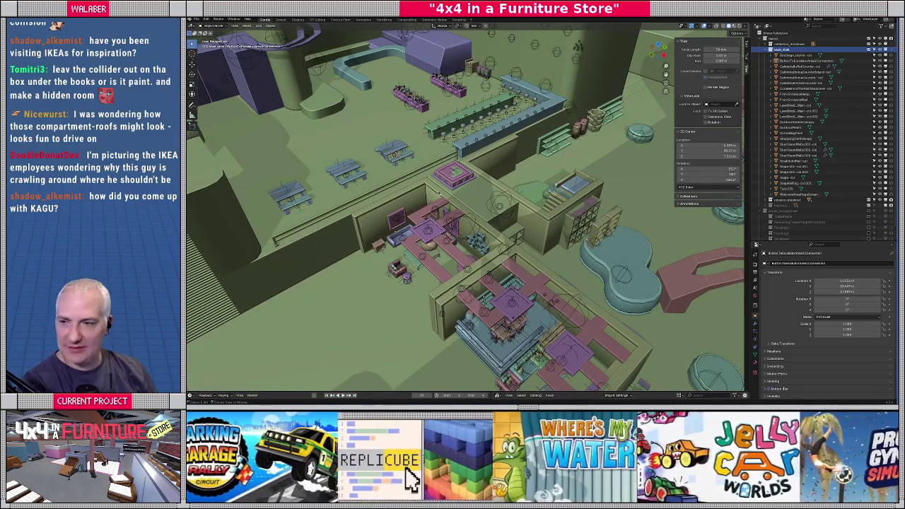
key(alt+Tab)
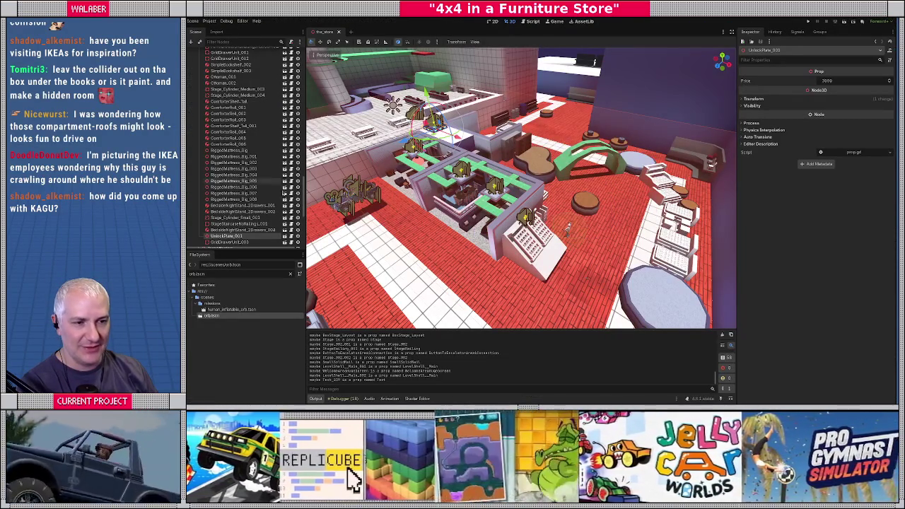
Fold the Props, Missions and blockout-bedding-ceiling-frame branches and select mission_blockout.
scroll(240, 184, up, 5)
scroll(240, 184, up, 5)
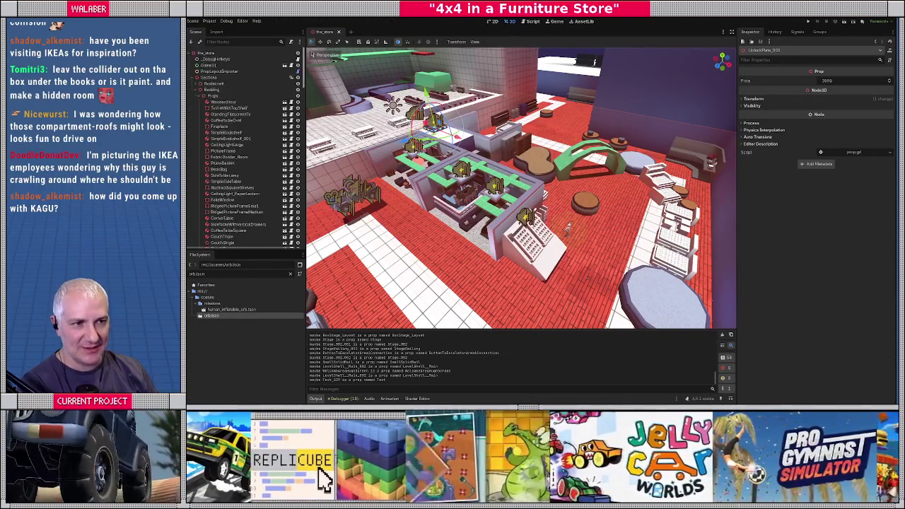
click(200, 96)
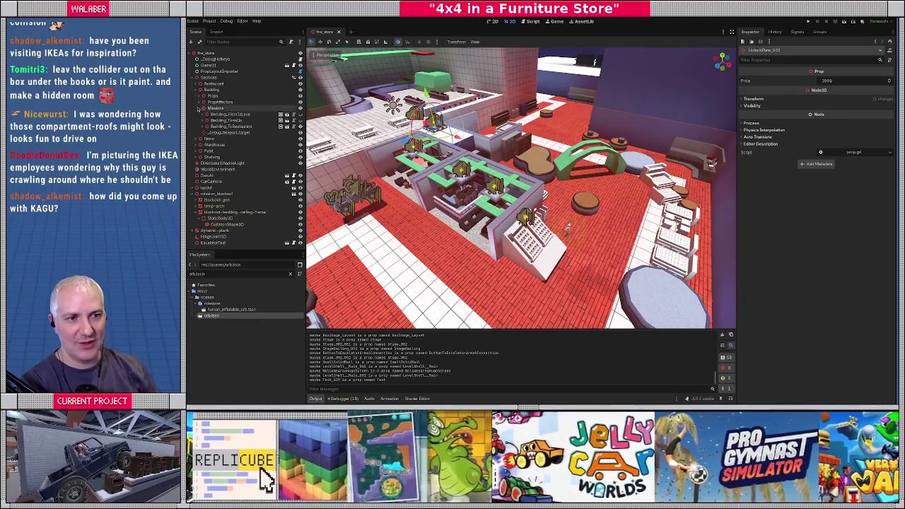
click(201, 107)
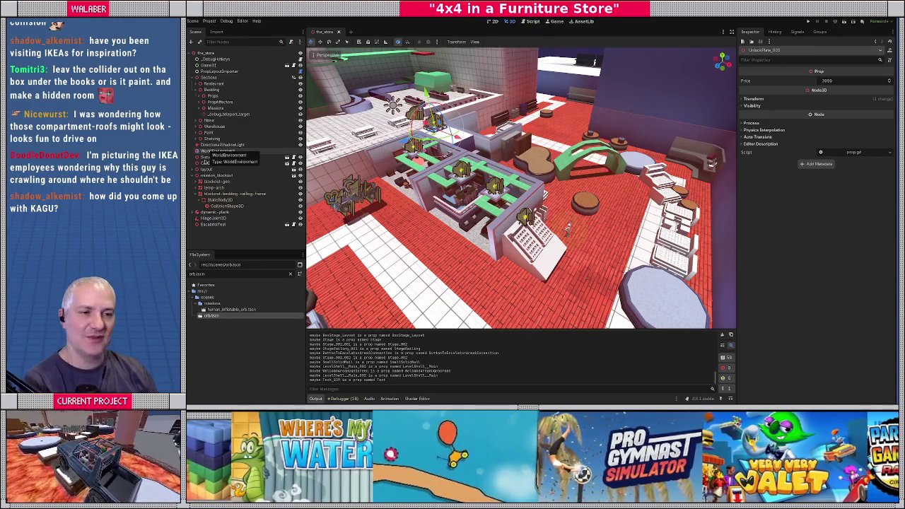
click(200, 193)
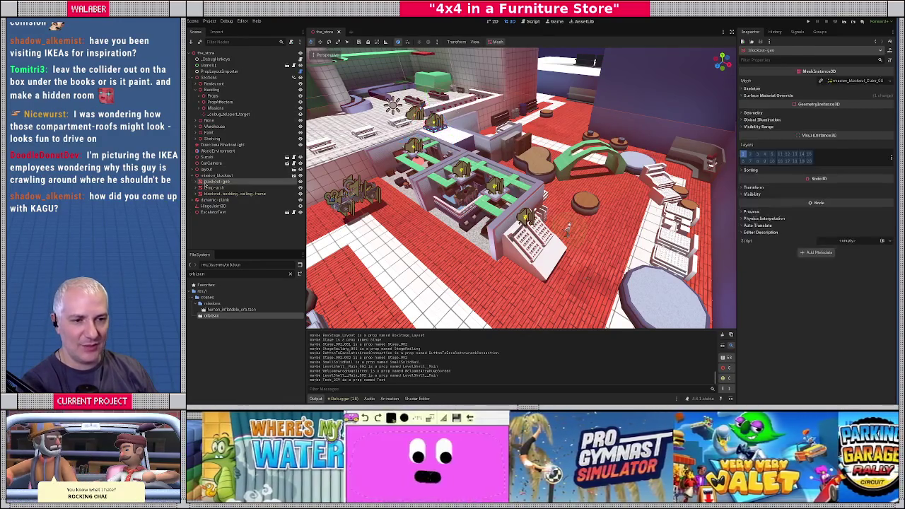
click(214, 174)
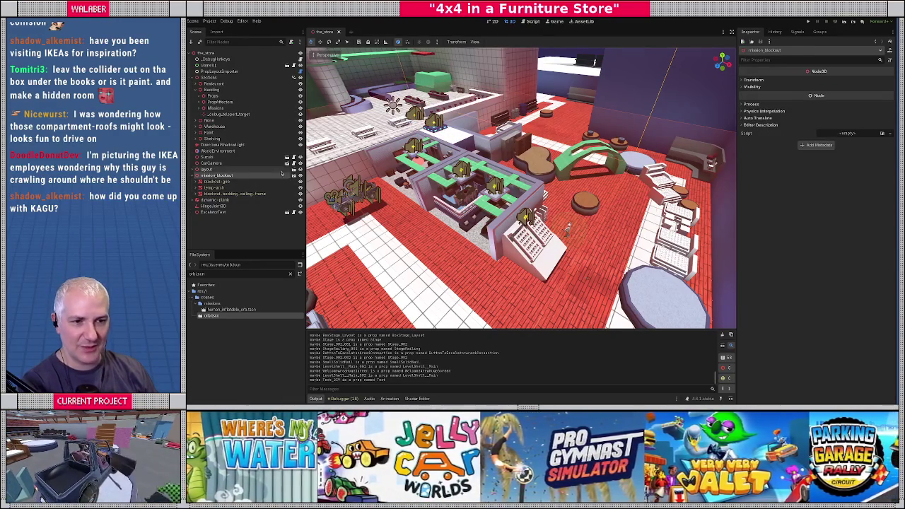
right_drag(521, 187, 521, 187)
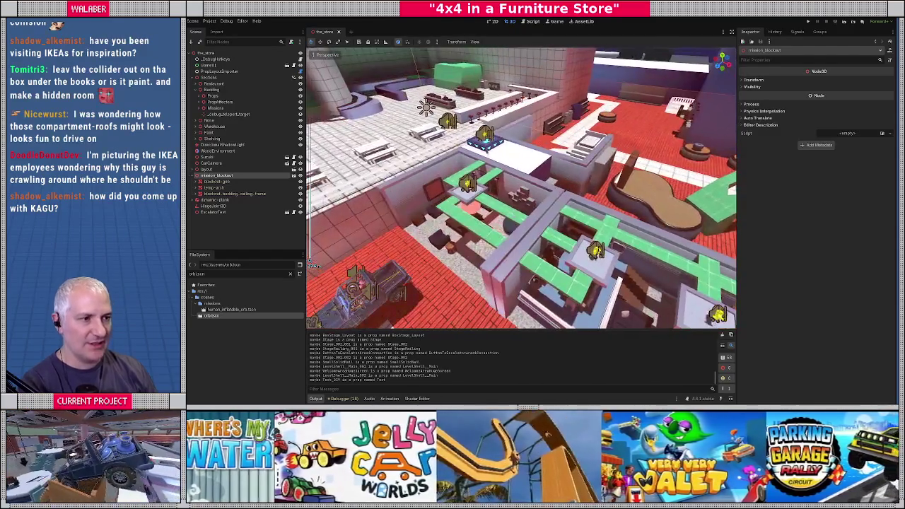
Frame UnlockPlate_003 and check the nearby box and long-rail collision shapes.
click(484, 139)
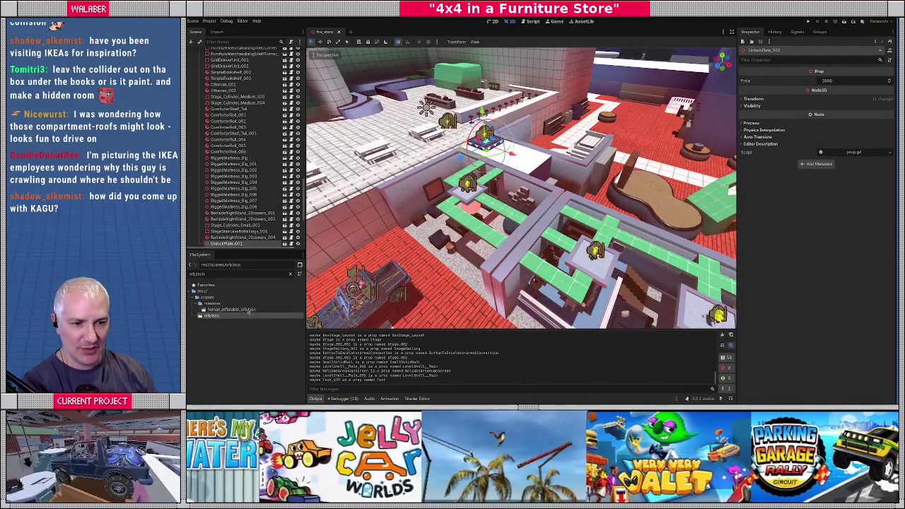
key(f)
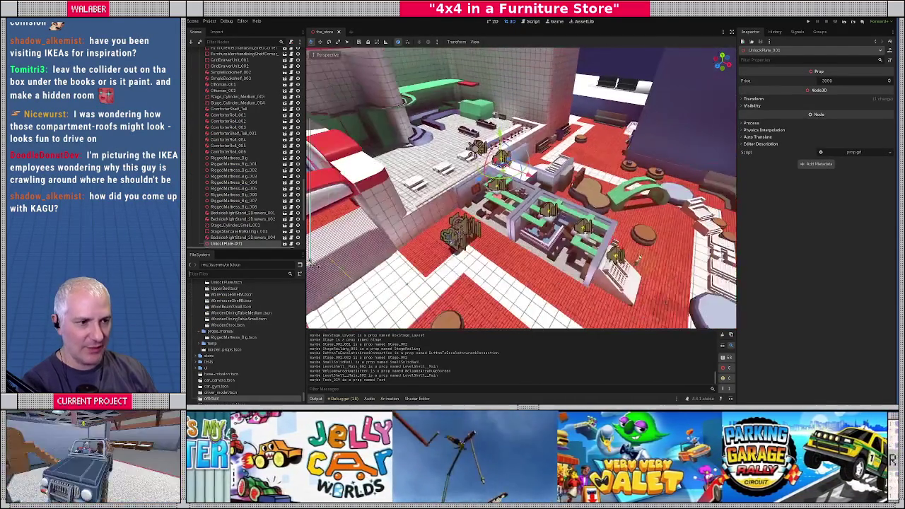
scroll(289, 91, up, 3)
scroll(290, 91, up, 5)
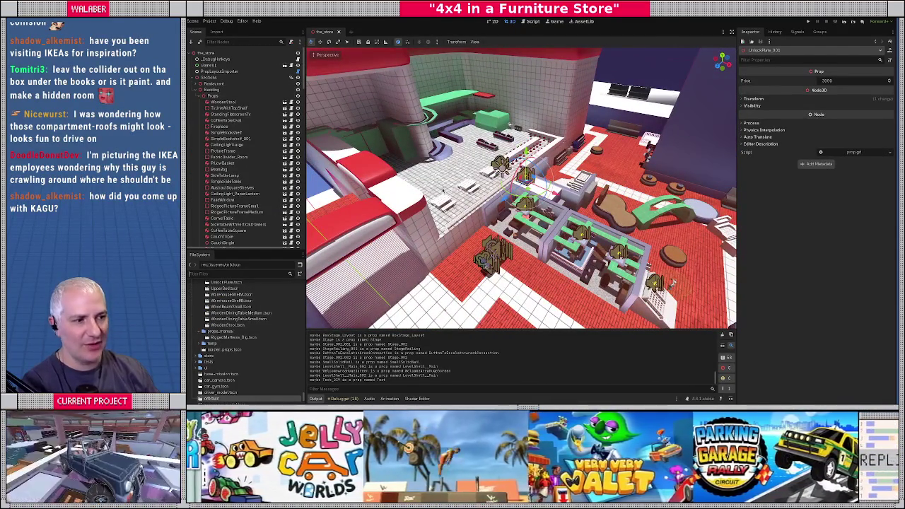
click(463, 219)
mouse_move(462, 219)
middle_down()
mouse_move(486, 207)
mouse_move(467, 237)
middle_up()
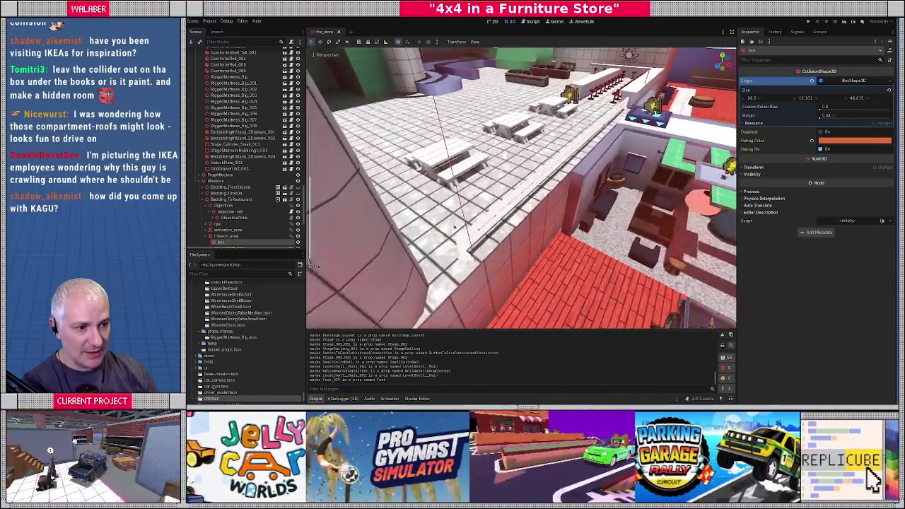
click(463, 244)
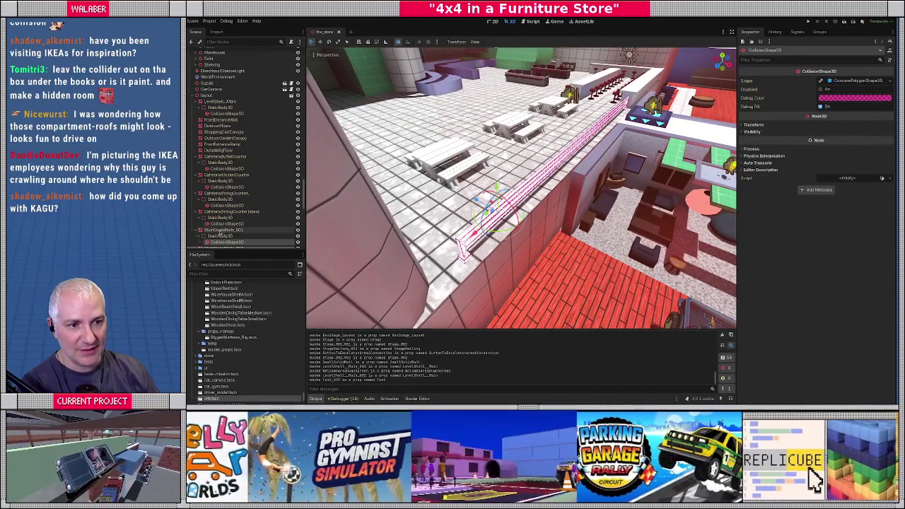
Select ShortGuardRails_001 and expand its Surface Material Override slot.
click(221, 230)
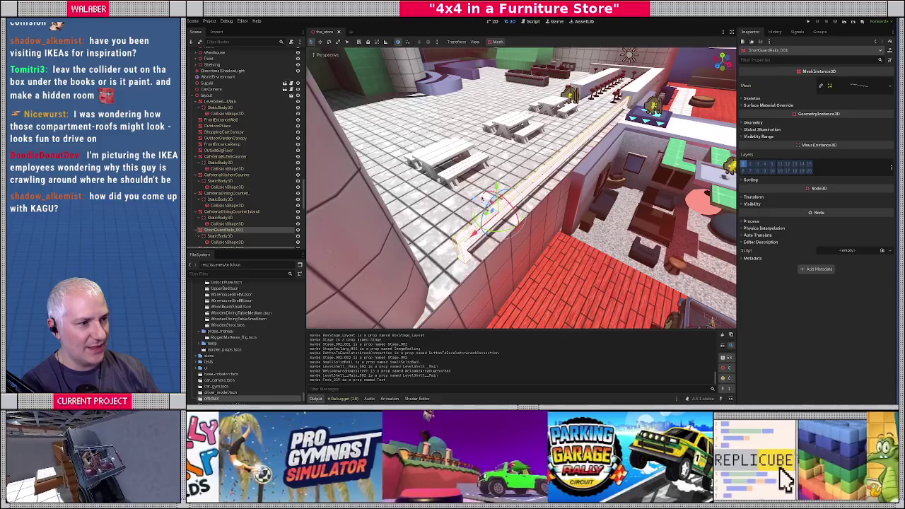
middle_drag(475, 199, 313, 265)
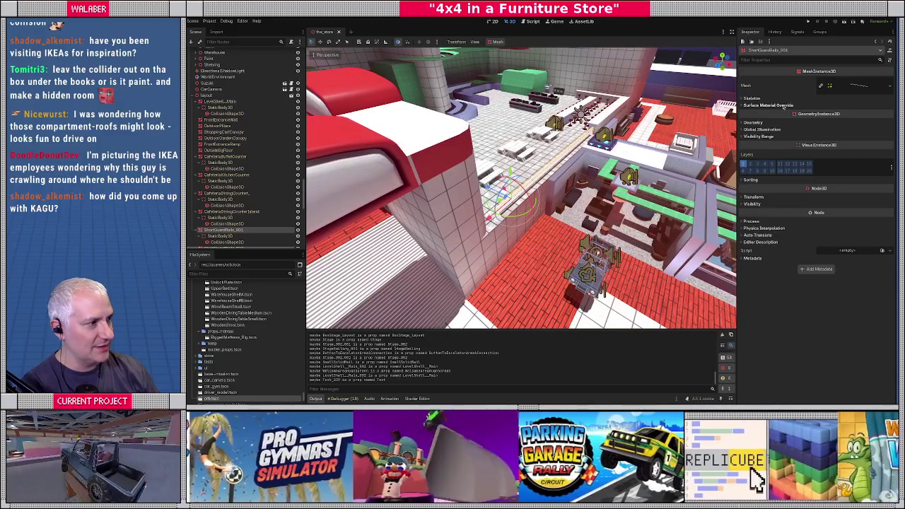
click(783, 105)
Assign the red material to ShortGuardRails_001's Surface Material Override slot 0.
click(882, 113)
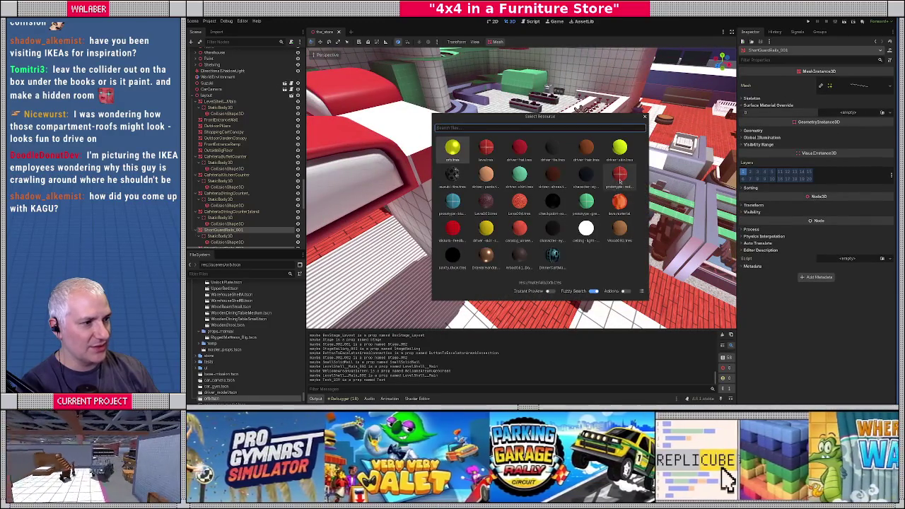
click(619, 182)
mouse_move(619, 182)
middle_down()
mouse_move(496, 222)
mouse_move(309, 263)
middle_up()
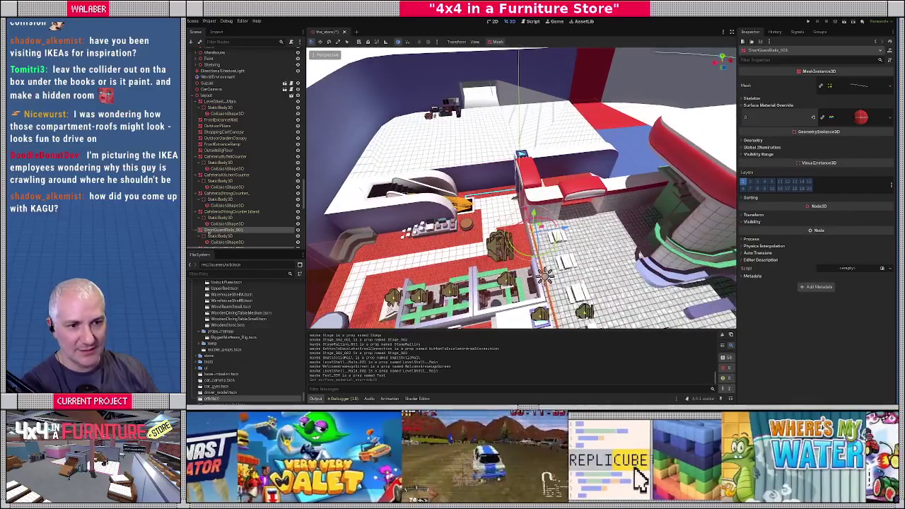
scroll(219, 217, down, 4)
Frame and inspect ShortGuardRails_002 and ShortGuardRails_003 in turn.
click(223, 128)
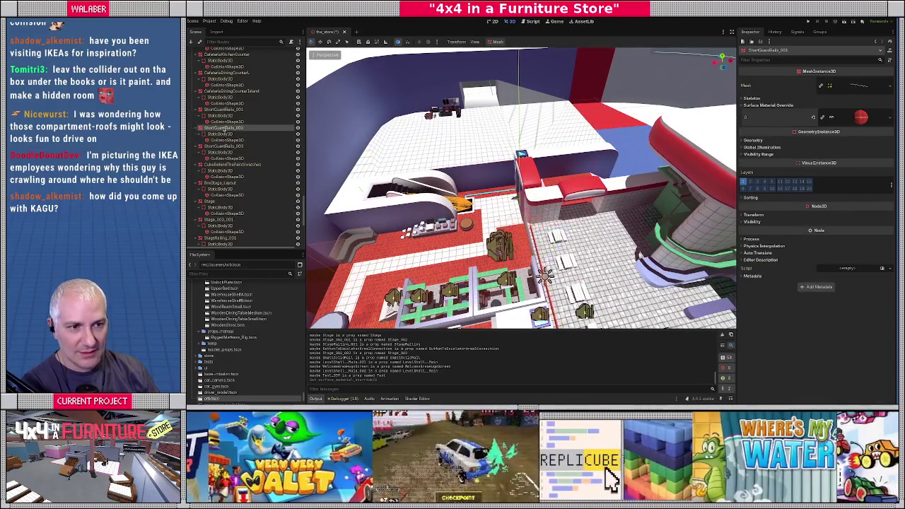
key(f)
middle_drag(721, 226, 584, 158)
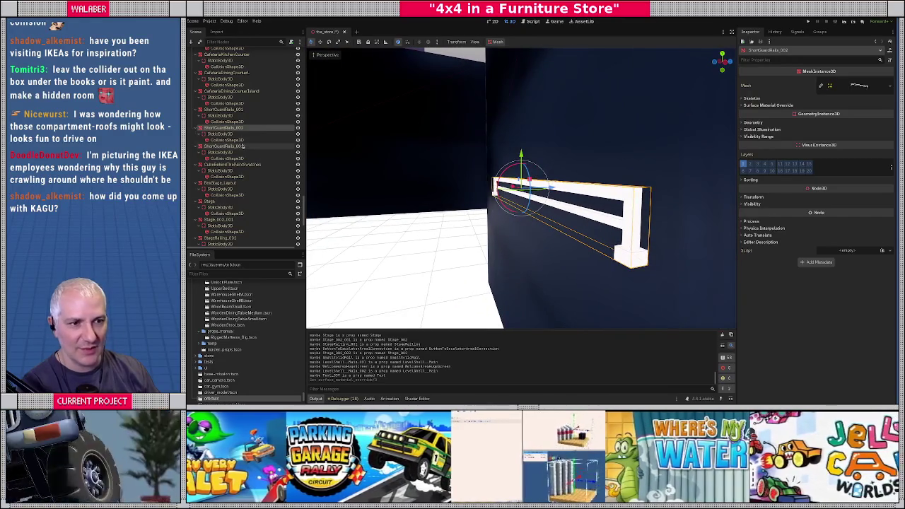
click(255, 147)
key(f)
middle_drag(454, 183, 446, 230)
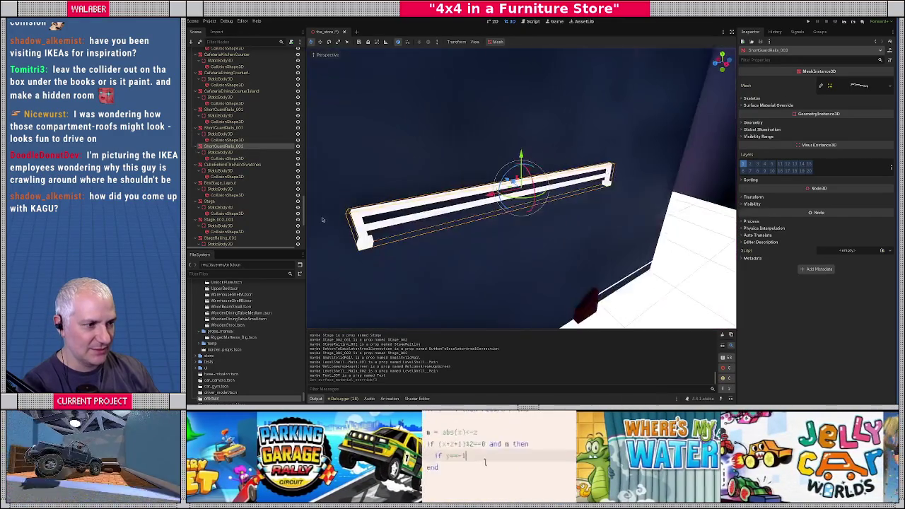
scroll(445, 230, down, 3)
scroll(446, 230, down, 3)
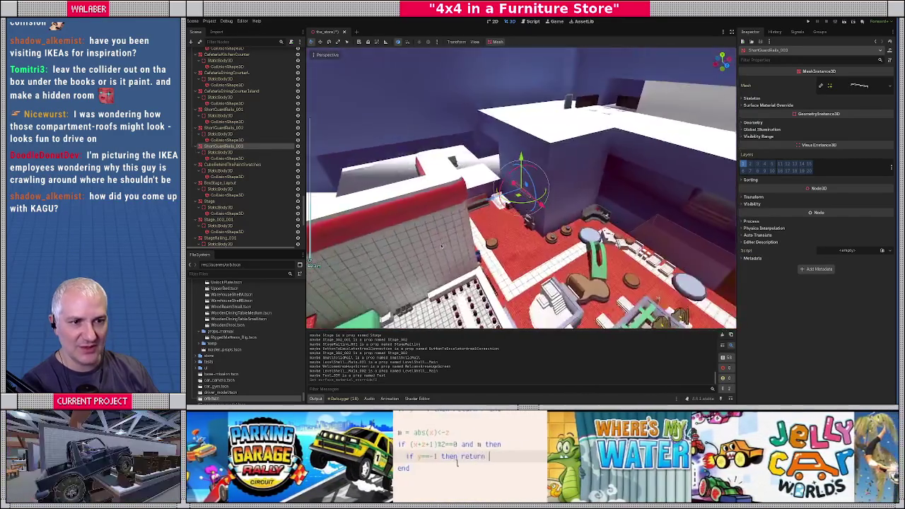
scroll(445, 230, down, 3)
scroll(308, 260, down, 2)
middle_drag(309, 260, 311, 262)
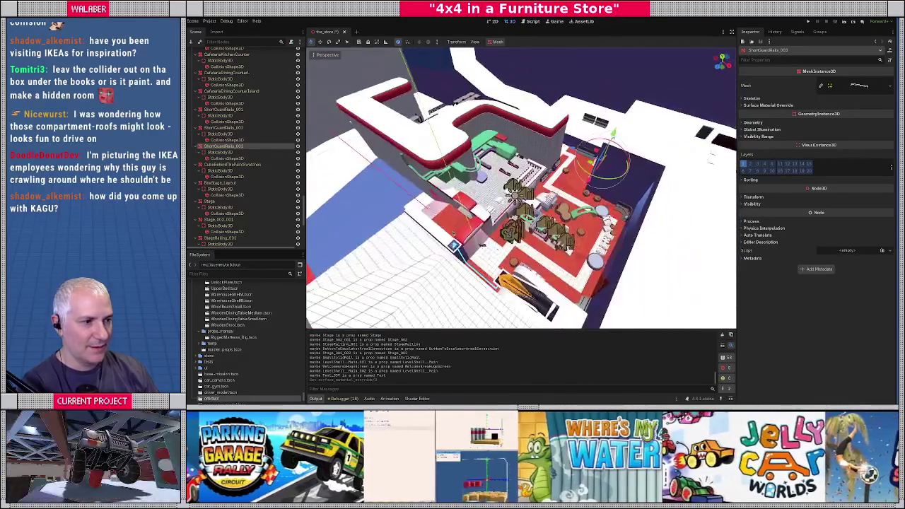
scroll(311, 262, up, 4)
scroll(312, 263, down, 4)
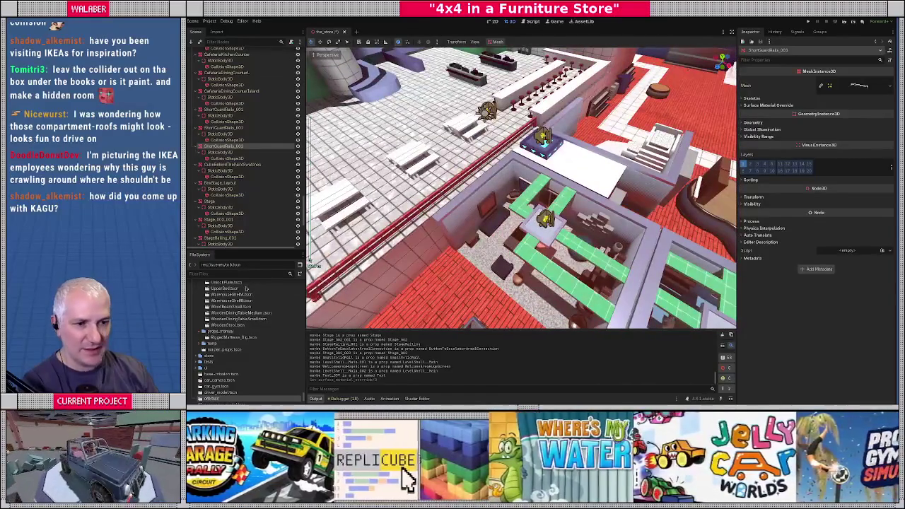
Filter the FileSystem for 'uni' and open UnlockPlate.tscn.
click(258, 274)
text(uni)
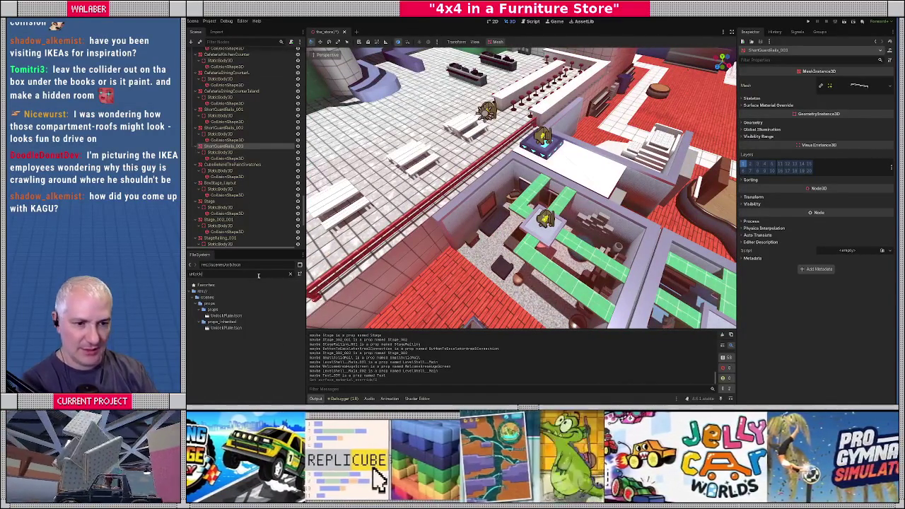
double_click(225, 328)
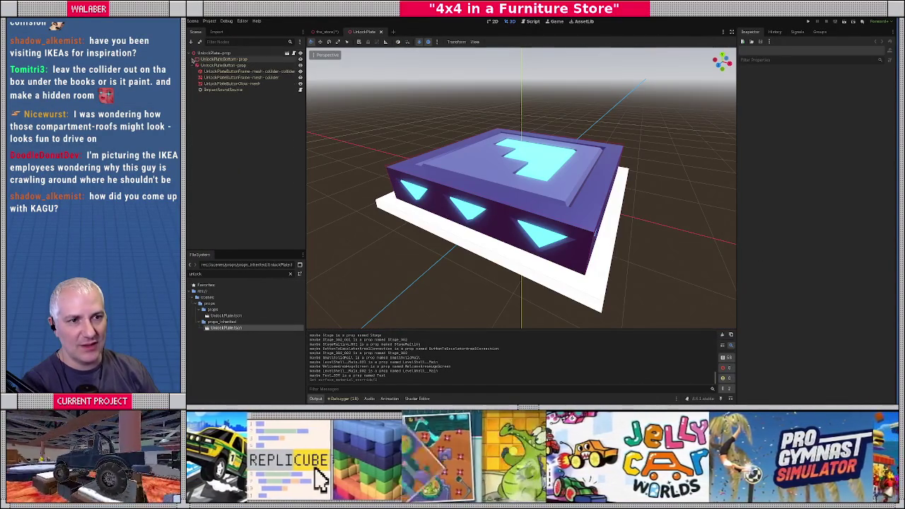
Select UnlockPlateButton and review its collision layers and mask with their layer names.
click(476, 178)
middle_drag(476, 178, 732, 145)
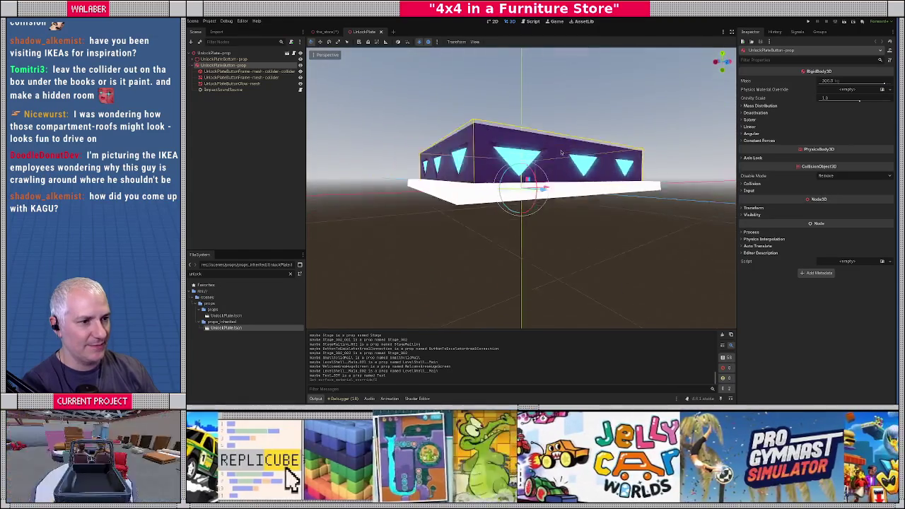
click(745, 183)
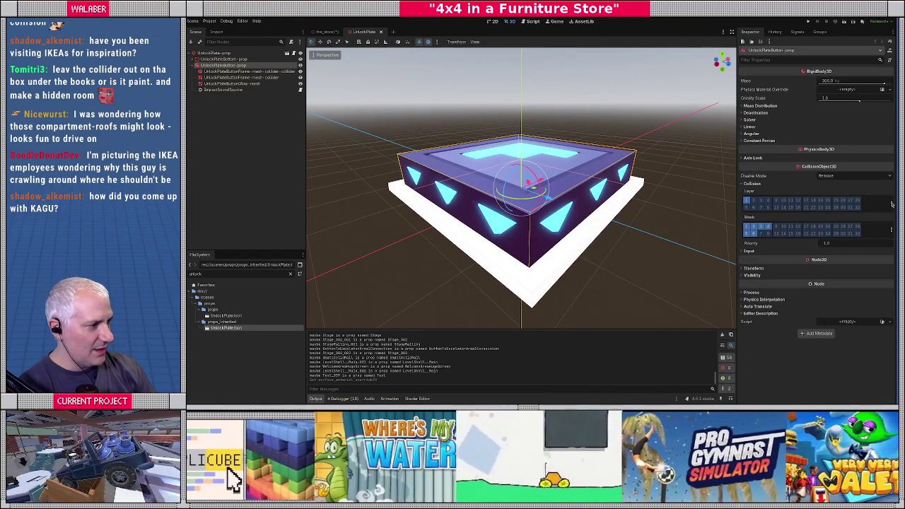
click(891, 204)
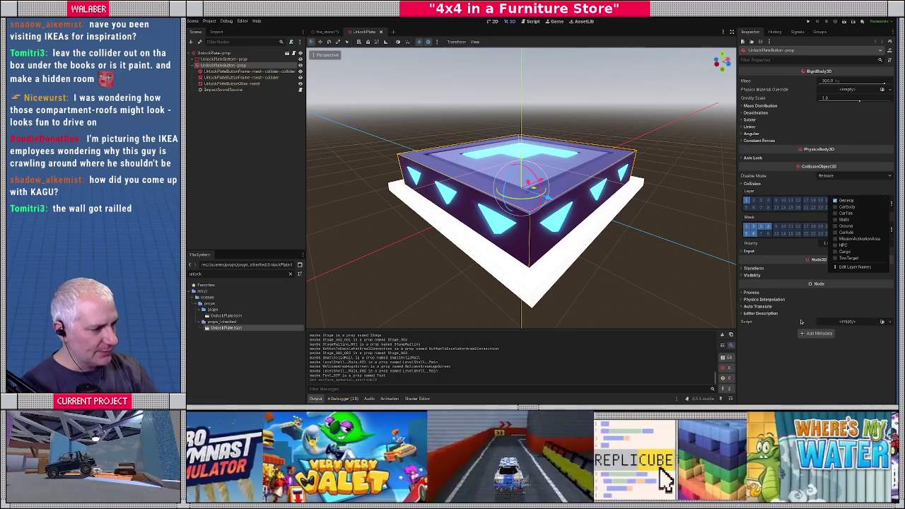
Uncheck Walls and Ground in the plate button's Collision Mask.
click(884, 231)
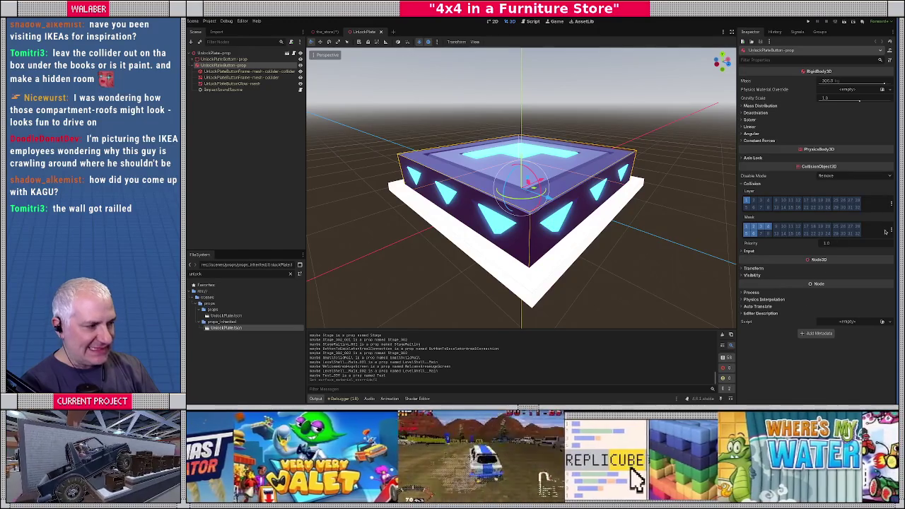
click(889, 230)
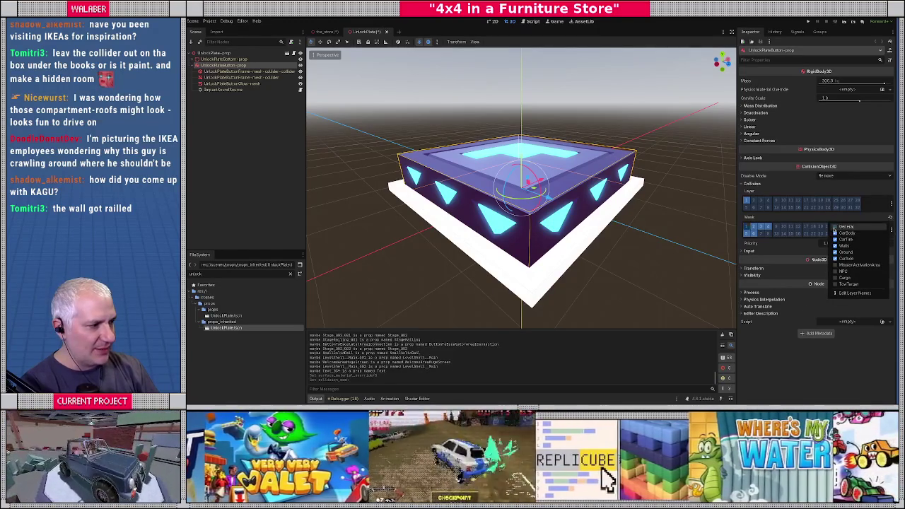
click(835, 245)
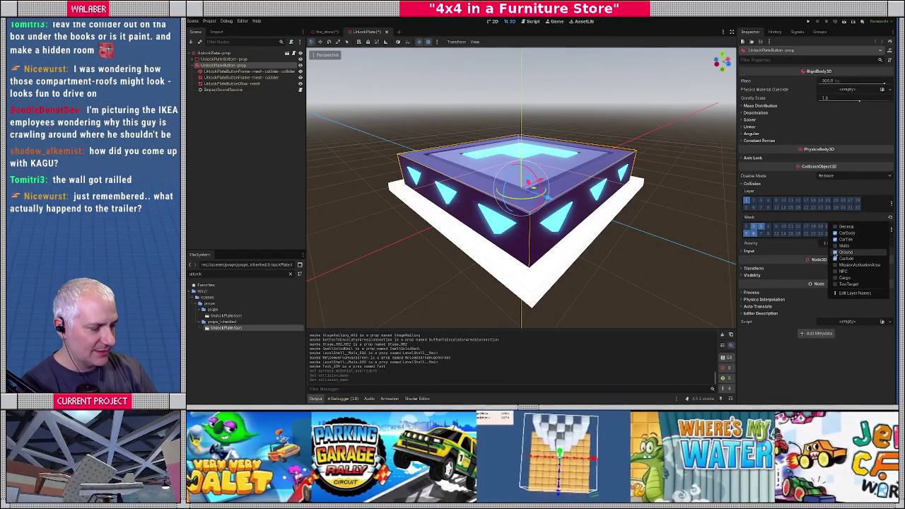
click(835, 252)
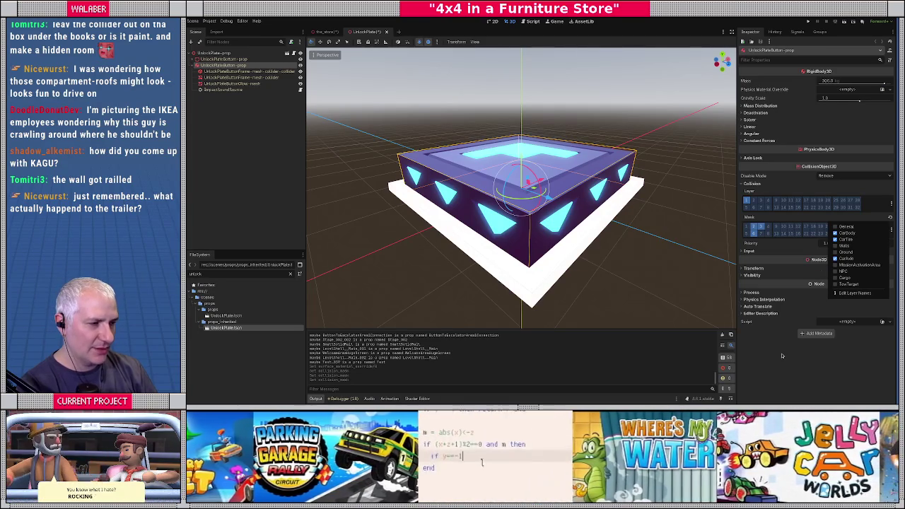
Add UnlockPlateBottom-prop to the Ground collision layer.
click(782, 355)
click(539, 290)
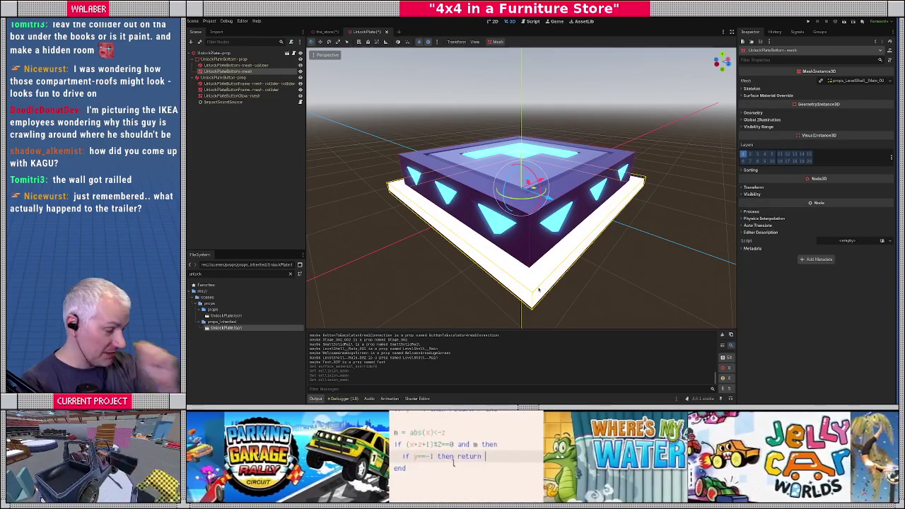
click(891, 168)
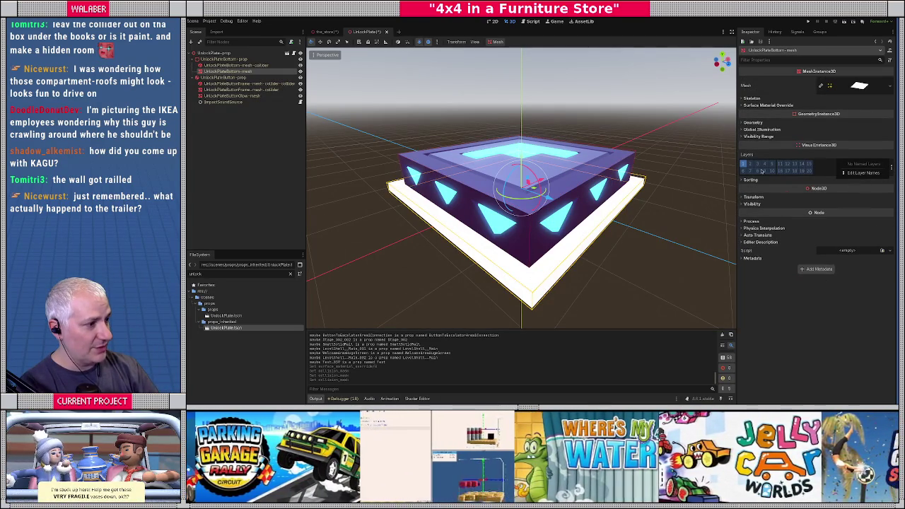
click(797, 171)
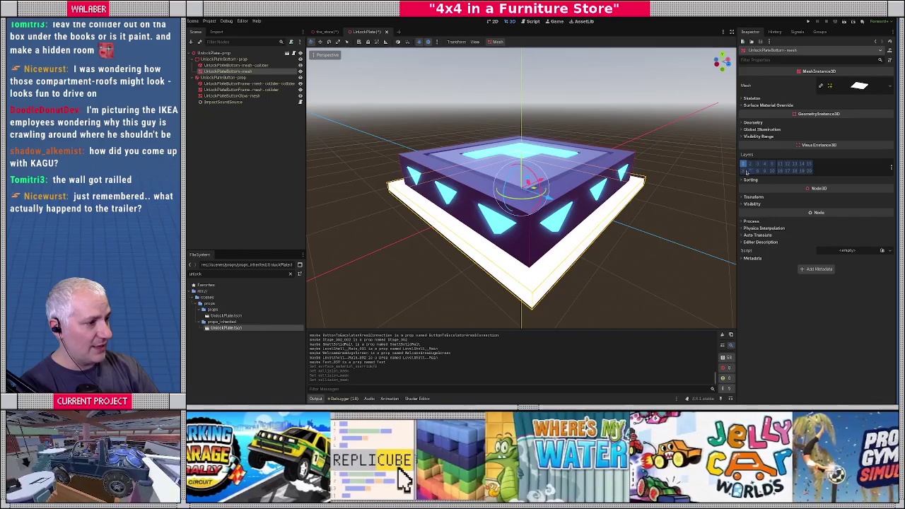
click(226, 58)
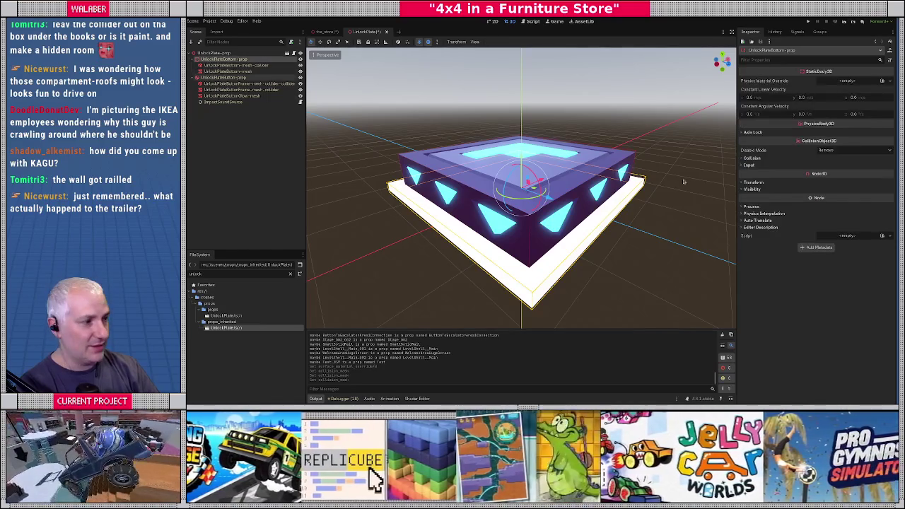
click(753, 158)
click(889, 179)
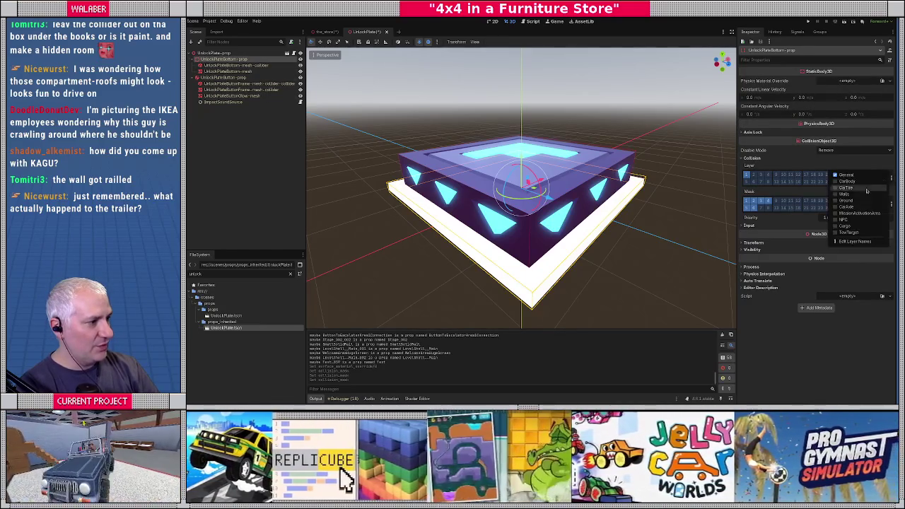
click(838, 200)
click(834, 175)
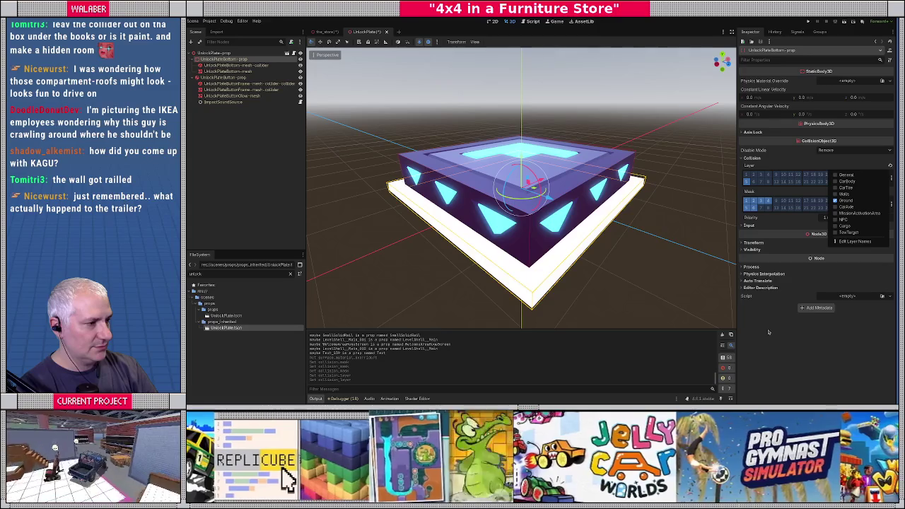
click(768, 332)
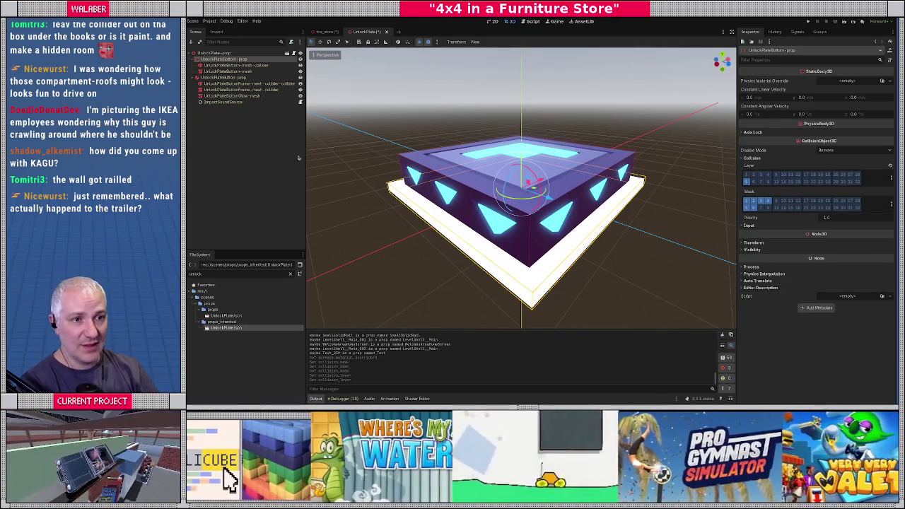
click(231, 106)
mouse_move(327, 32)
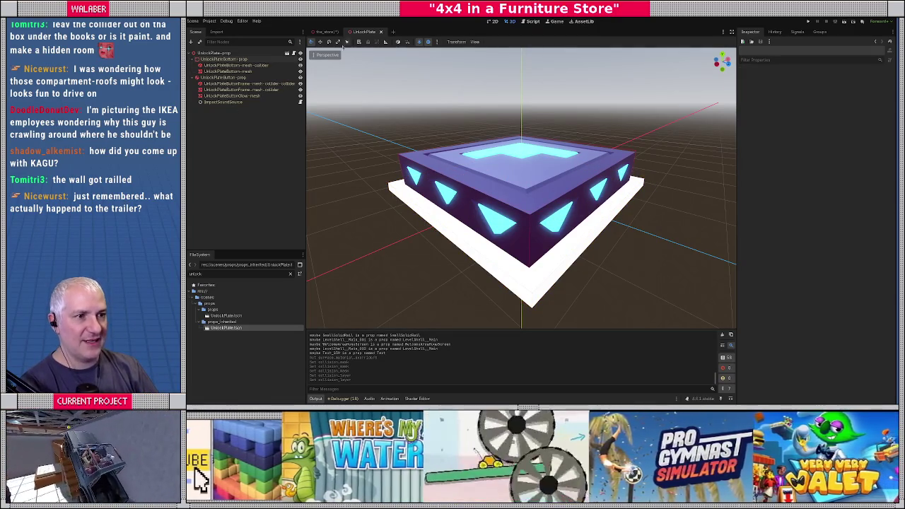
click(325, 32)
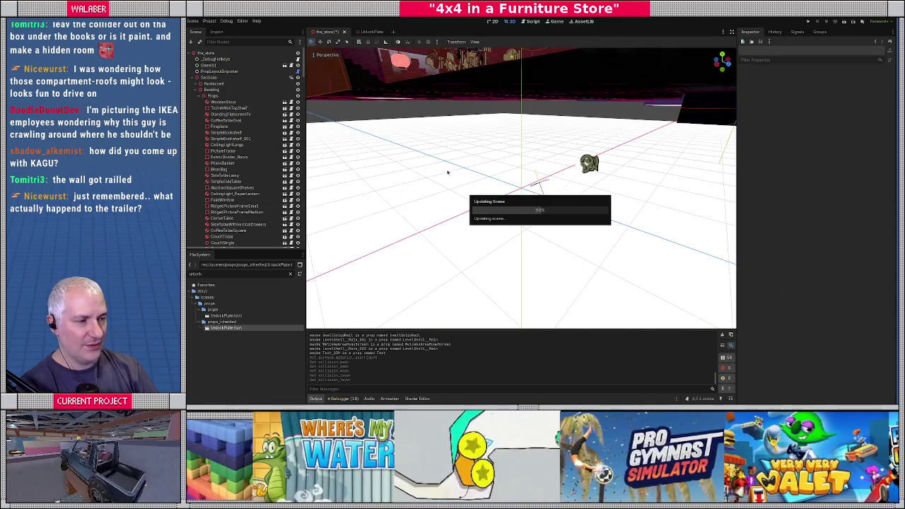
key(F6)
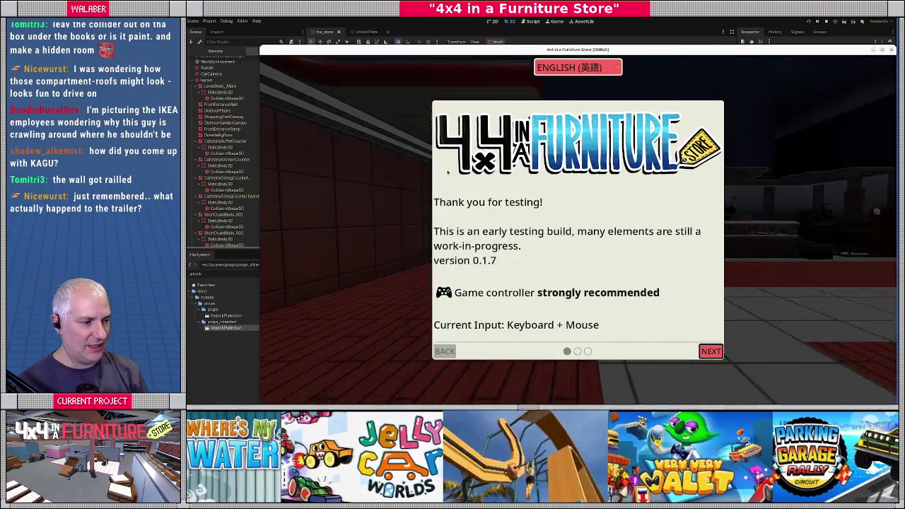
key(Return)
key(Return)
key(w)
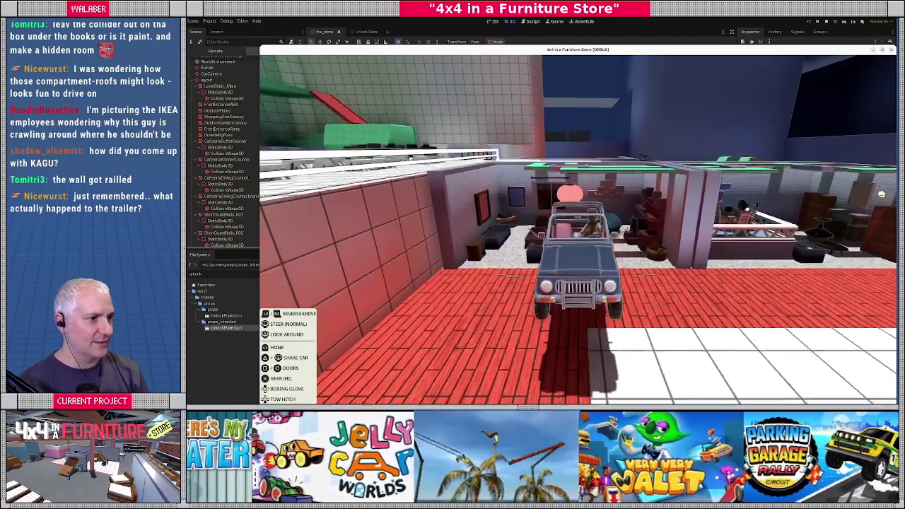
key(w)
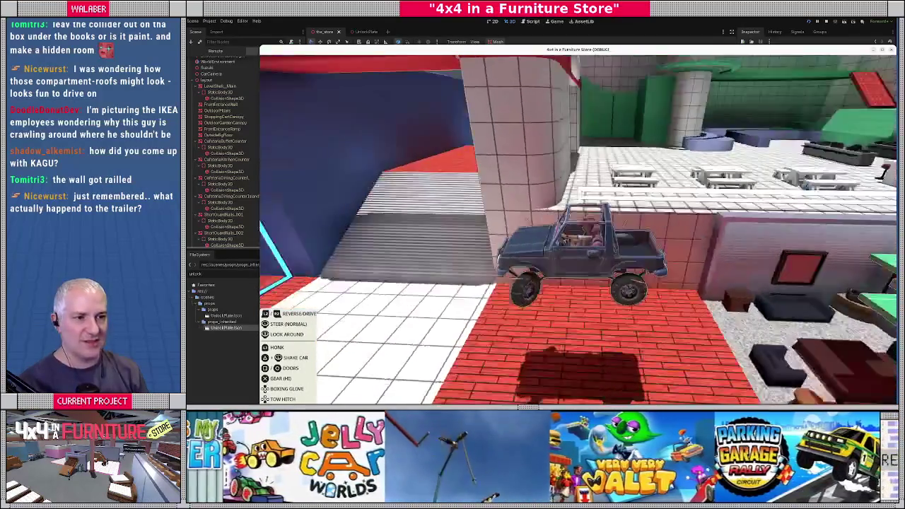
key(w)
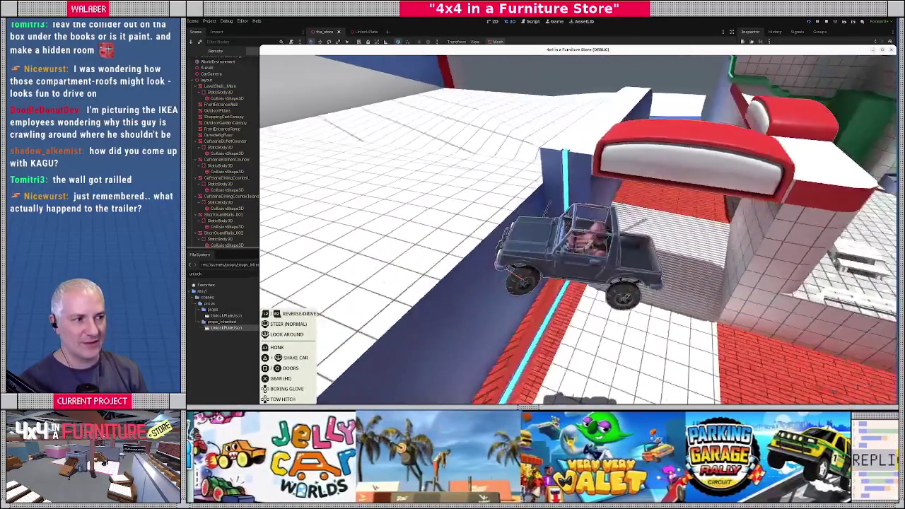
key(w)
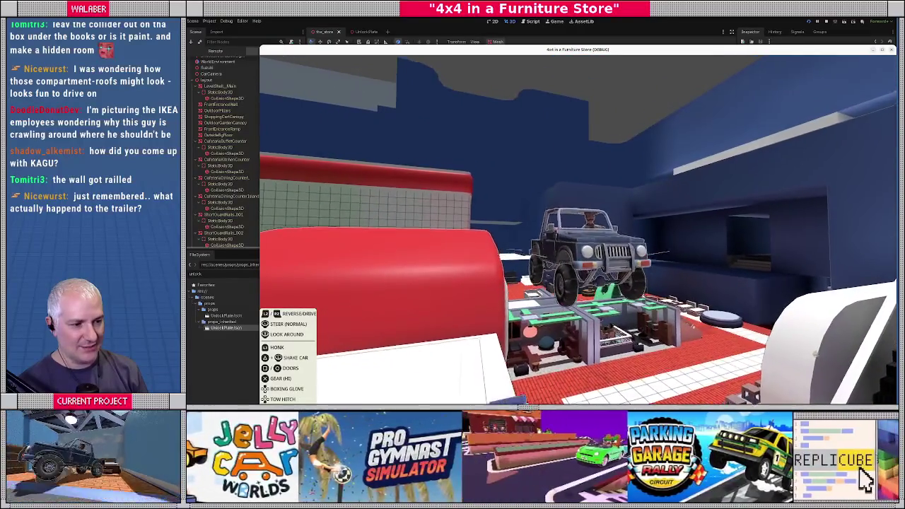
key(w)
key(w)
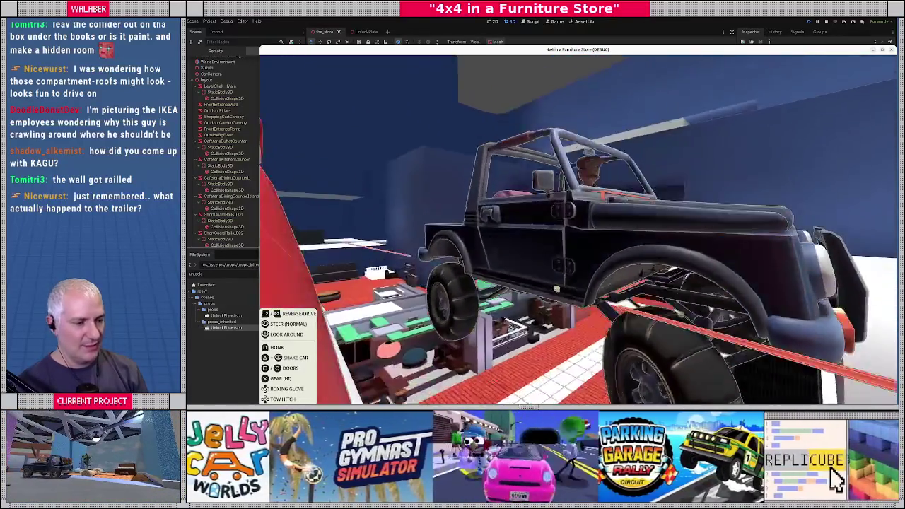
key(w)
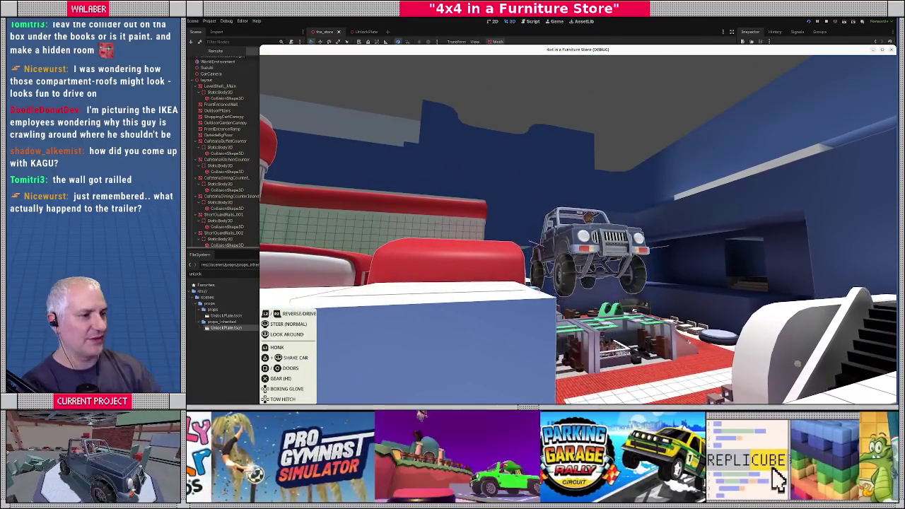
key(Escape)
key(F8)
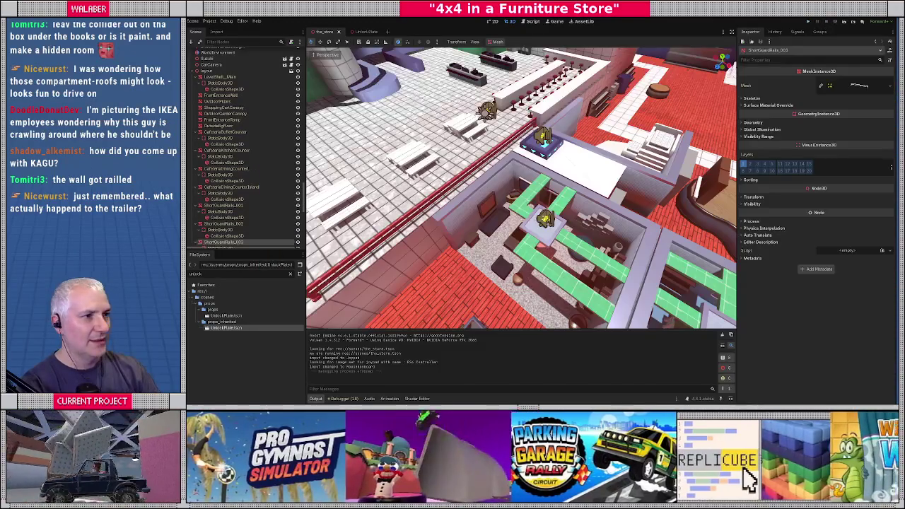
click(360, 32)
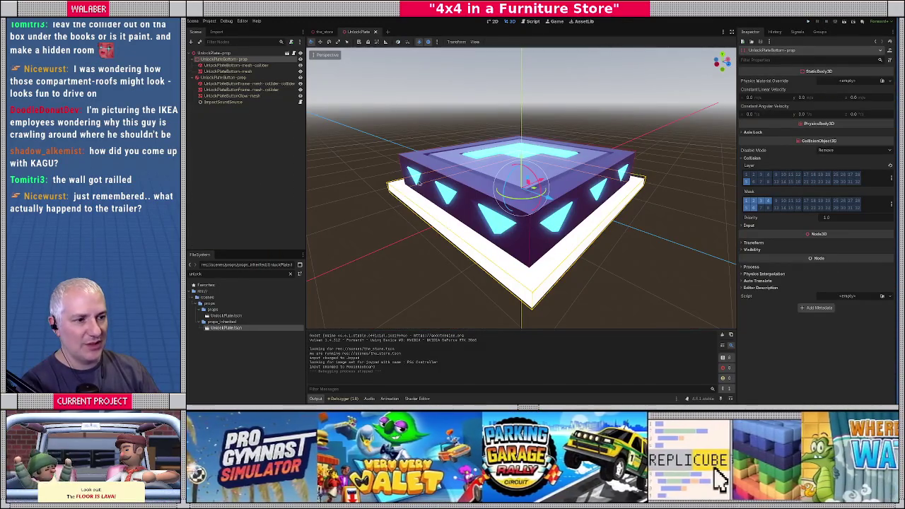
Add a Generic6DOFJoint3D child under the root node, then view the scene from the front orthographically.
right_click(216, 54)
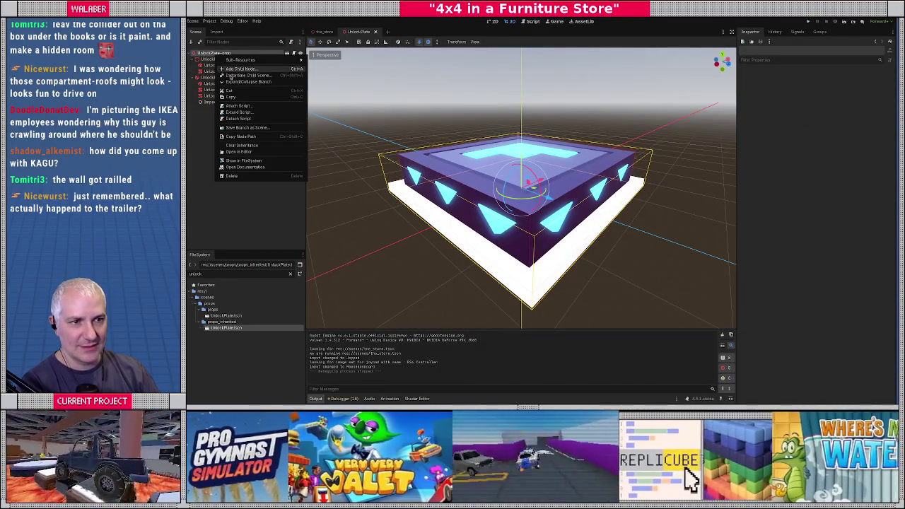
click(234, 69)
text(gener)
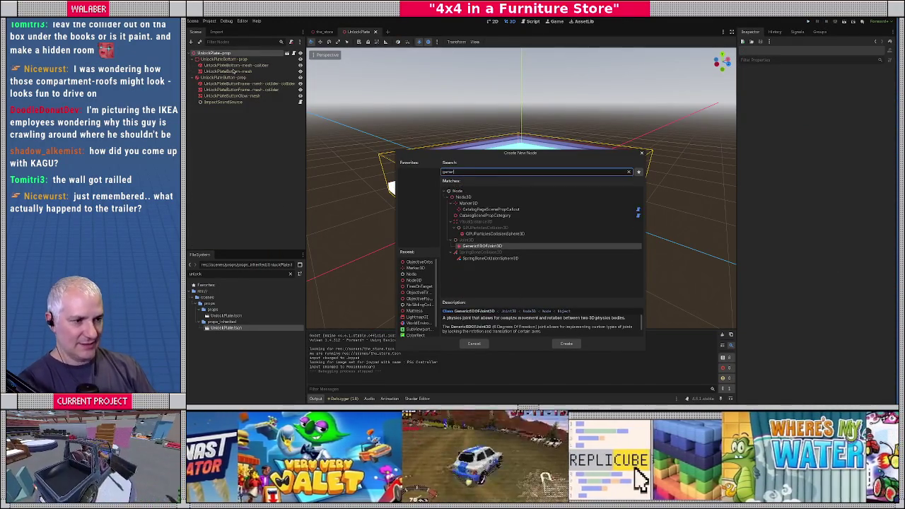
key(Return)
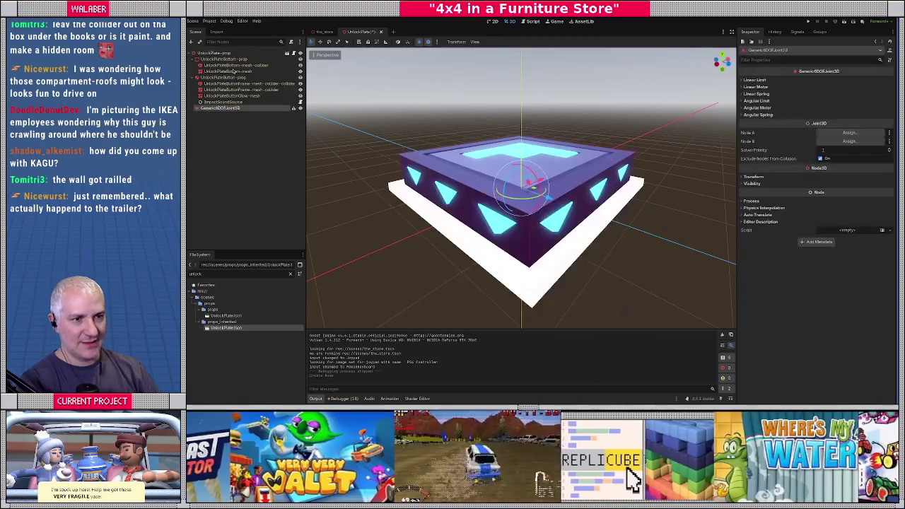
middle_drag(462, 237, 486, 207)
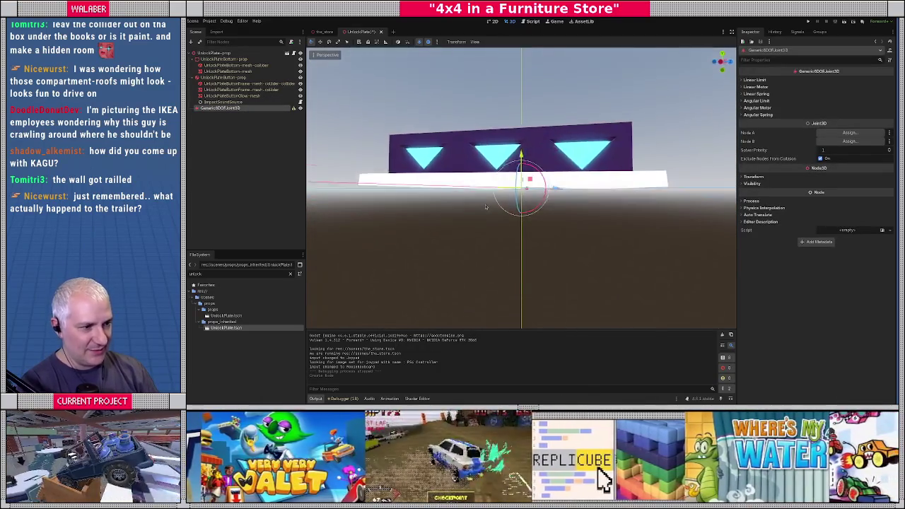
key(KP_1)
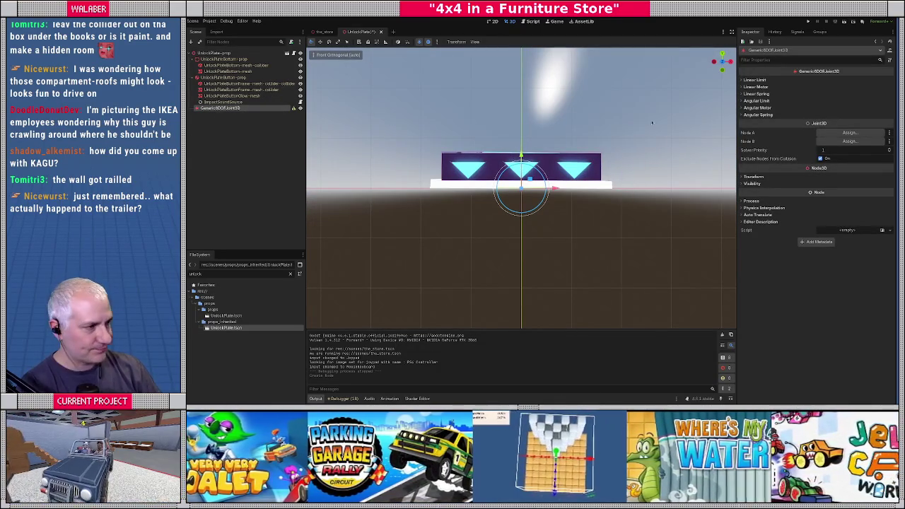
Link the joint to UnlockPlateButton-prop and UnlockPlateBottom-prop as its two bodies.
click(848, 133)
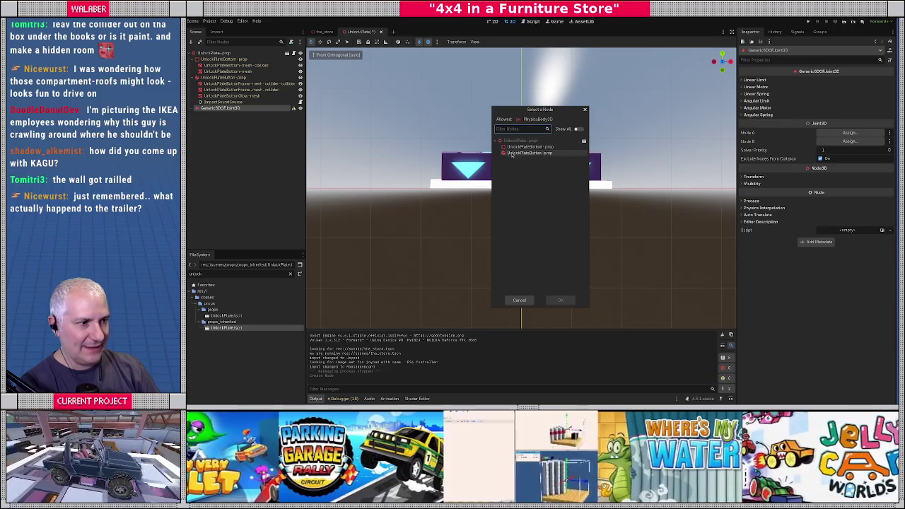
double_click(523, 154)
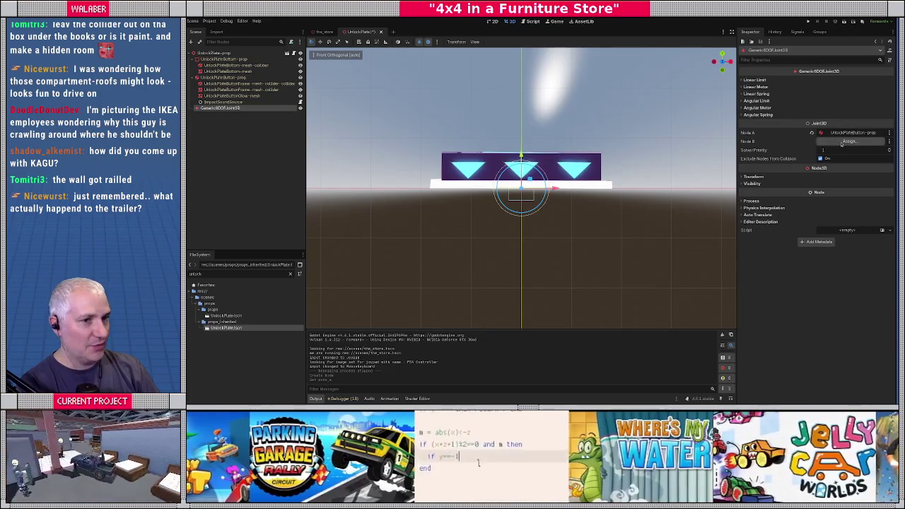
click(842, 141)
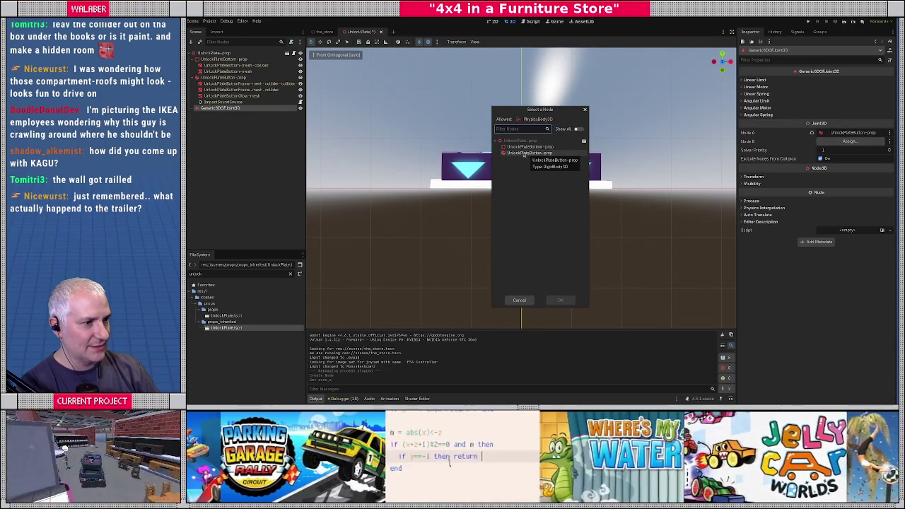
double_click(523, 152)
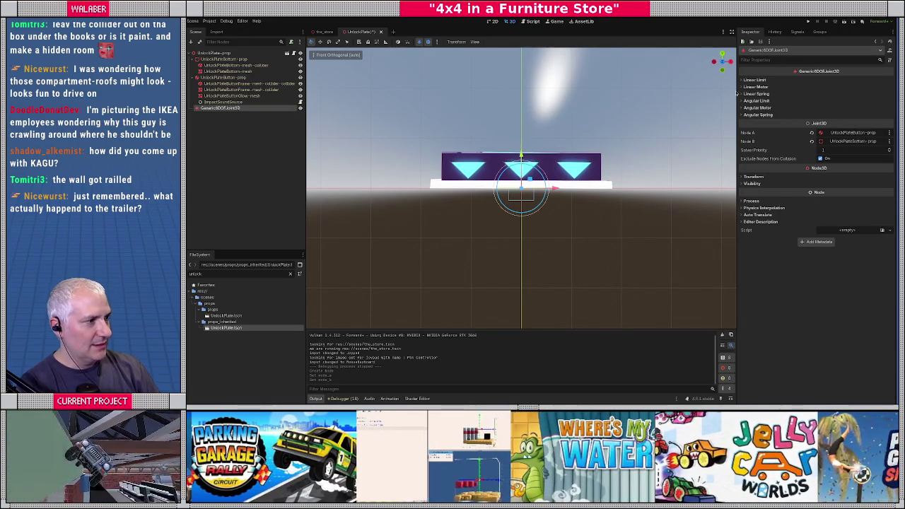
click(749, 80)
click(748, 94)
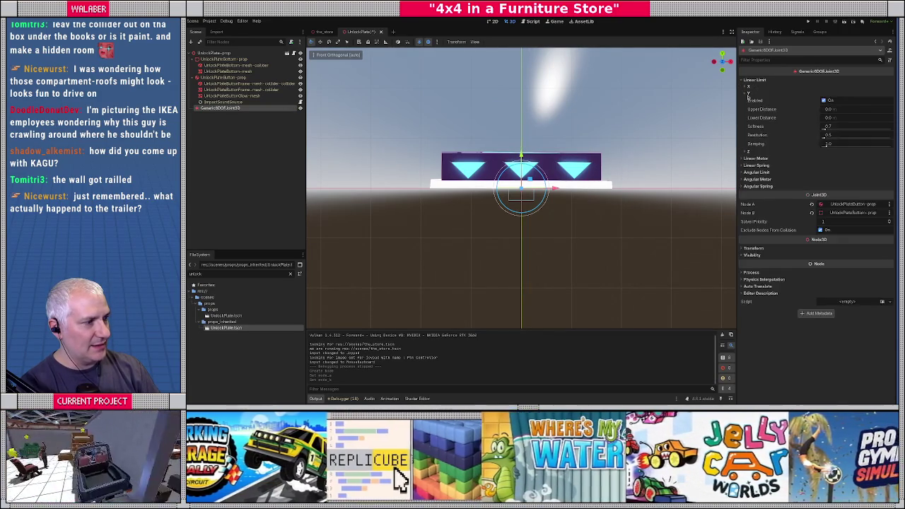
scroll(553, 172, up, 2)
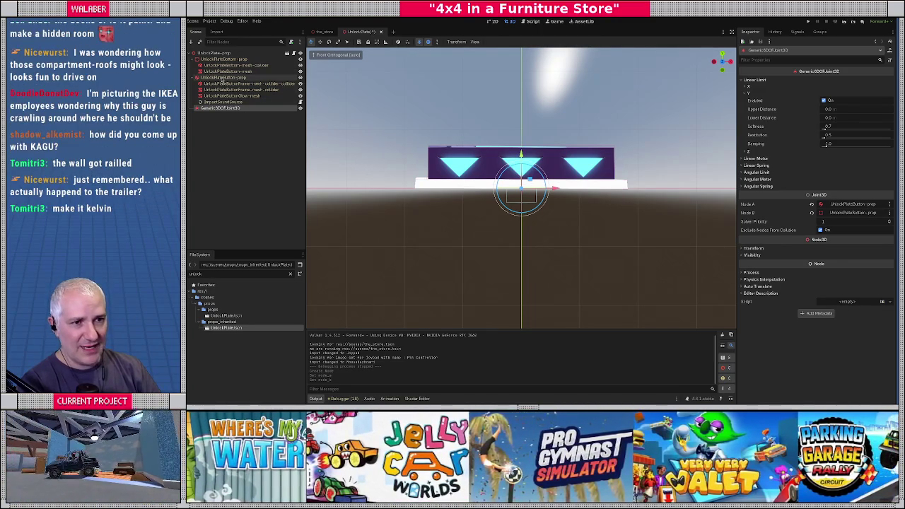
Lower UnlockPlateButton-prop to a Y position of -0.4.
click(223, 78)
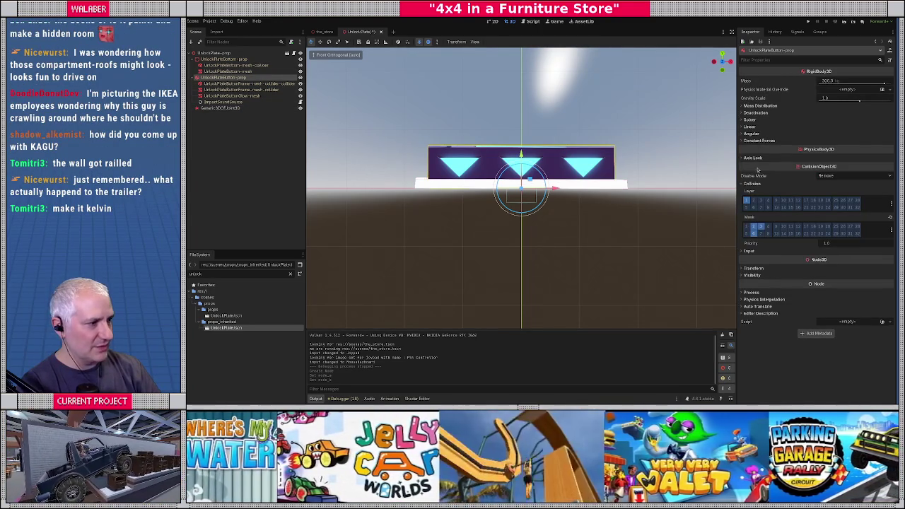
click(763, 268)
drag(828, 284, 802, 284)
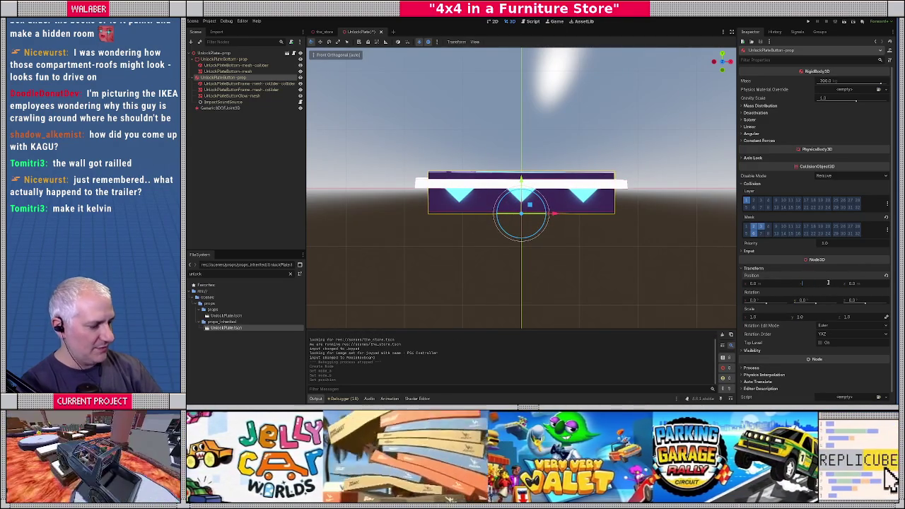
text(-0.4)
key(Return)
key(Return)
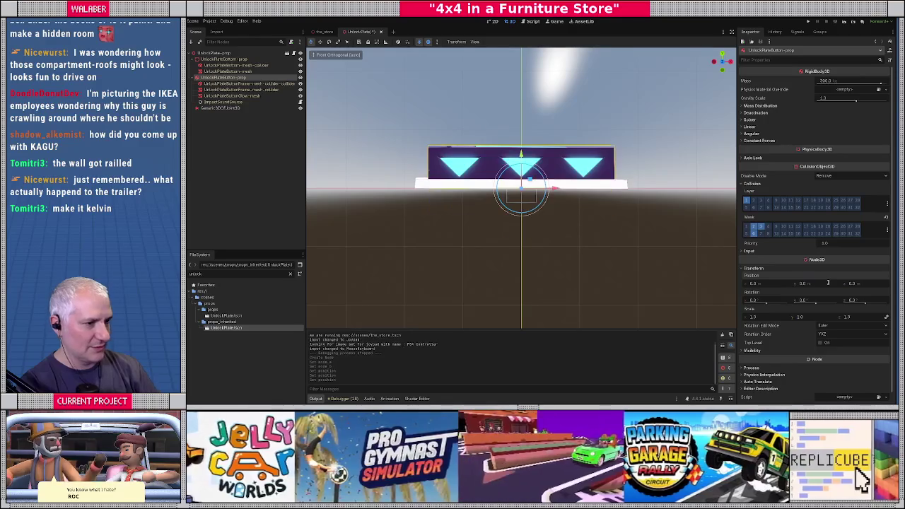
Set the joint's Linear Limit Y lower distance to -0.4.
click(219, 108)
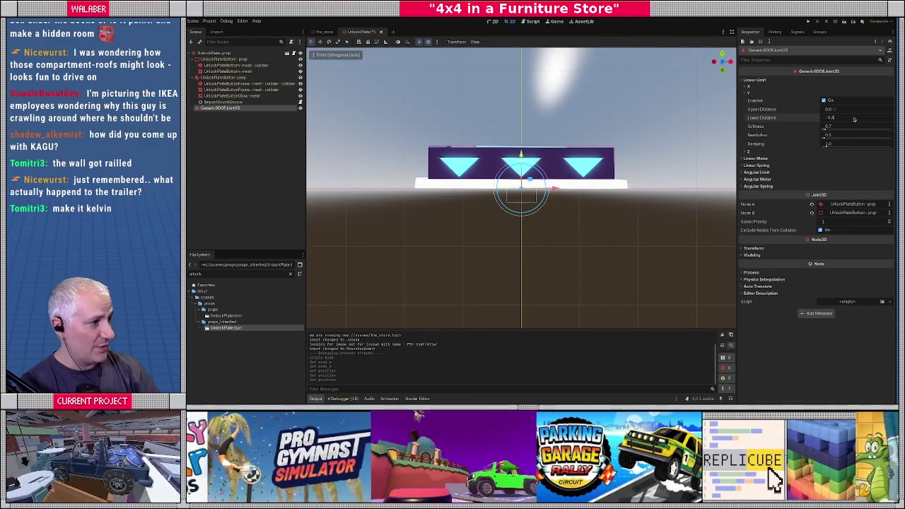
key(Return)
click(240, 130)
mouse_move(360, 32)
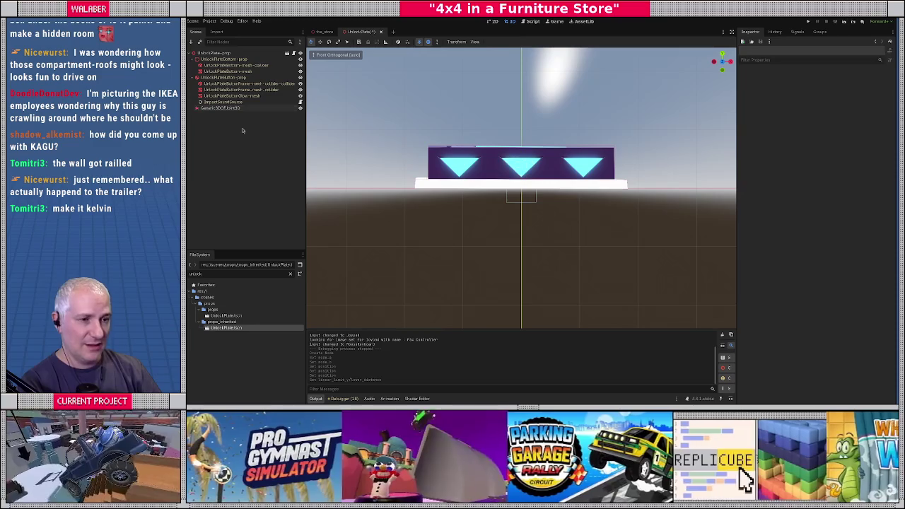
key(ctrl+Tab)
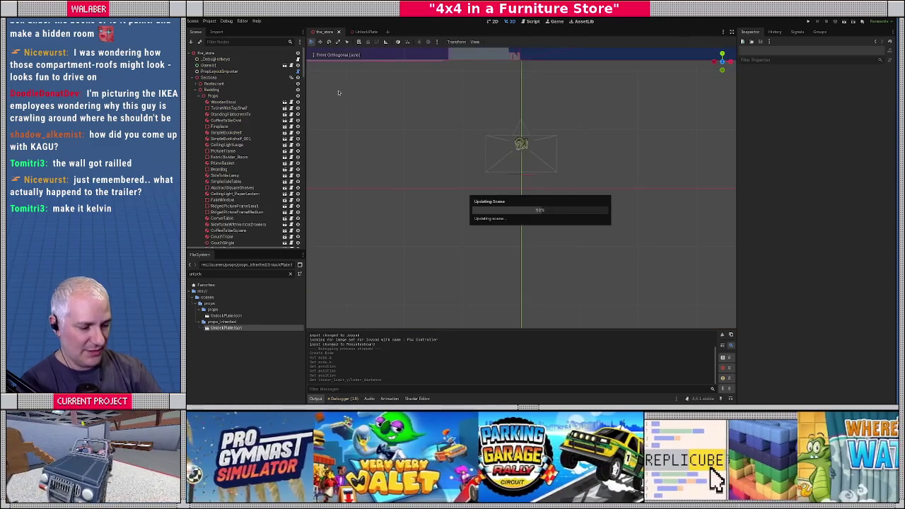
key(F5)
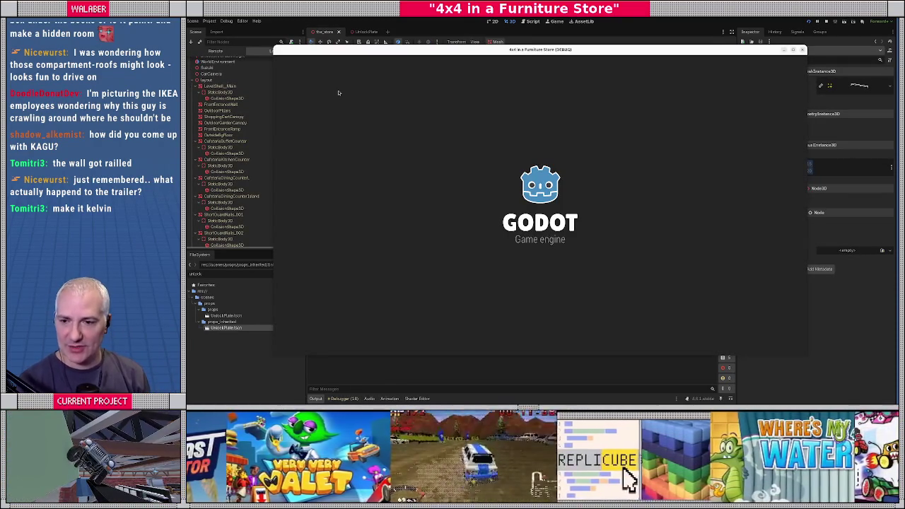
key(Return)
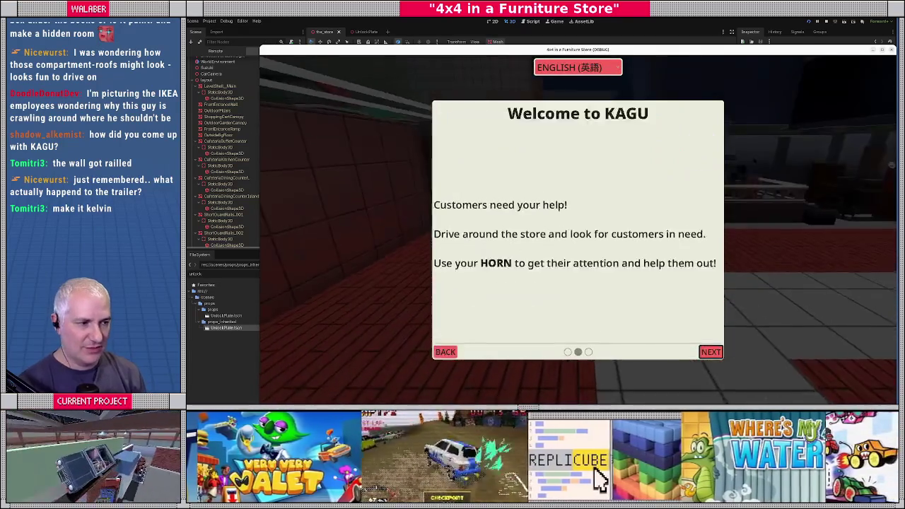
key(Return)
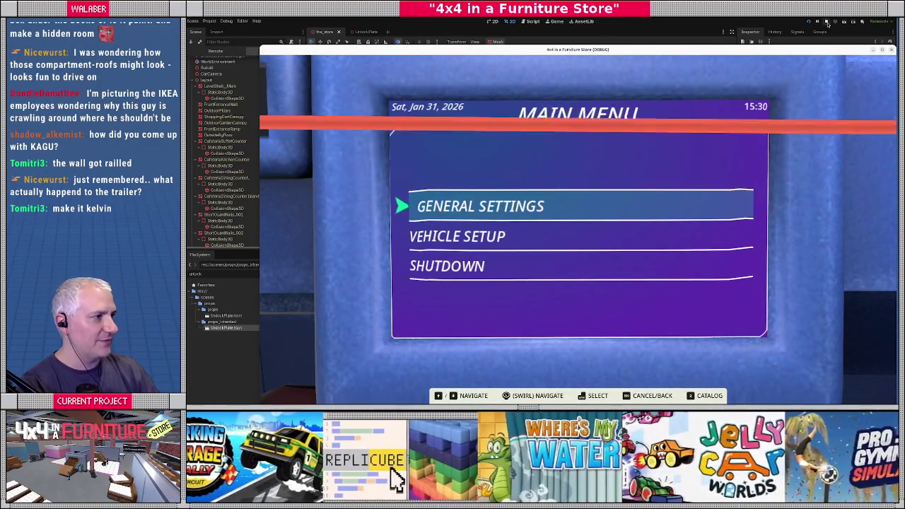
mouse_move(806, 50)
mouse_down()
mouse_move(488, 39)
mouse_move(549, 31)
mouse_up()
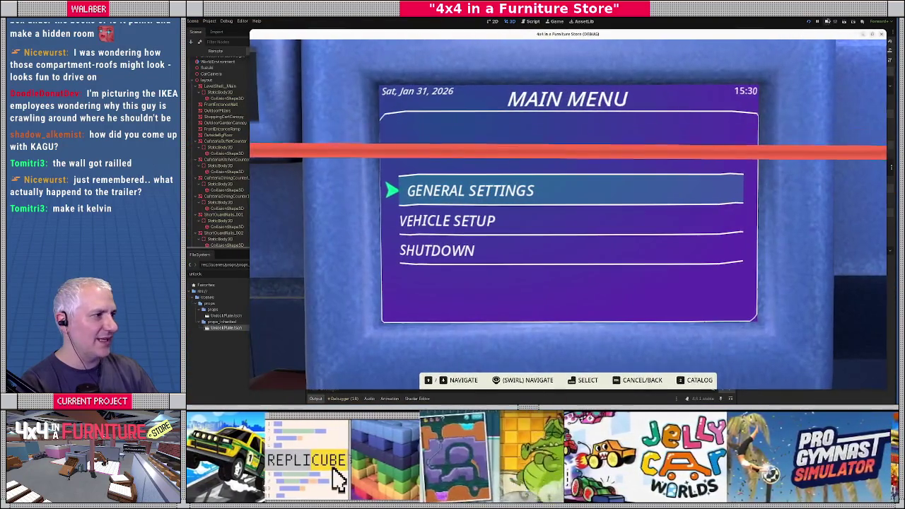
key(F8)
click(365, 31)
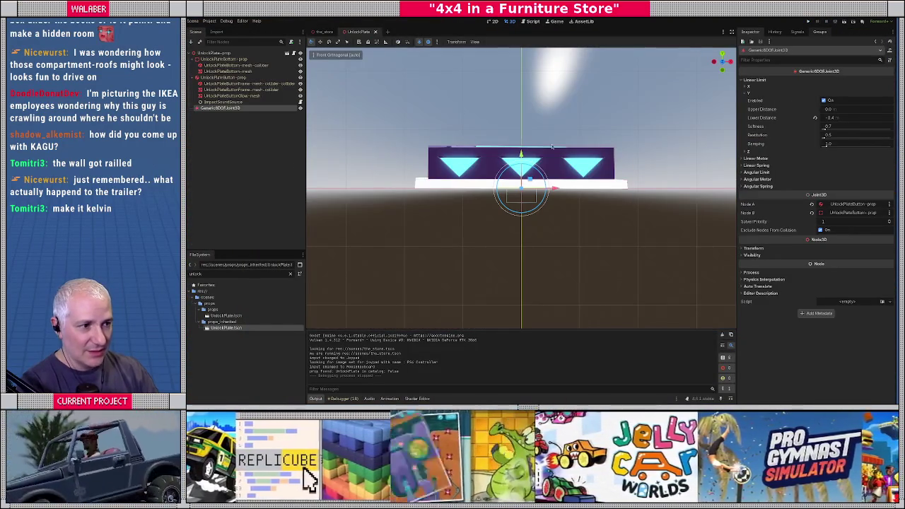
Set the joint's Y upper distance to 0.4, commit the lower distance, and save the UnlockPlate scene.
click(847, 107)
text(0.4)
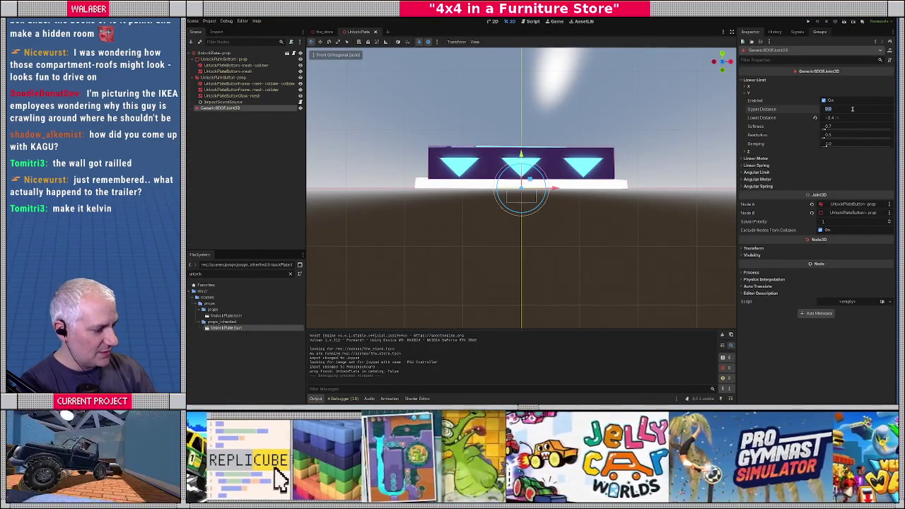
key(Tab)
key(Return)
key(ctrl+s)
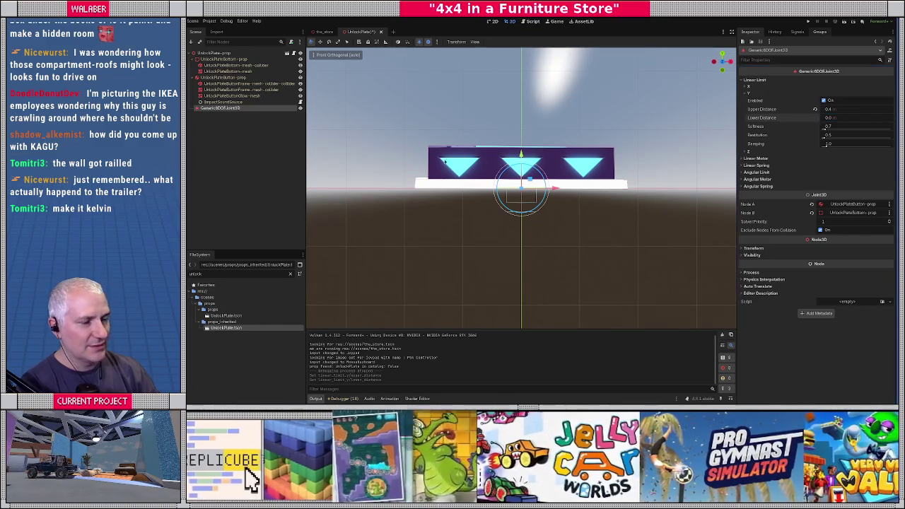
Playtest the_store level, driving the jeep over the plate, then quit back to the editor.
click(324, 31)
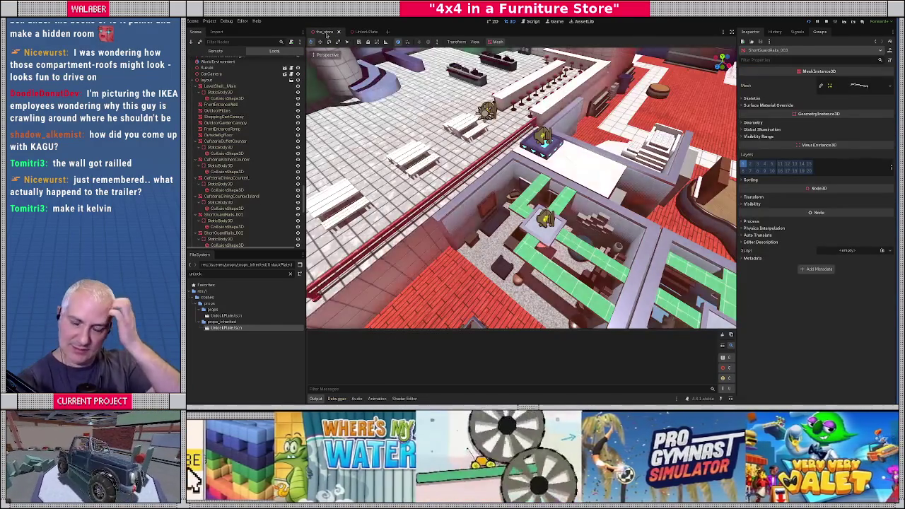
key(F5)
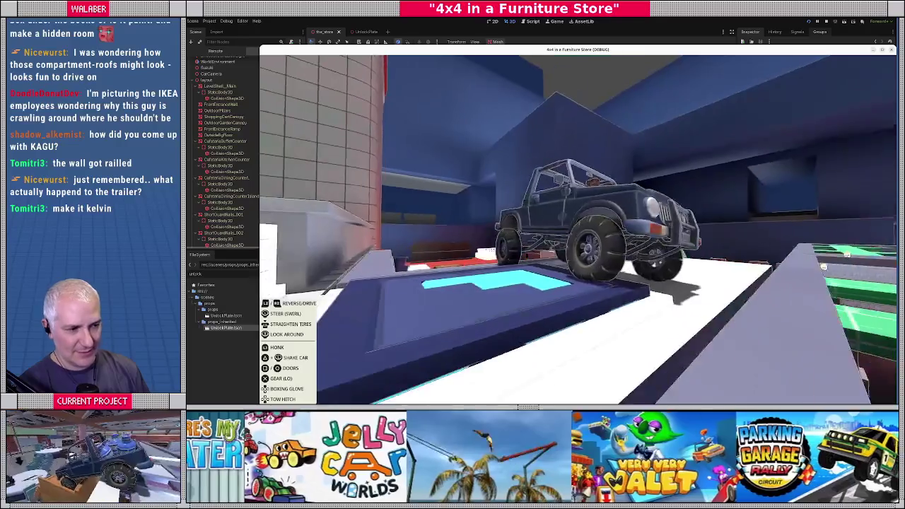
key(Escape)
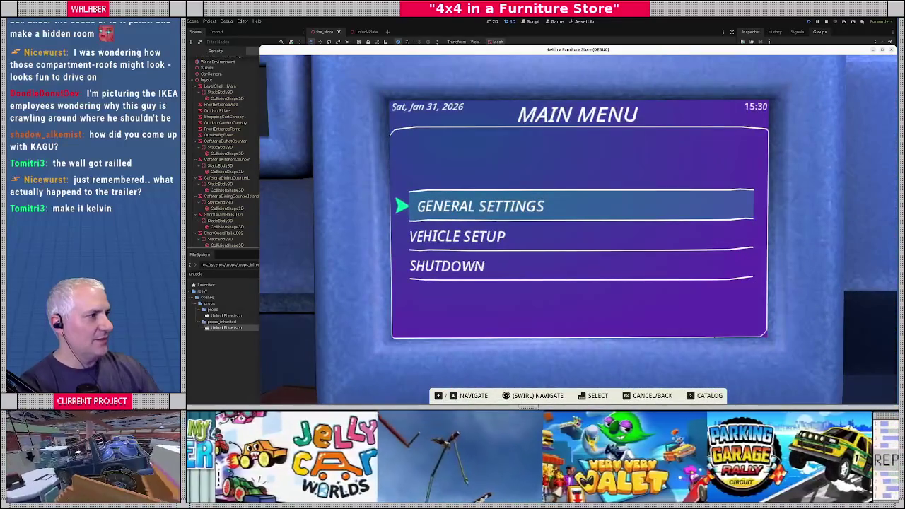
key(F8)
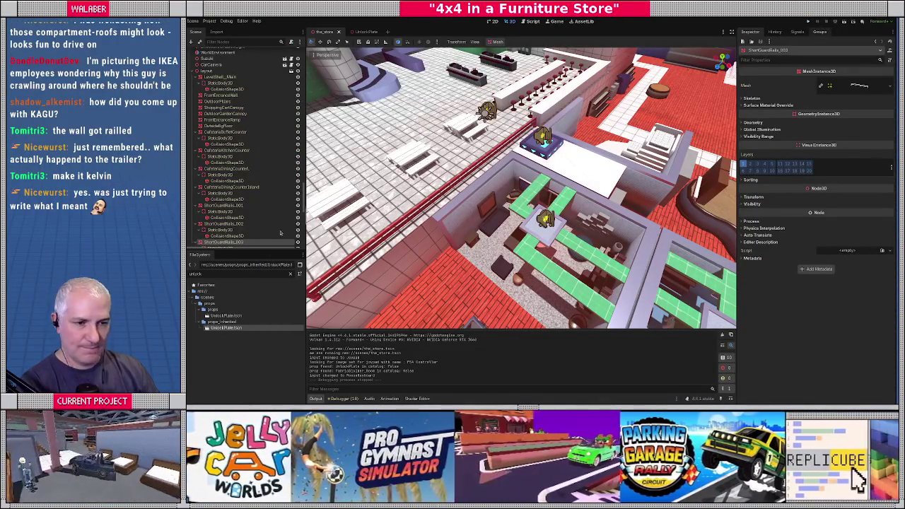
In the UnlockPlate joint's Linear Spring Y, enable the spring with stiffness 500 and damping 5.
click(364, 32)
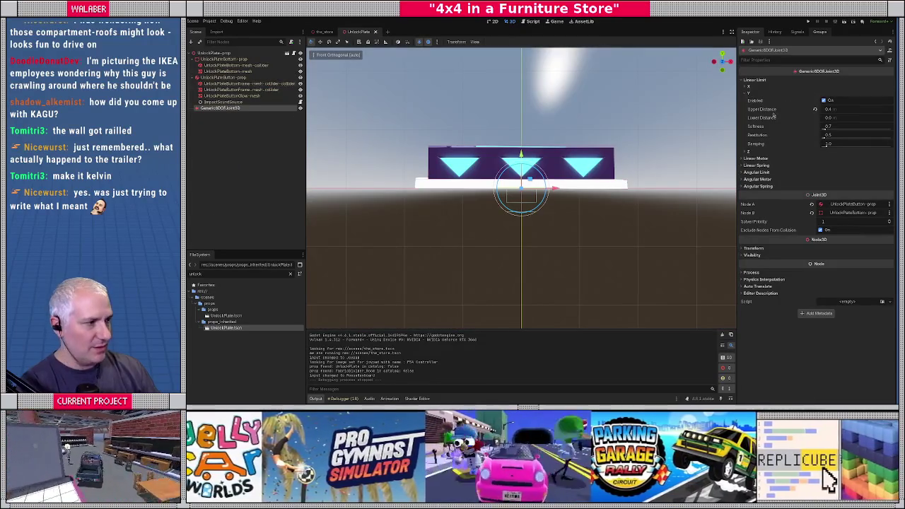
click(747, 93)
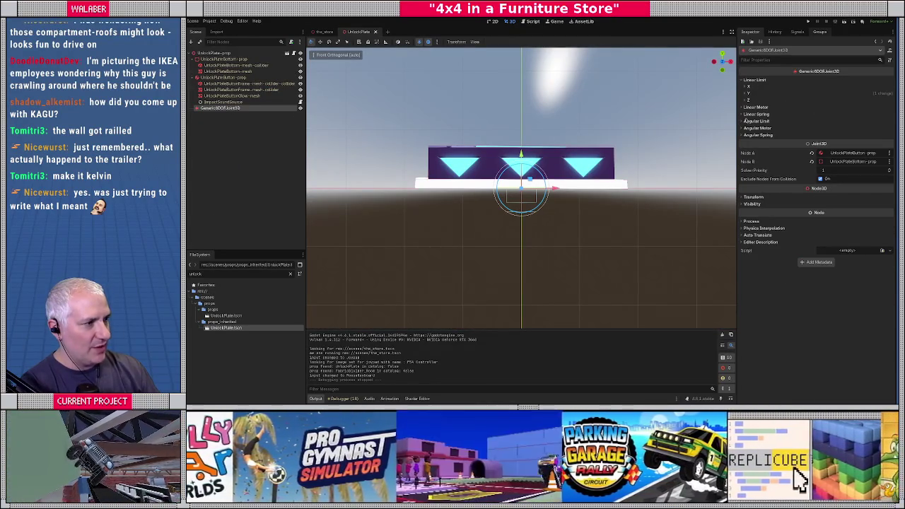
click(755, 113)
click(778, 128)
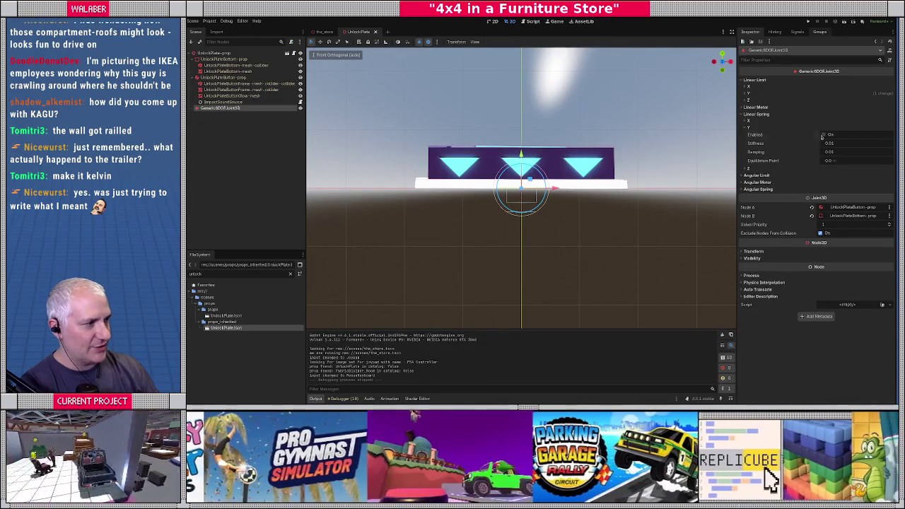
click(823, 135)
click(840, 143)
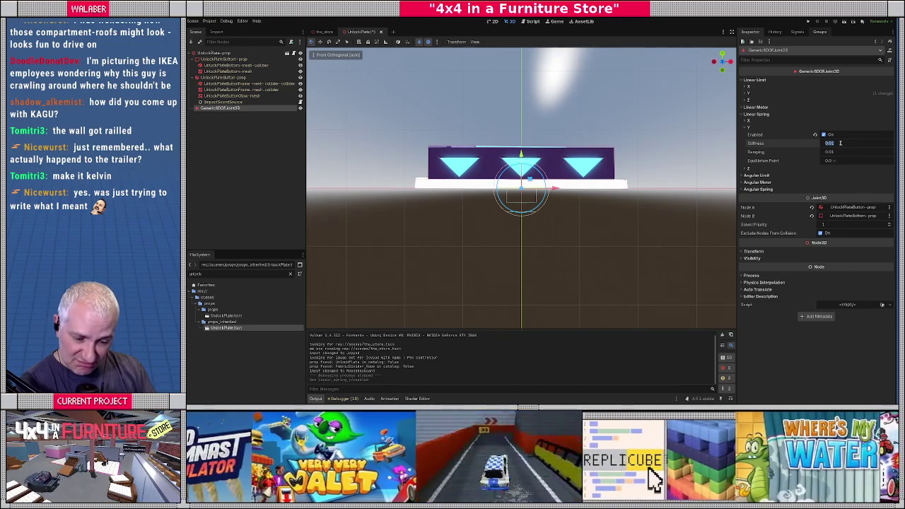
text(5)
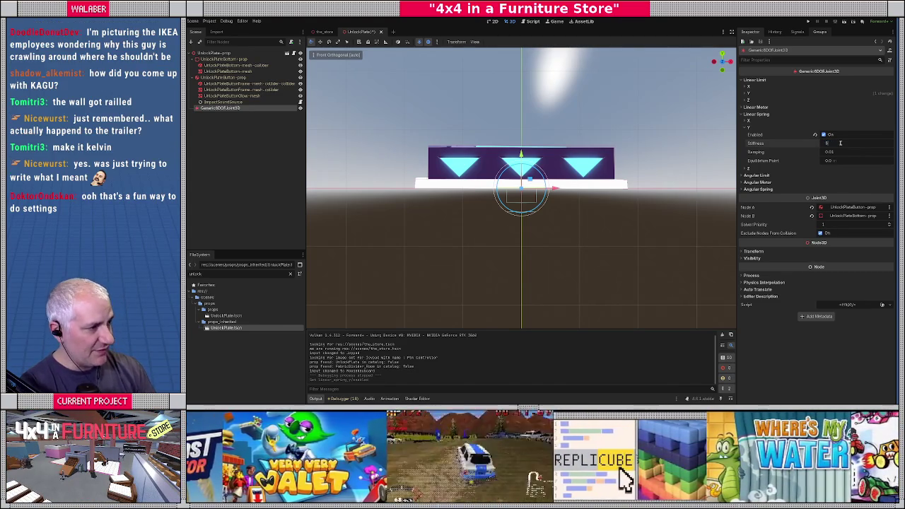
key(Tab)
text(5)
key(Return)
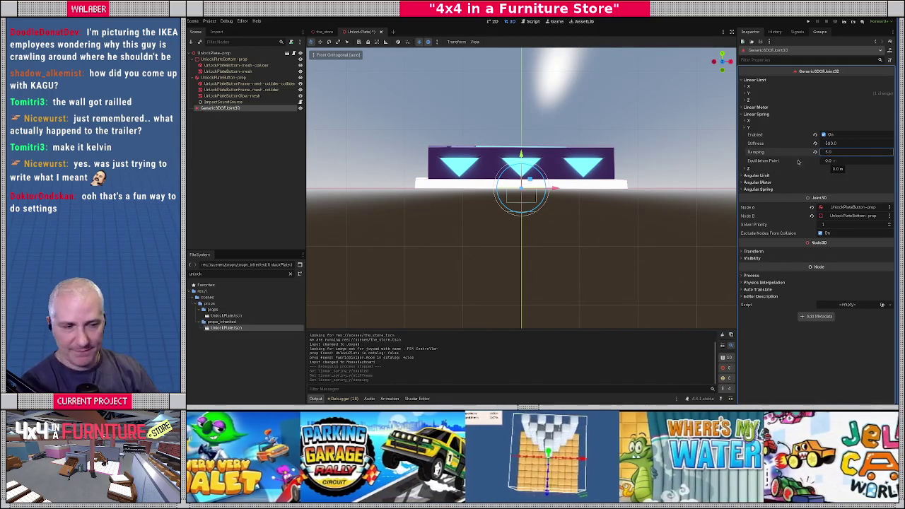
click(302, 82)
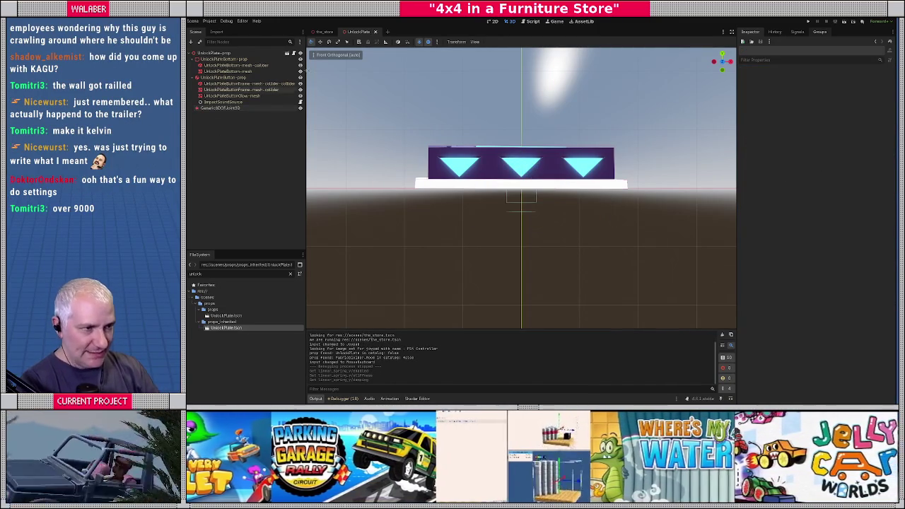
click(325, 32)
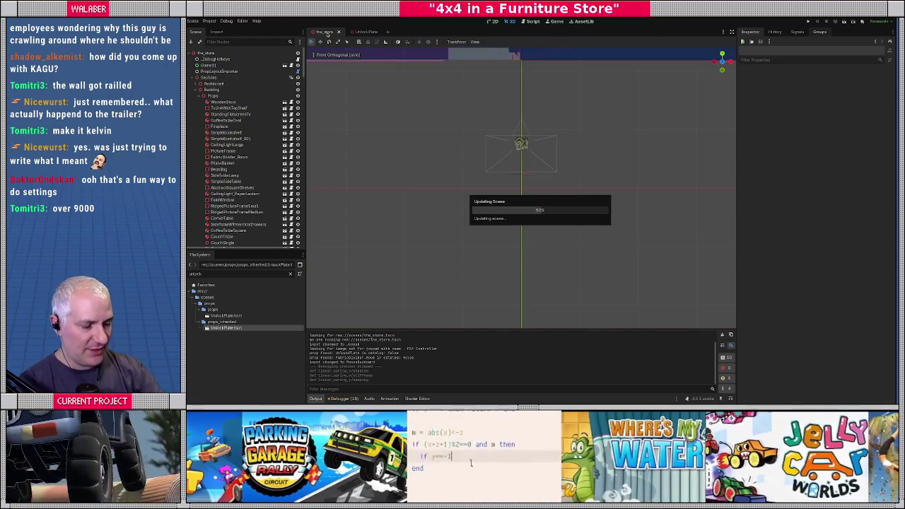
key(F5)
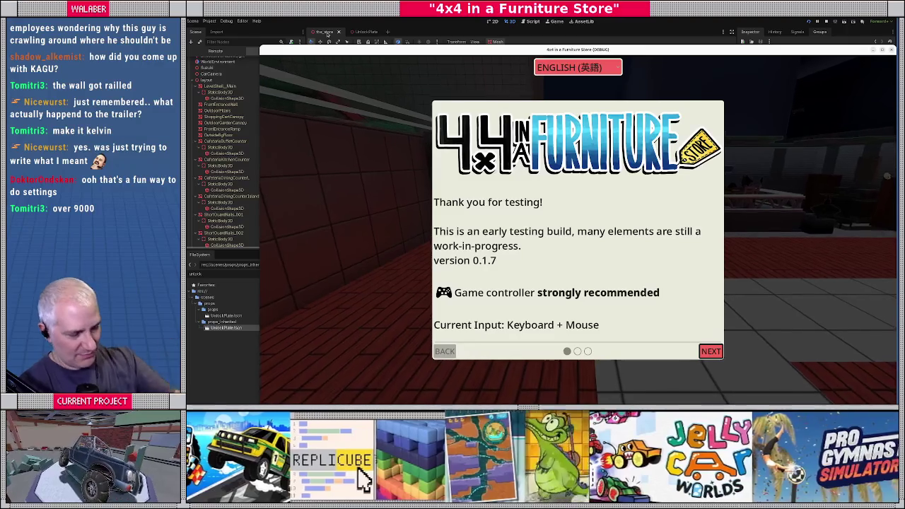
key(Return)
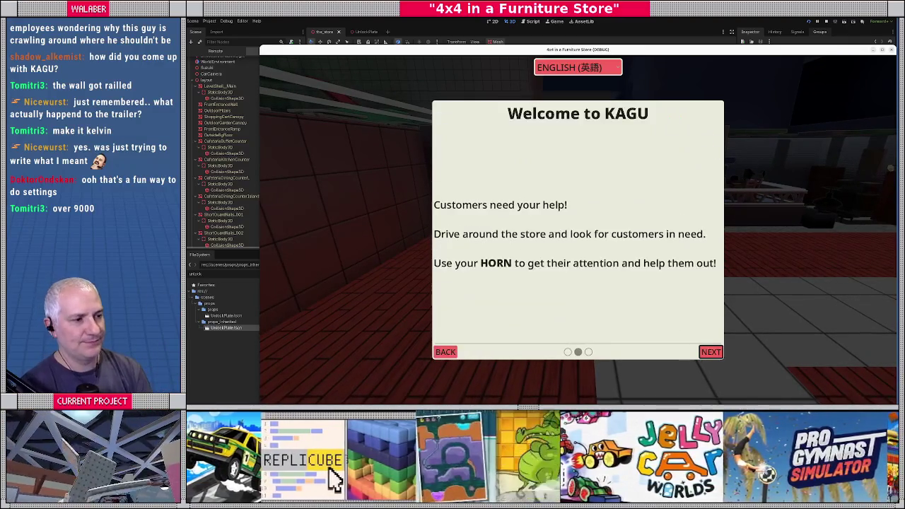
key(Return)
key(Return)
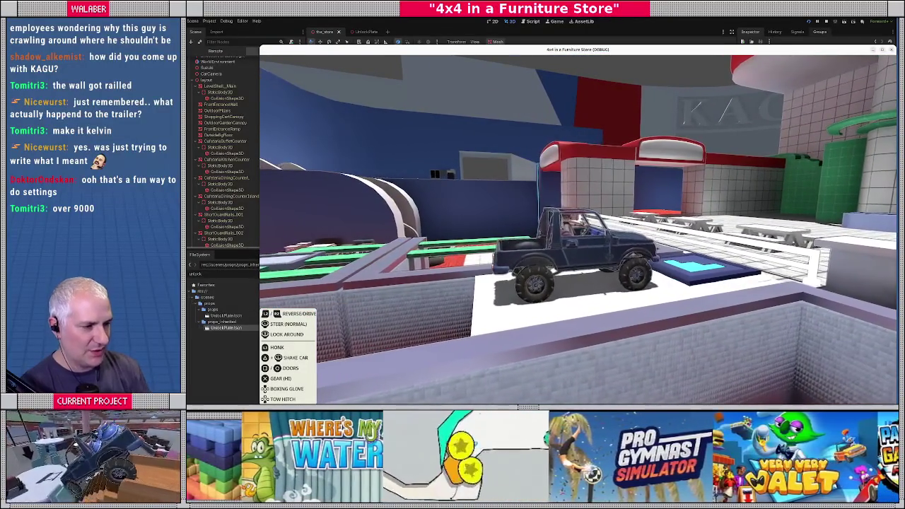
key(F8)
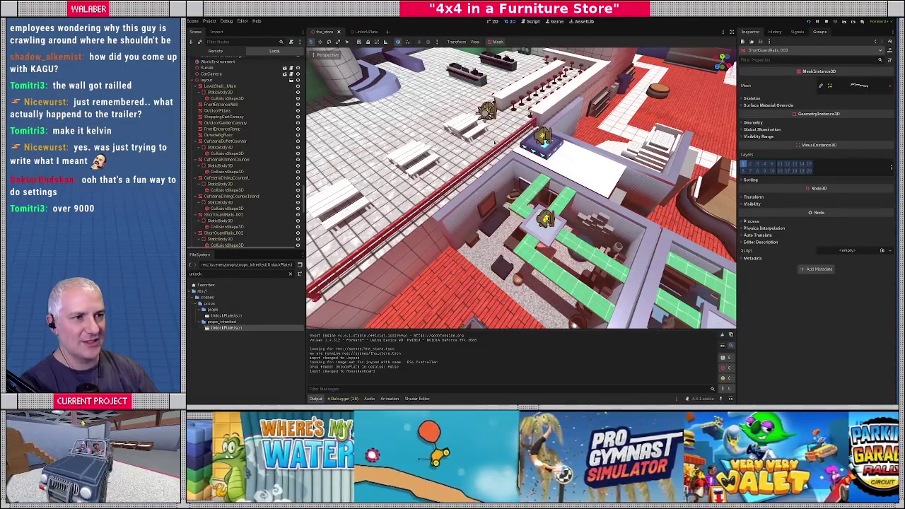
click(374, 33)
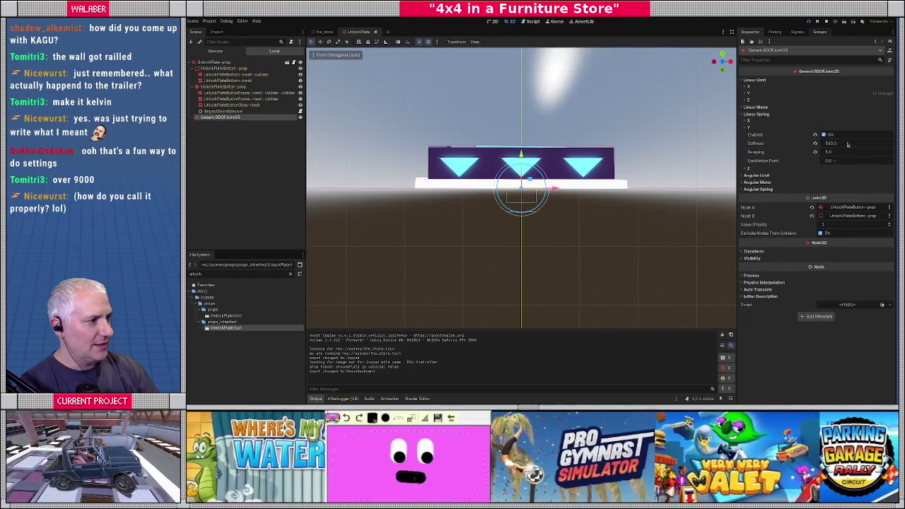